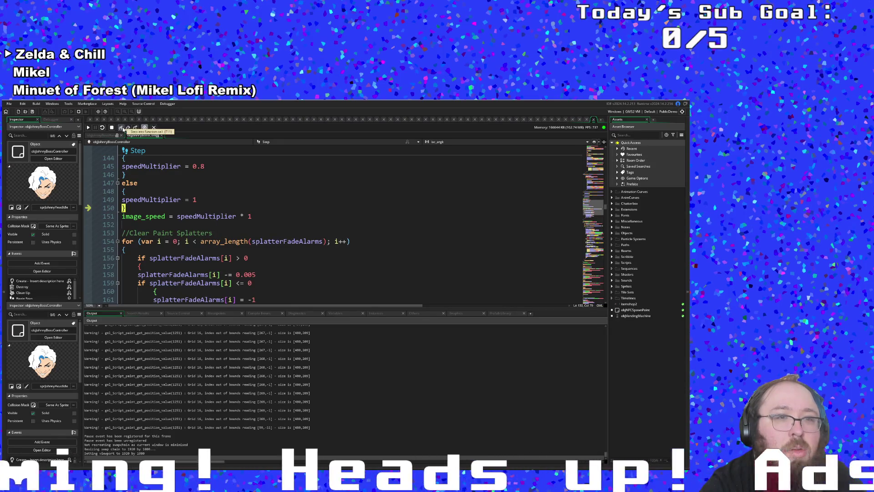
- Step through speed-multiplier lines 143–154, then continue until the line 62 breakpoint hits
click(123, 129)
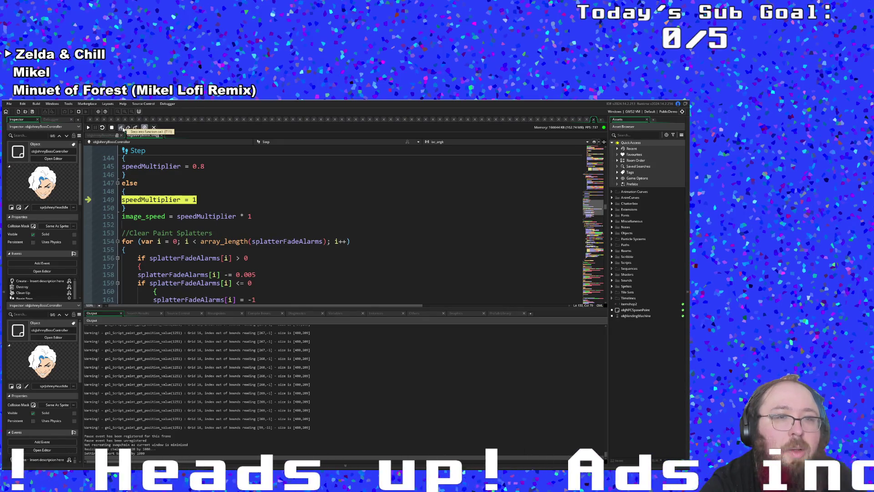
click(123, 129)
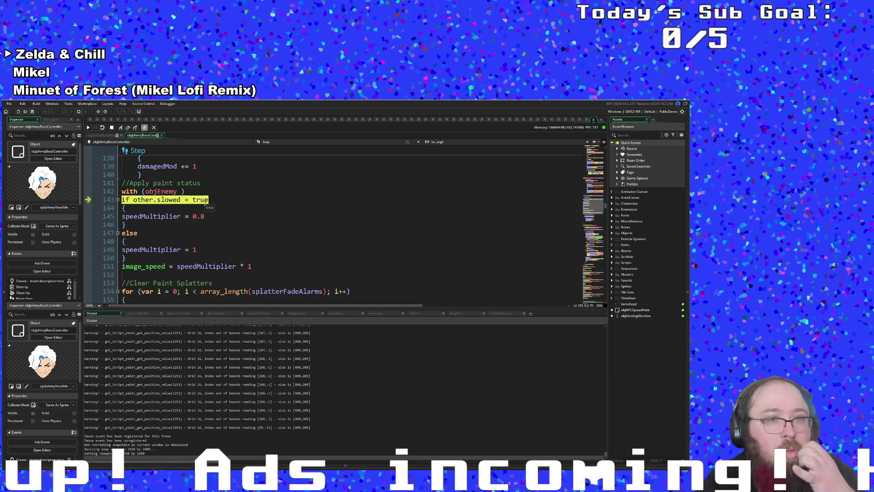
click(121, 129)
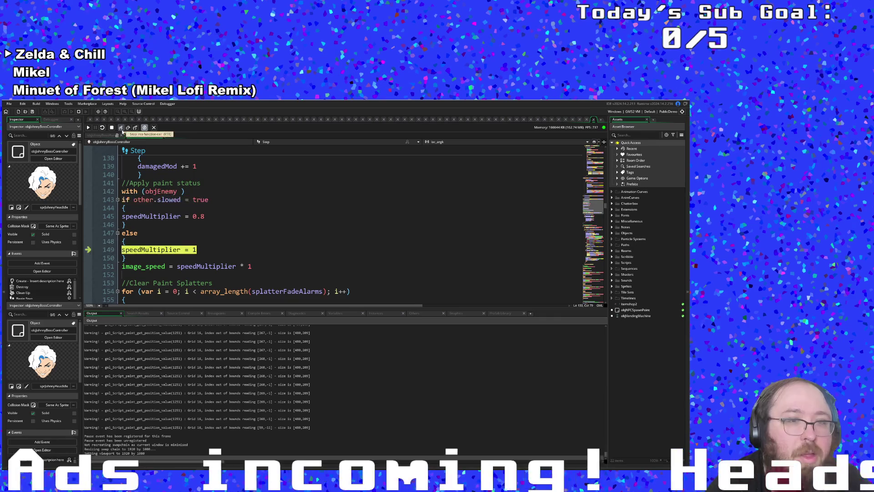
click(122, 129)
click(122, 129)
click(122, 129)
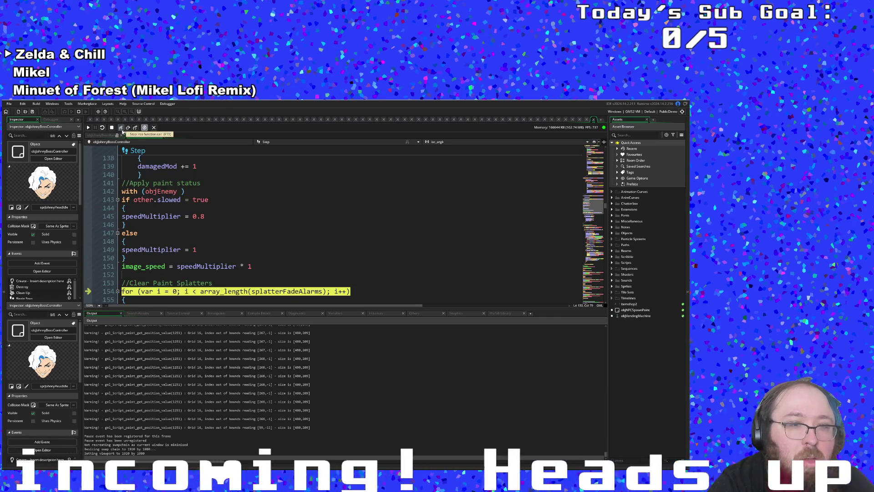
key(F5)
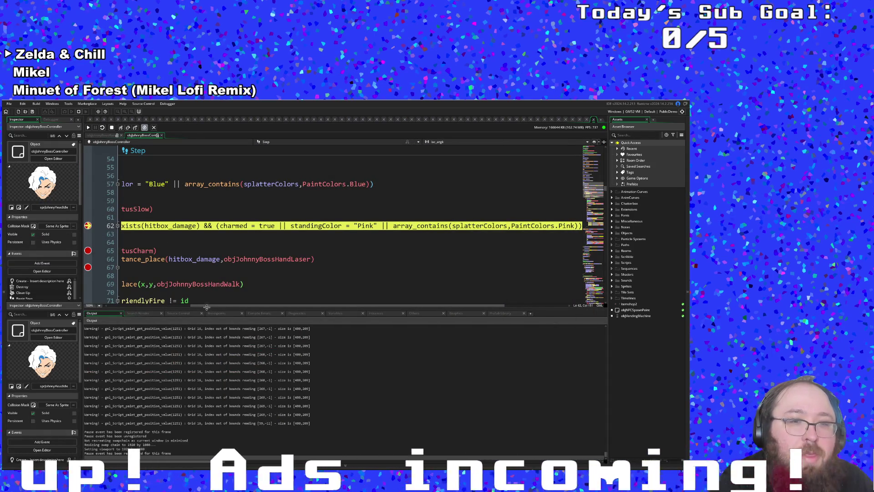
- Inspect the debugger values of the status-icon variables around the line 62 breakpoint
drag(209, 303, 189, 306)
click(233, 250)
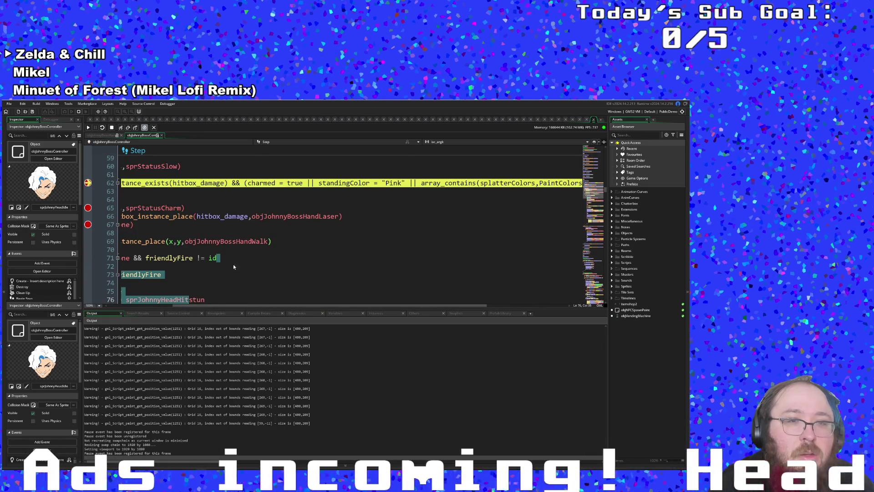
mouse_move(272, 183)
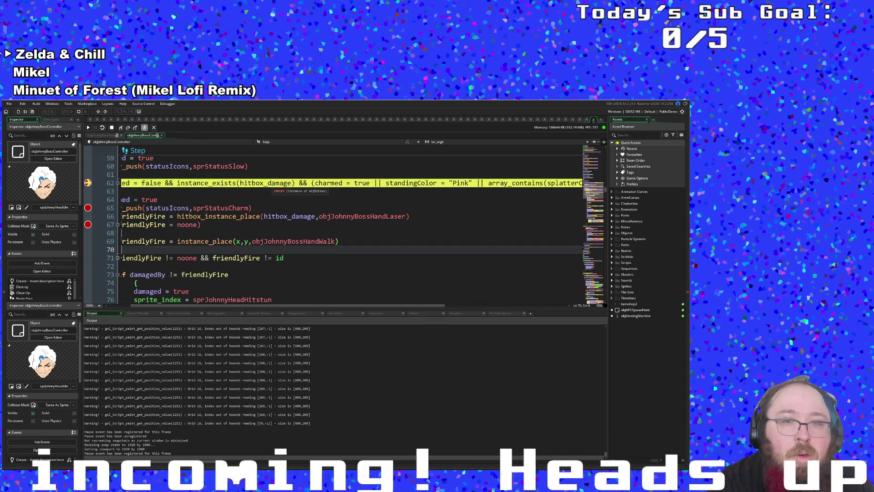
mouse_move(342, 183)
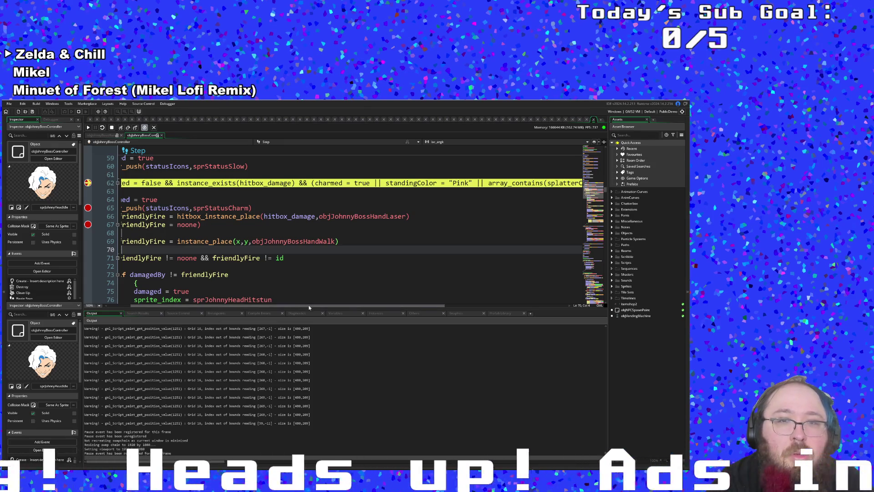
drag(312, 305, 413, 305)
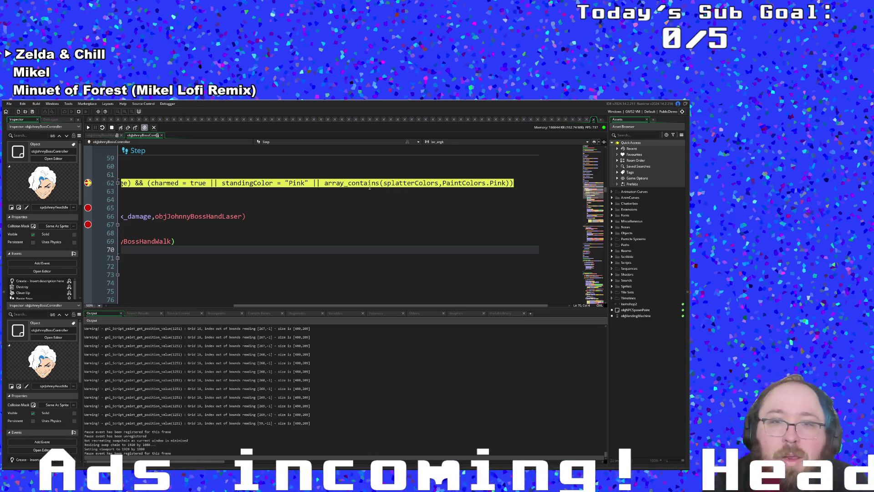
mouse_move(414, 183)
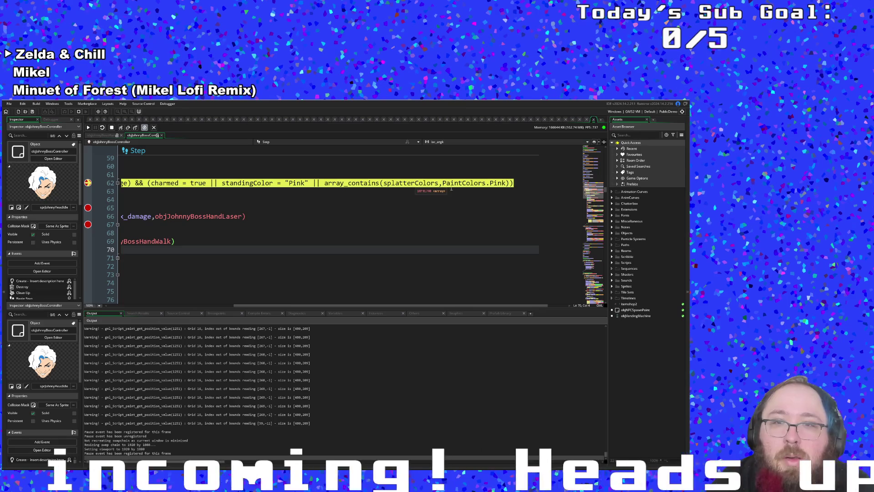
mouse_move(468, 183)
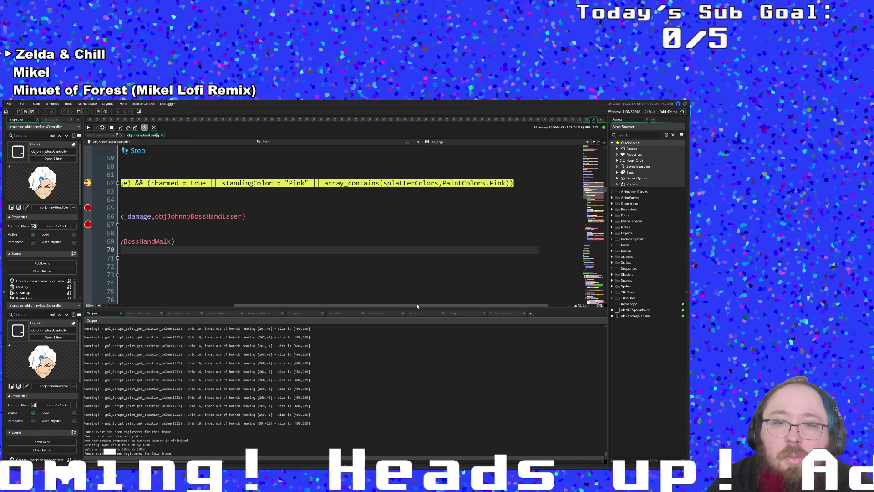
drag(413, 304, 287, 304)
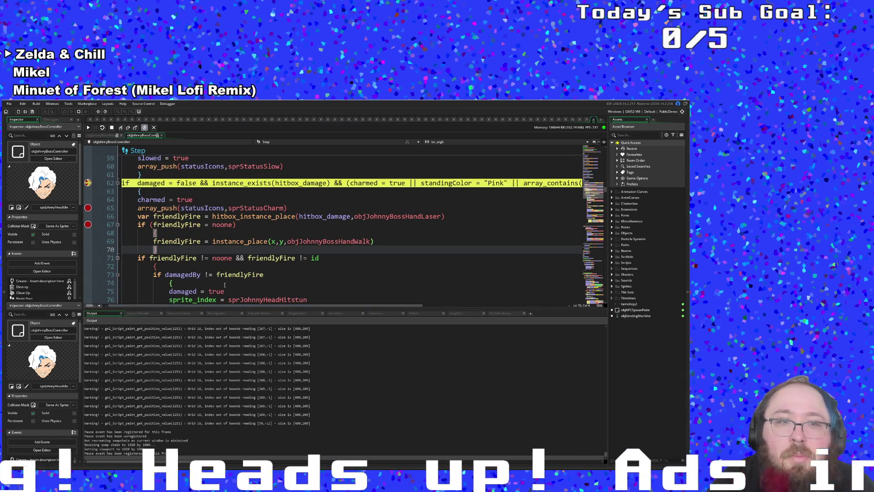
mouse_move(157, 183)
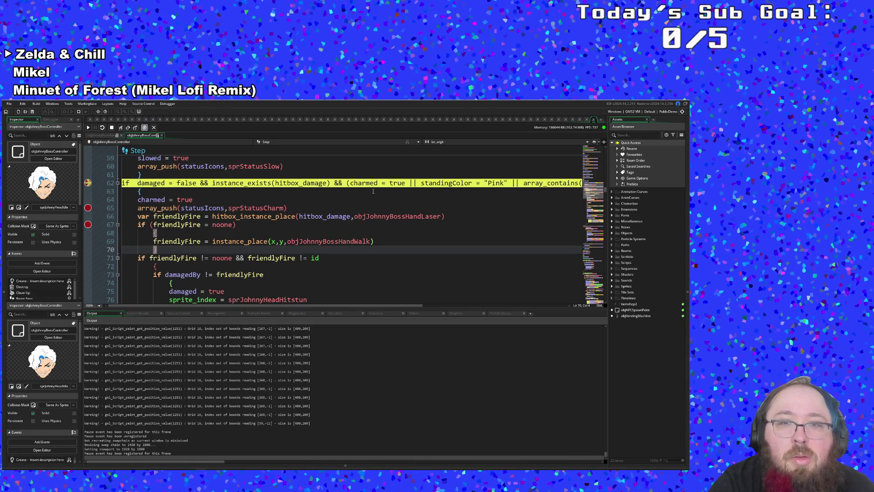
mouse_move(375, 188)
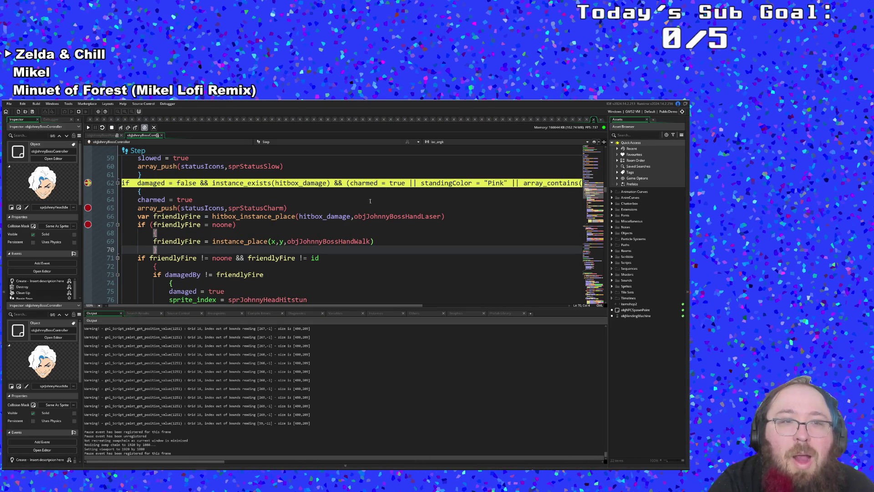
- Check the hand laser, standing colour and charmed = true lines, marking every statusIcons use
click(367, 216)
scroll(373, 250, up, 4)
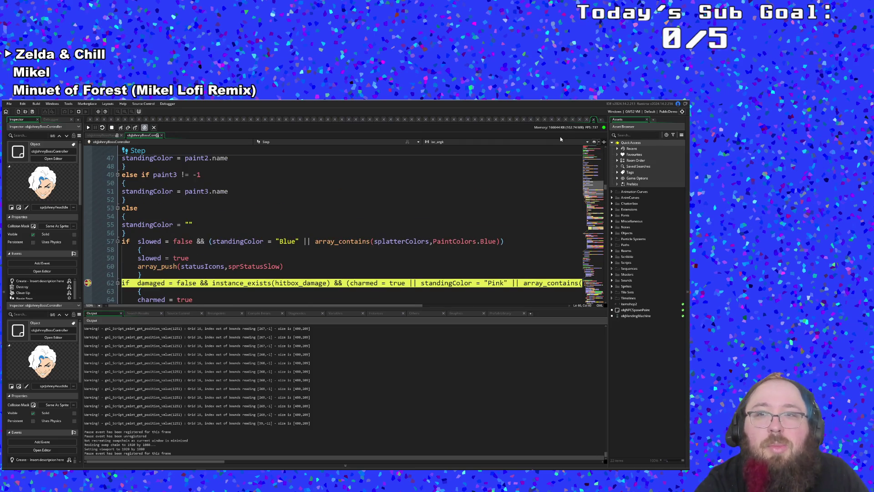
click(509, 217)
scroll(510, 216, down, 2)
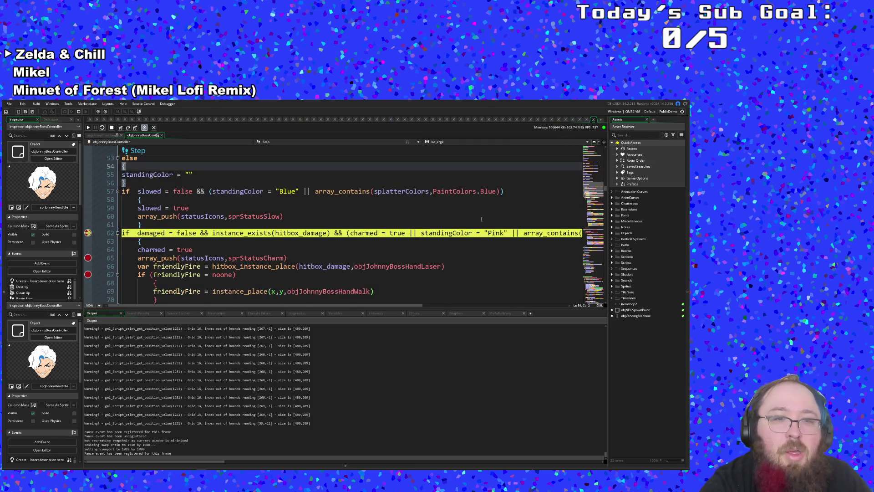
mouse_move(387, 267)
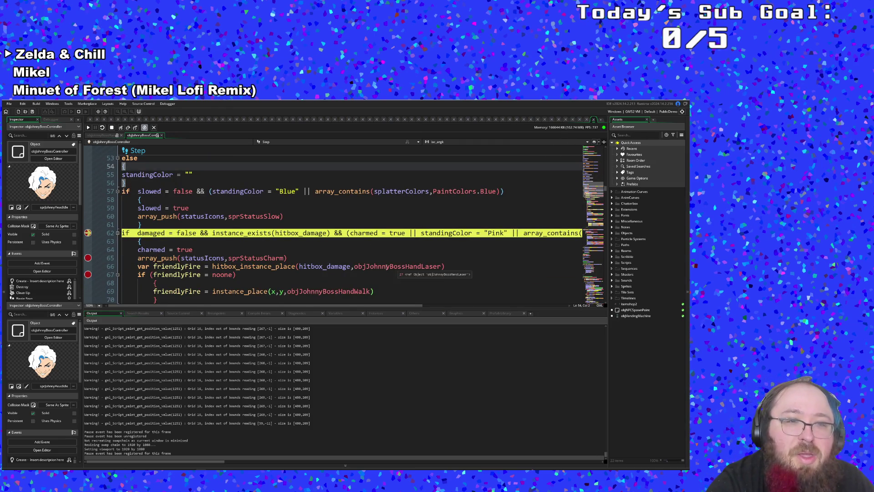
click(226, 274)
click(201, 250)
click(197, 257)
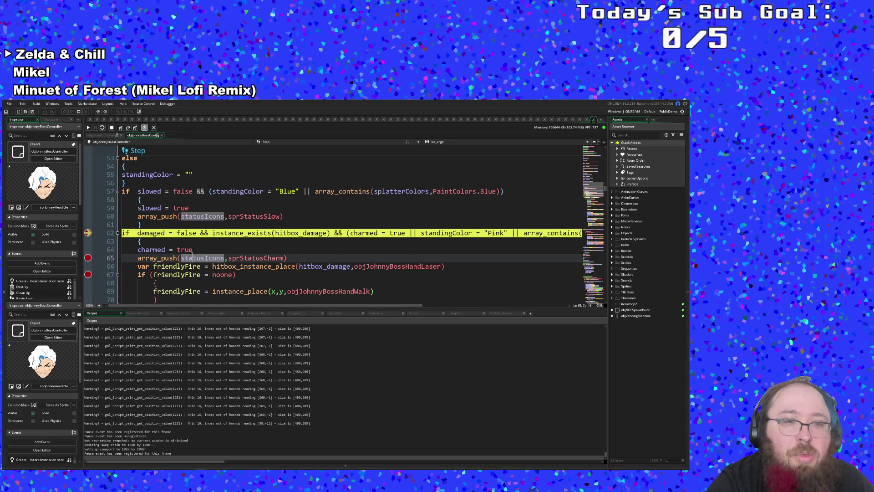
- Return to the charmed line, then resume the game
scroll(223, 266, down, 2)
scroll(224, 266, up, 2)
mouse_move(223, 266)
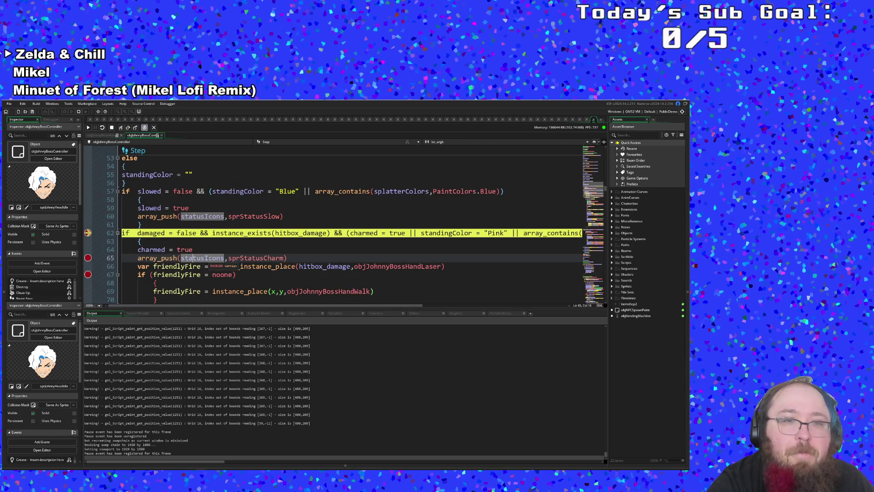
click(209, 247)
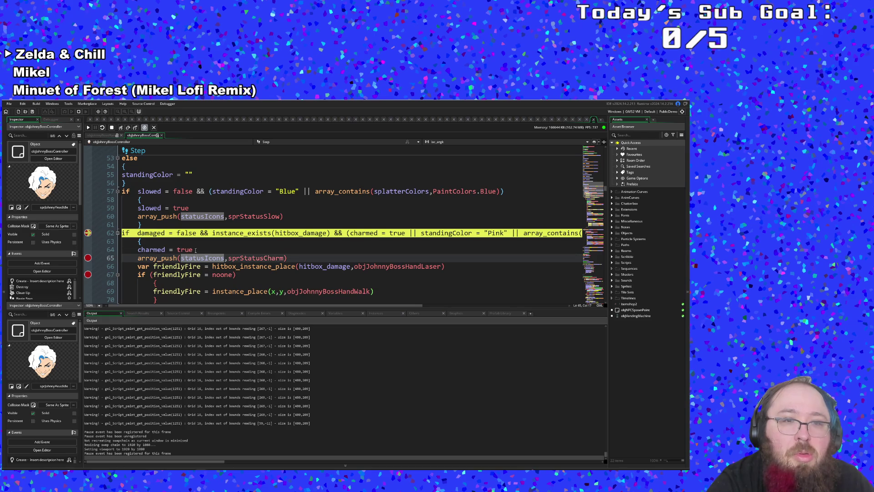
scroll(196, 249, down, 2)
scroll(195, 249, down, 2)
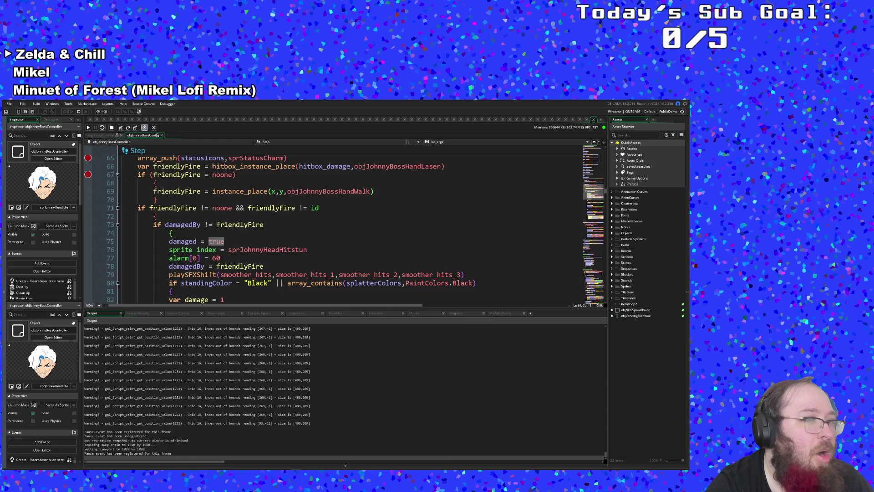
key(alt+Tab)
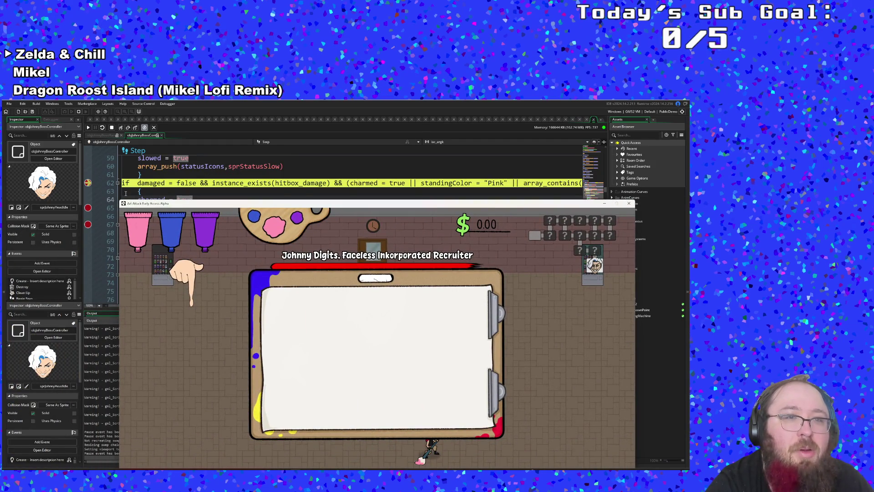
- Jump from the hand-walk fallback block to the hitbox_instance_place function definition
click(144, 189)
mouse_move(159, 218)
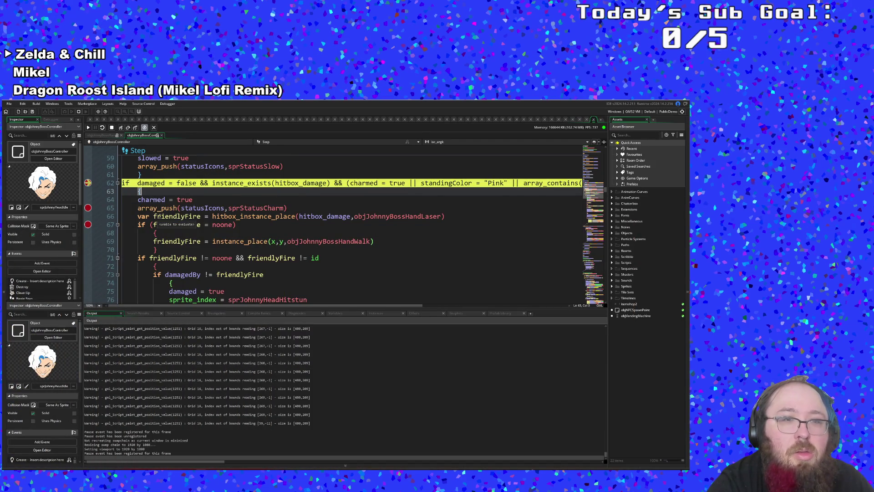
click(191, 234)
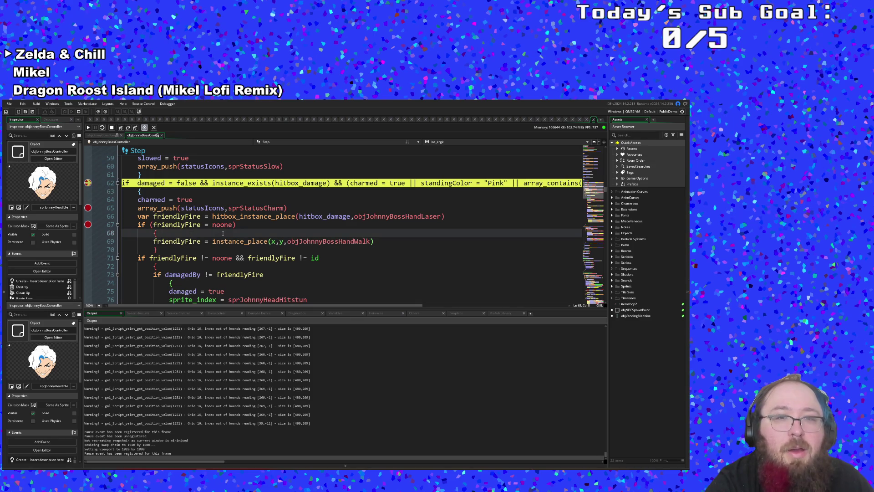
click(255, 216)
key(F12)
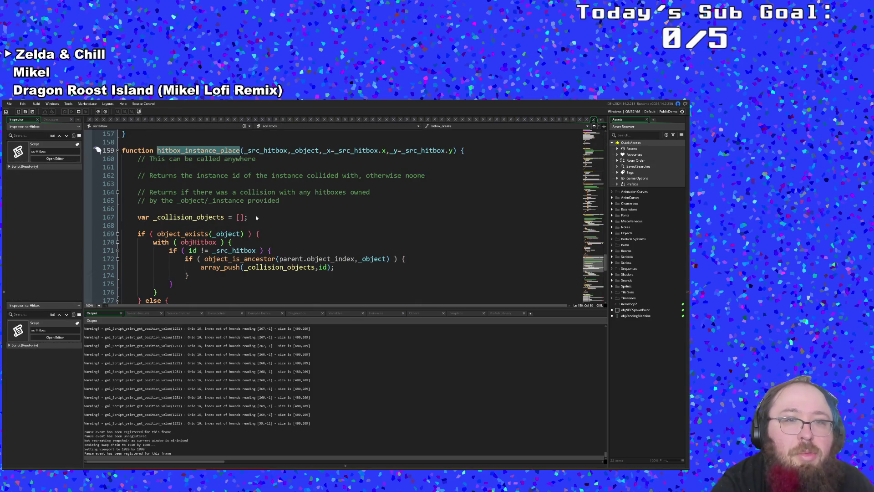
scroll(256, 214, down, 6)
scroll(256, 214, up, 8)
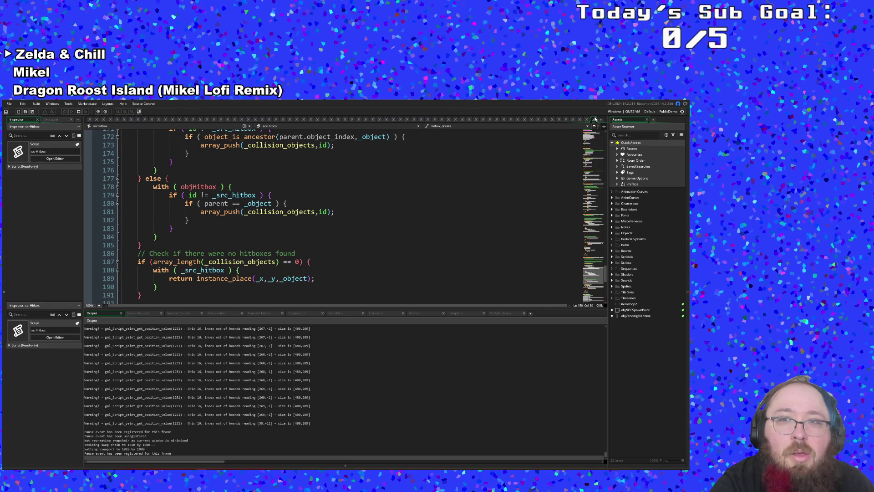
- Back in the Step event, check line 68's noone condition and every friendlyFire use
click(371, 237)
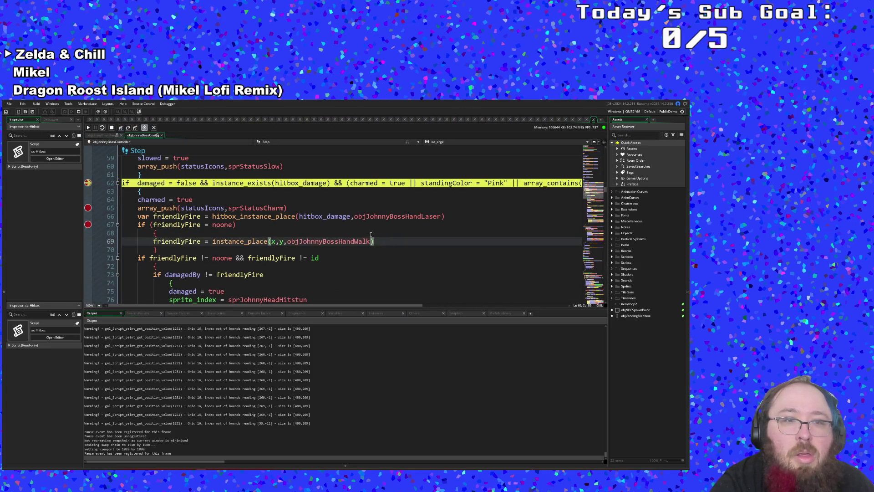
click(262, 233)
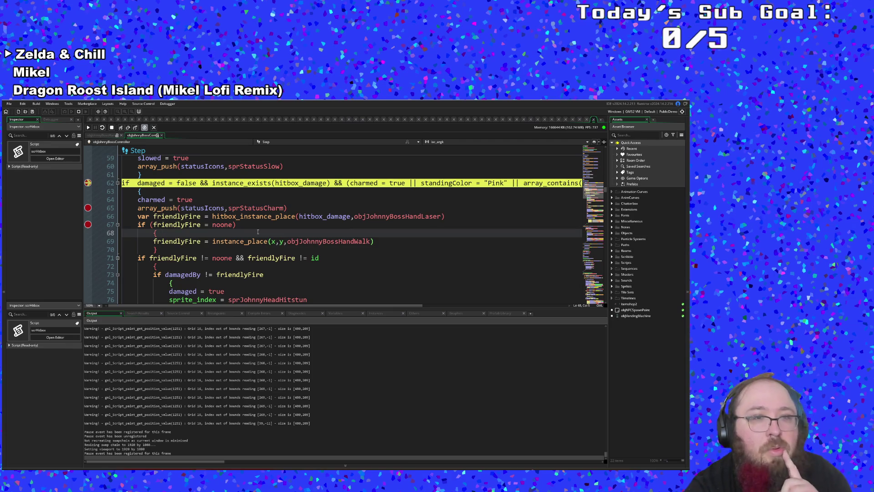
click(234, 223)
click(201, 225)
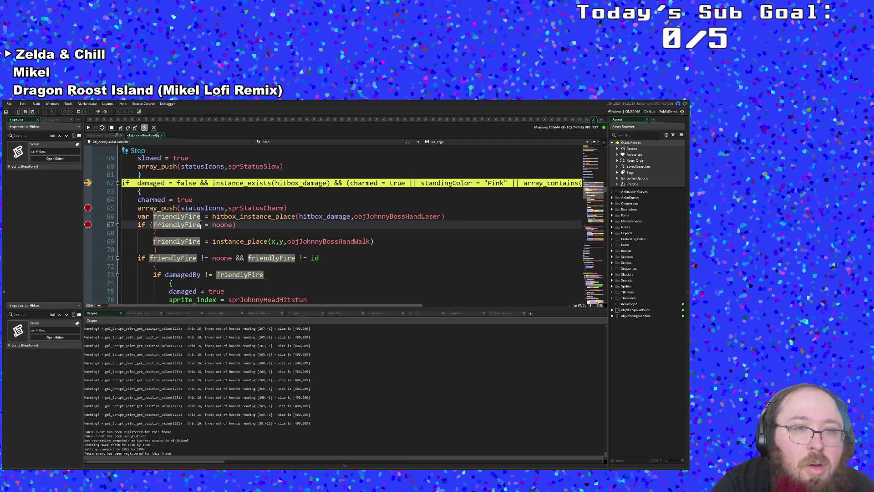
click(213, 217)
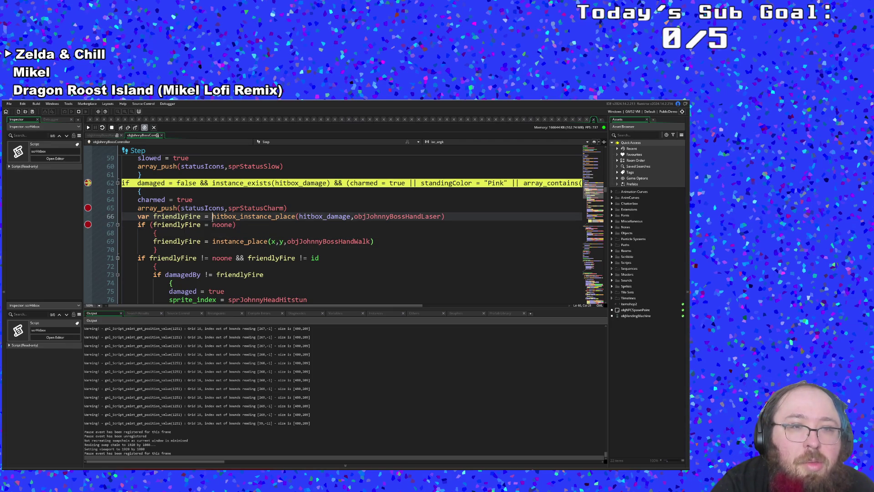
click(206, 223)
click(198, 231)
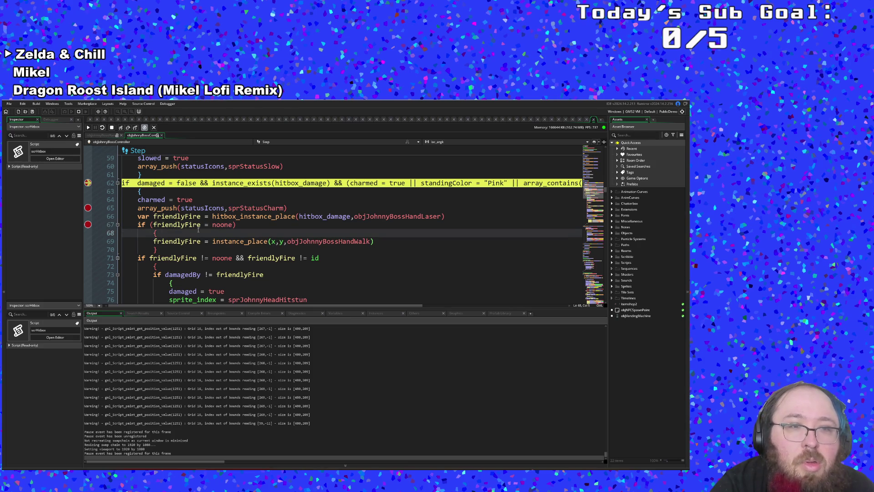
scroll(198, 231, up, 4)
scroll(198, 231, down, 4)
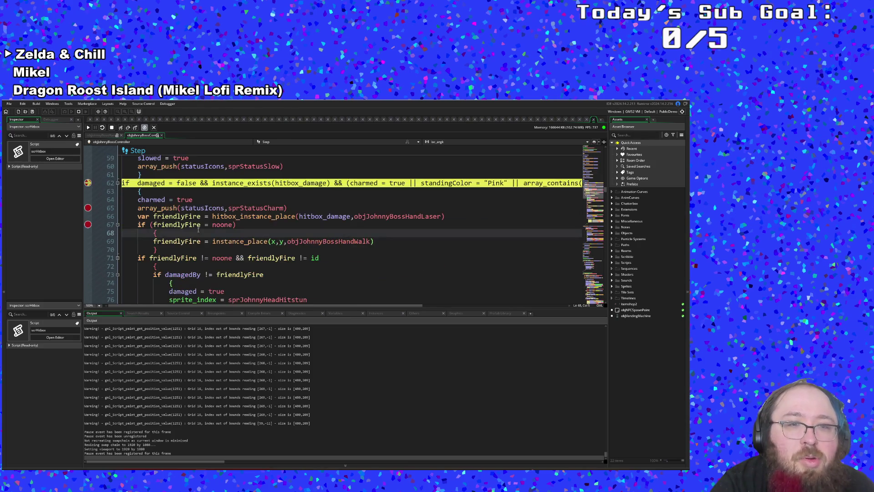
- Select line 65's array_push(statusIcons,sprStatusCharm) and paste it into Search & Replace
drag(139, 207, 288, 207)
key(ctrl+c)
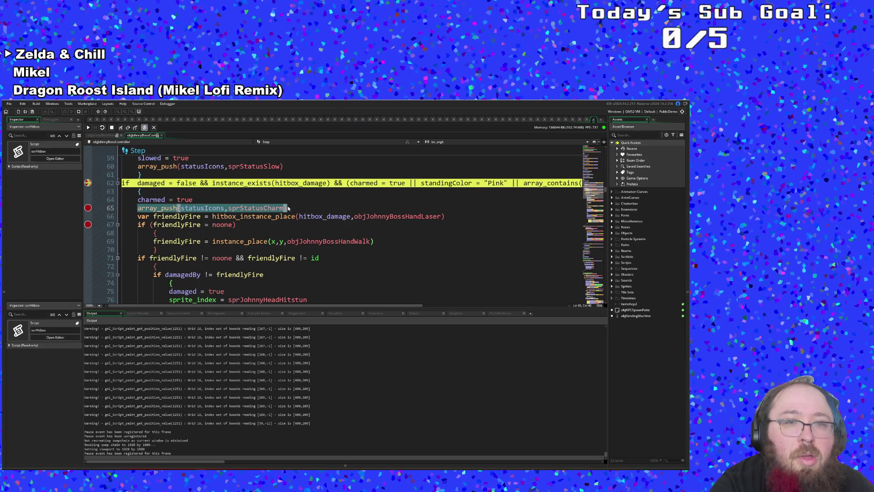
right_click(282, 209)
click(269, 208)
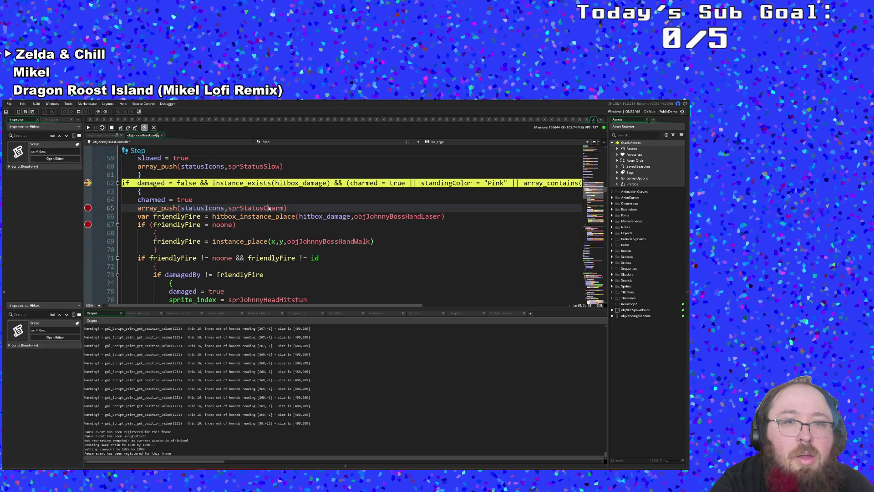
double_click(271, 208)
click(279, 208)
shift+click(106, 207)
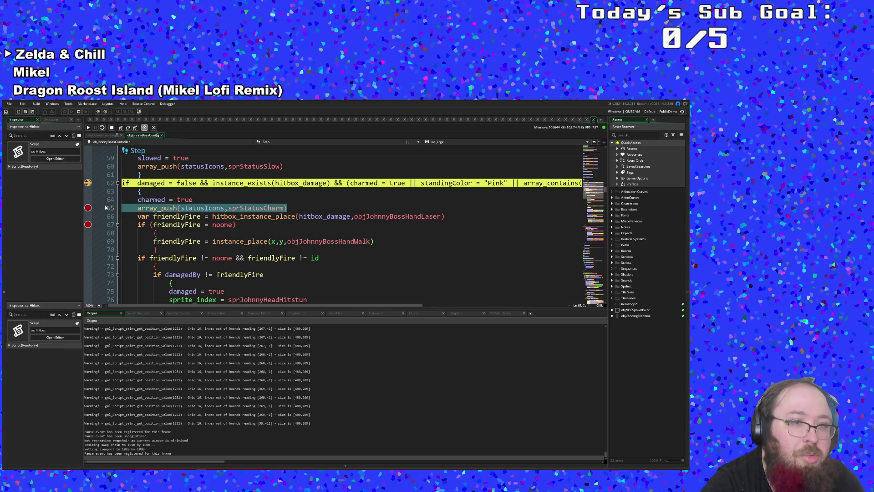
click(106, 208)
key(ctrl+f)
key(ctrl+v)
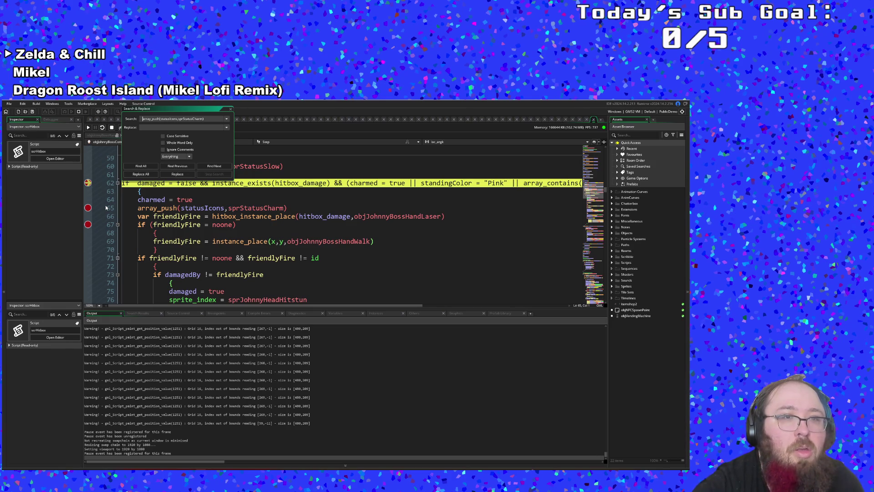
- Find all matches and open them in the boss controller and objJohnnyBossHandWalk's Step event
key(Return)
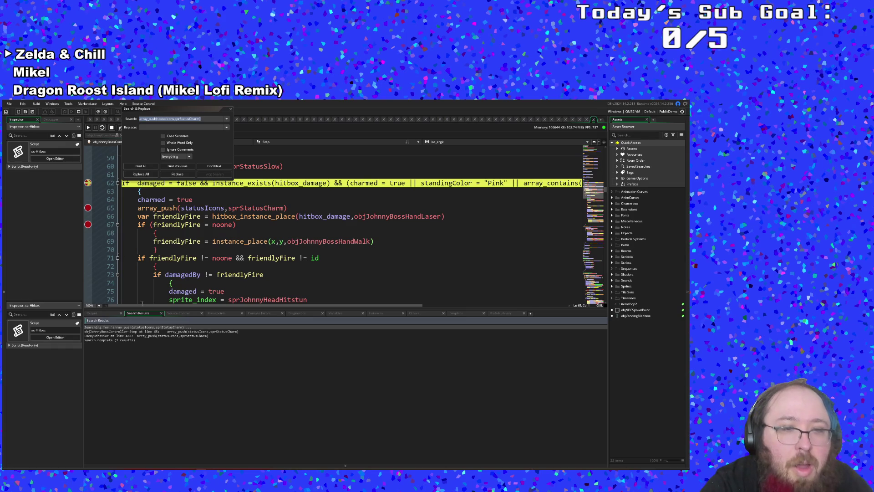
double_click(150, 331)
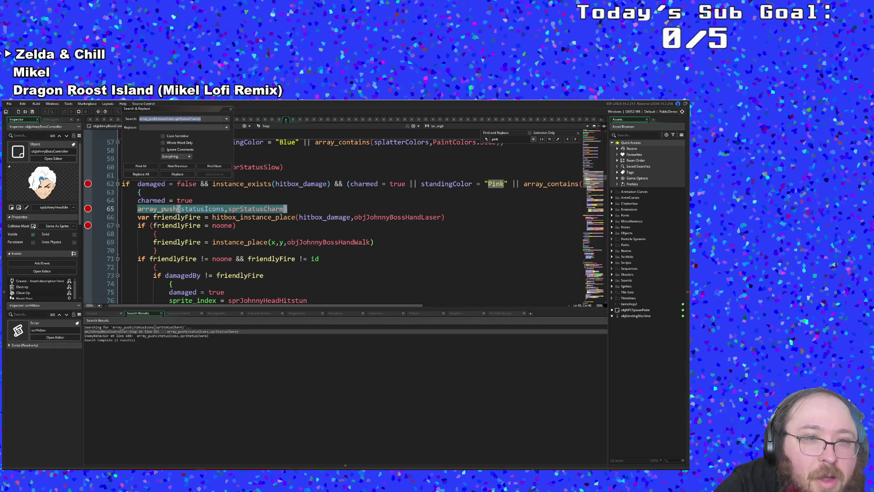
double_click(145, 335)
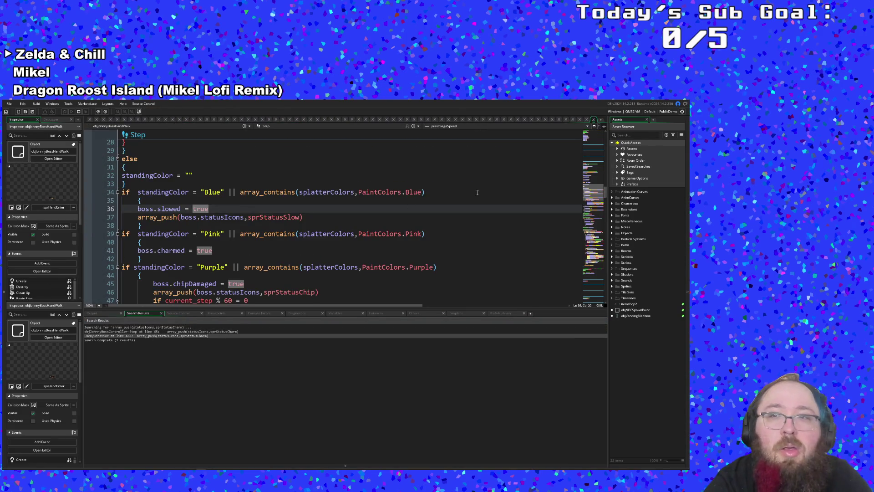
click(448, 232)
- Search project assets for 'BossCont'
key(ctrl+t)
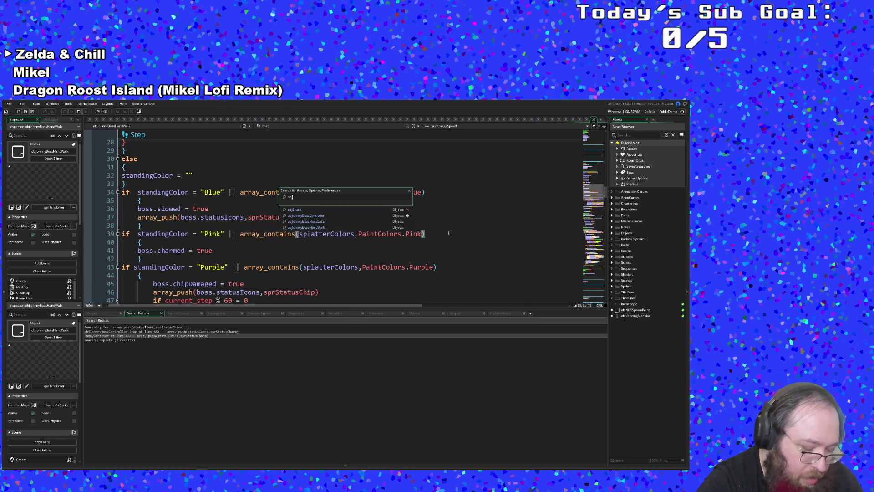
text(boss)
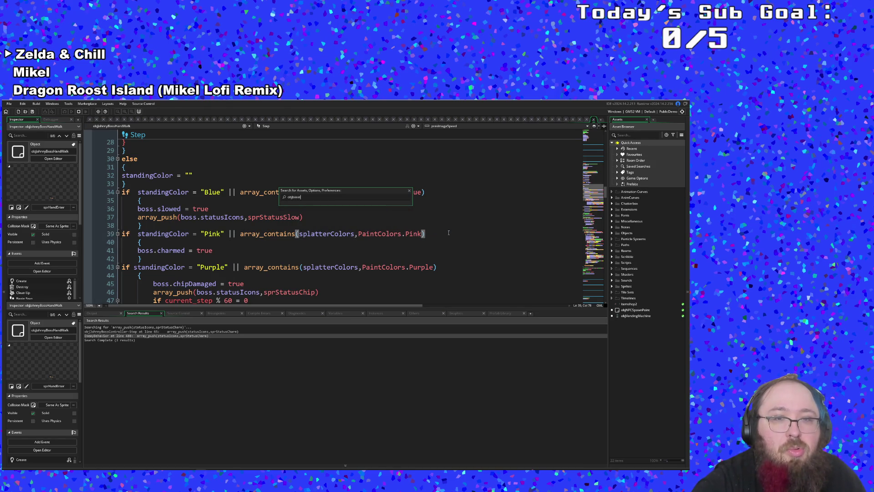
key(ctrl+a)
key(BackSpace)
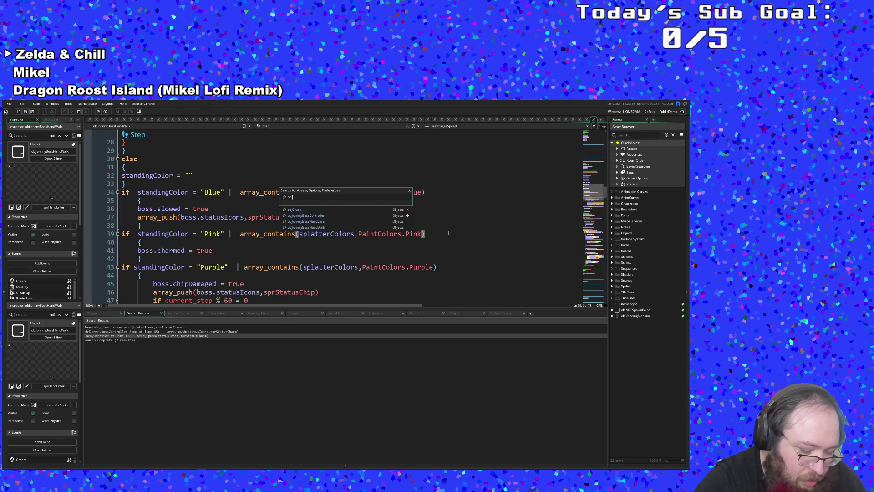
text(BossCont)
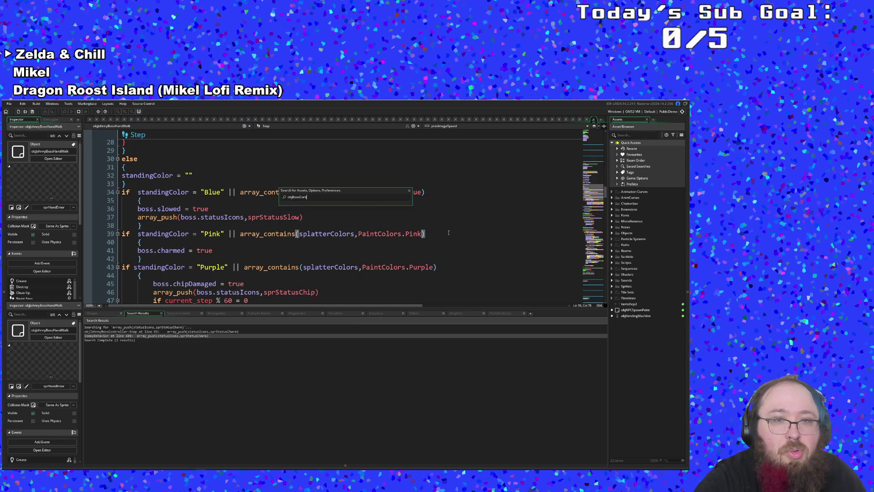
- Open objJohnnyBossController by searching assets for 'Johnny'
key(BackSpace)
key(BackSpace)
key(BackSpace)
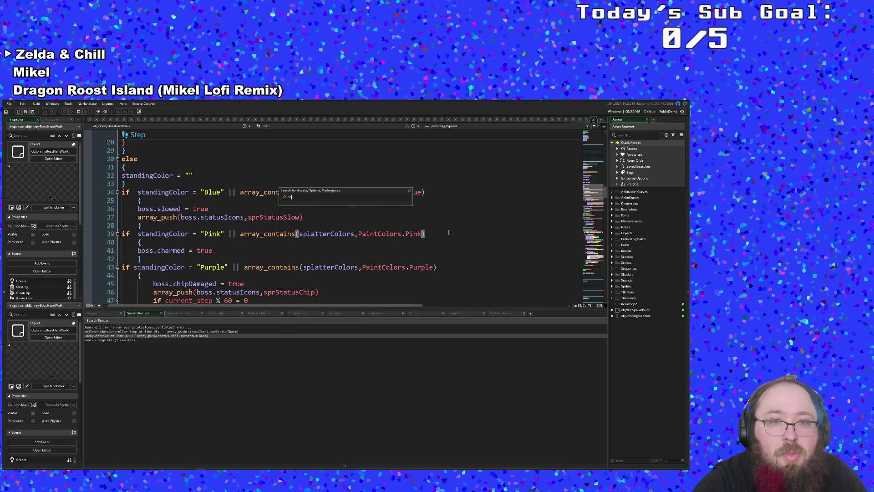
text(Johnny)
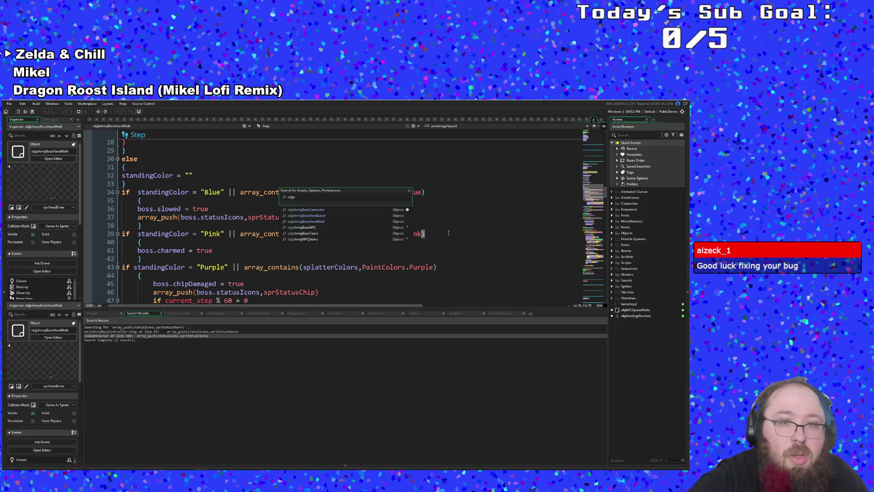
key(Return)
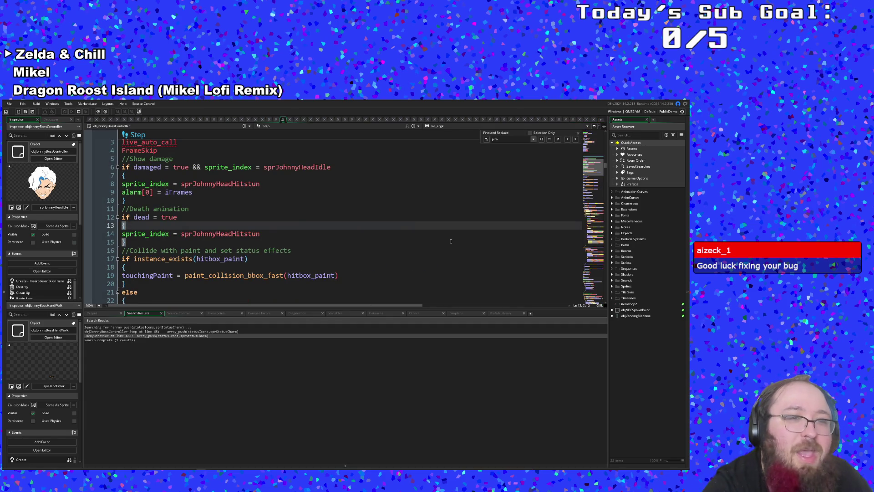
- Scroll its Step event to the line 111 purple chip-damage check
click(359, 249)
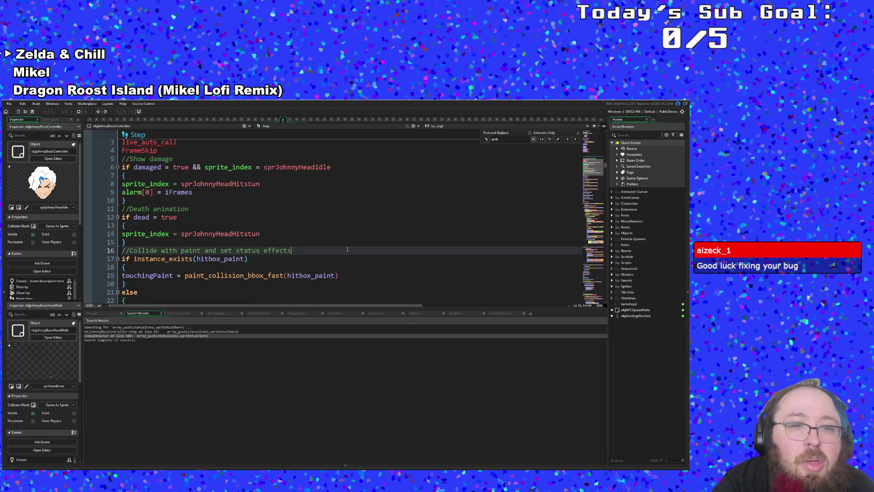
scroll(353, 246, down, 15)
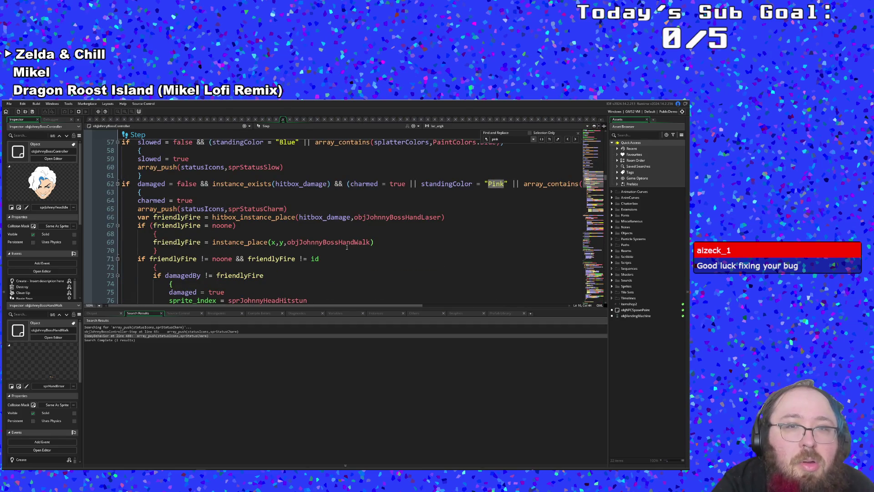
scroll(346, 247, down, 18)
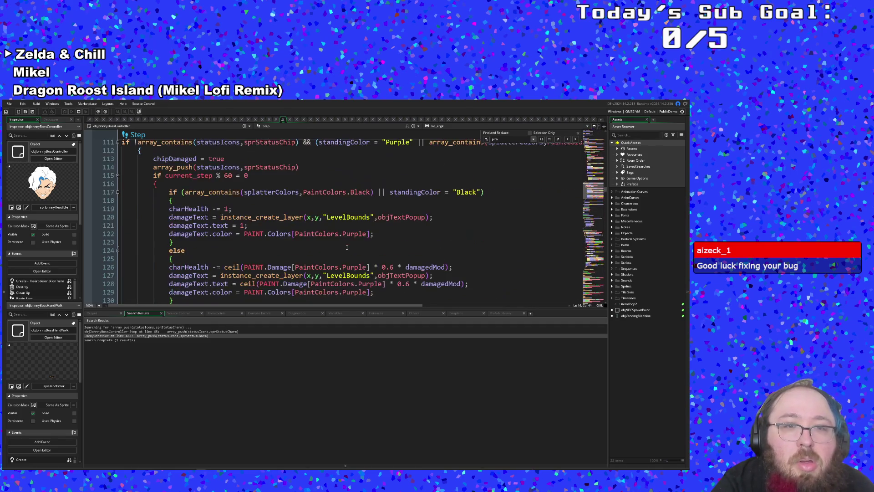
scroll(347, 247, up, 2)
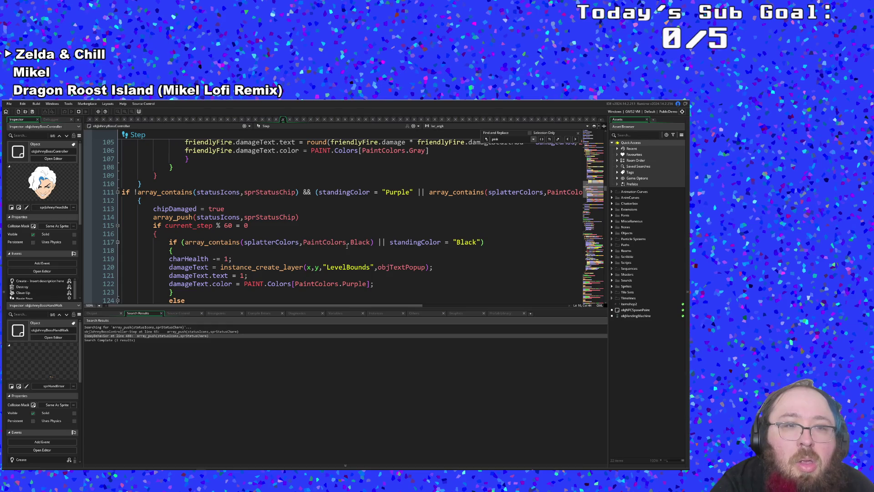
scroll(347, 245, down, 4)
scroll(347, 246, up, 4)
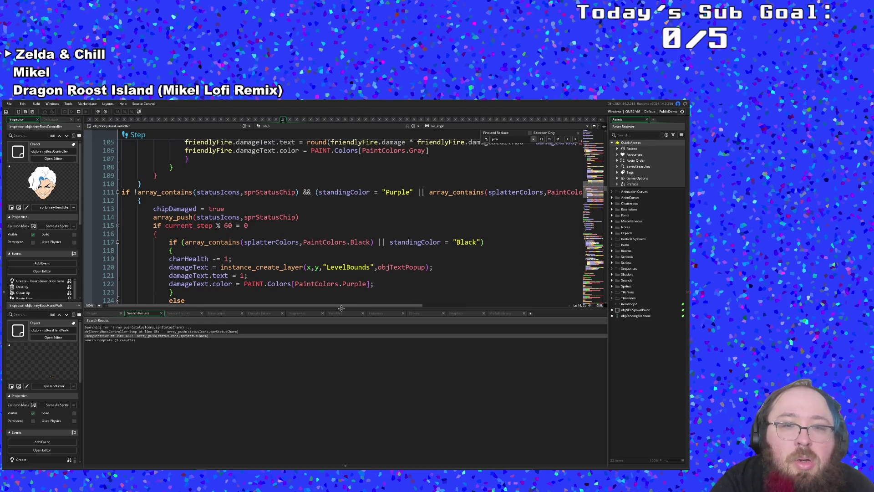
mouse_move(342, 308)
mouse_down()
mouse_move(415, 310)
mouse_move(348, 317)
mouse_up()
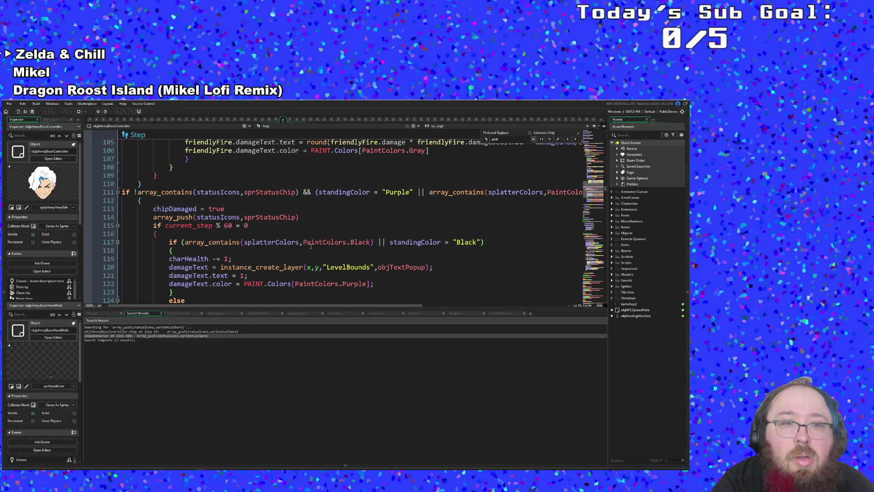
scroll(311, 246, up, 2)
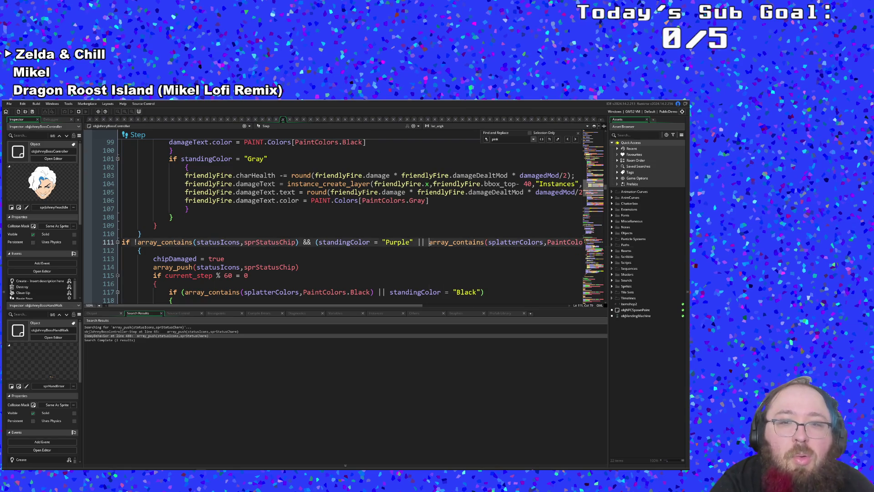
- Select array_contains(splatterColors,PaintColors.Purple) in line 111's condition and copy it
mouse_move(429, 242)
mouse_down()
mouse_move(122, 242)
mouse_move(585, 242)
mouse_up()
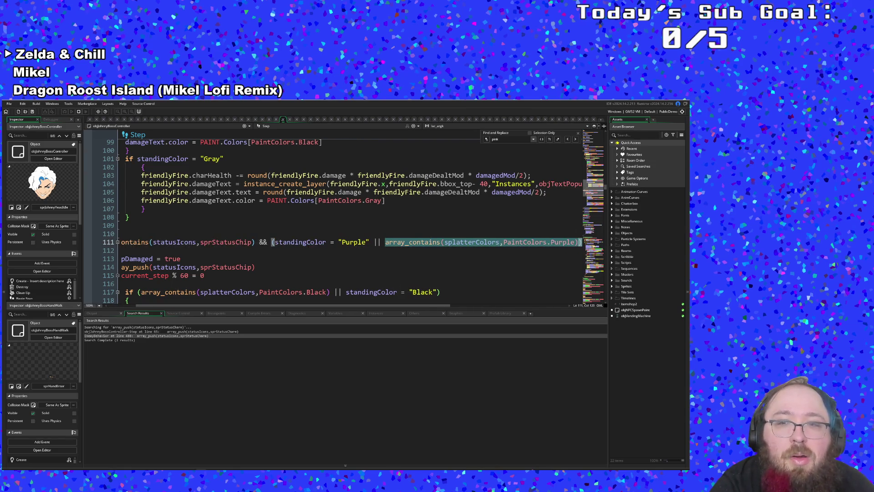
click(514, 242)
mouse_move(385, 241)
mouse_down()
mouse_move(121, 242)
mouse_move(577, 242)
mouse_up()
key(ctrl+c)
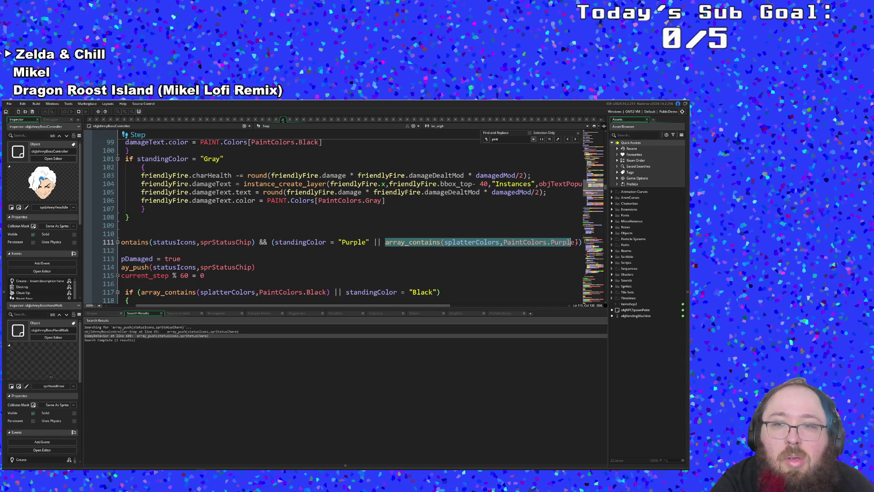
click(549, 242)
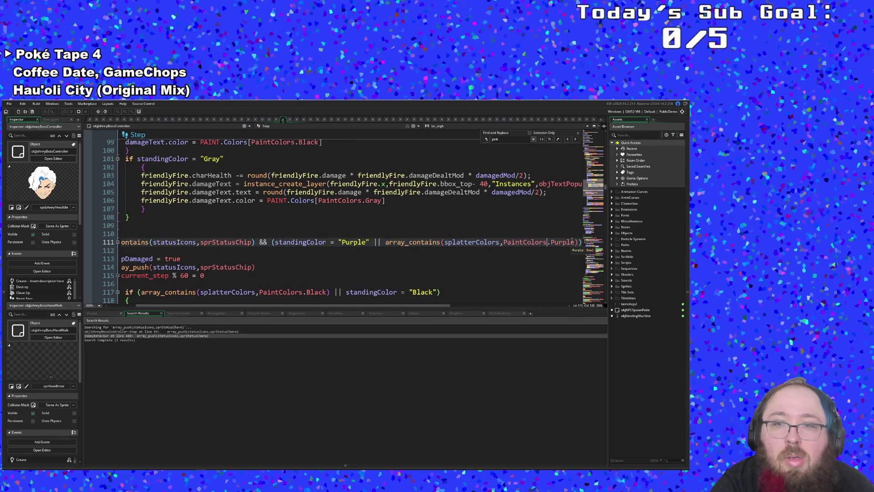
drag(578, 241, 412, 242)
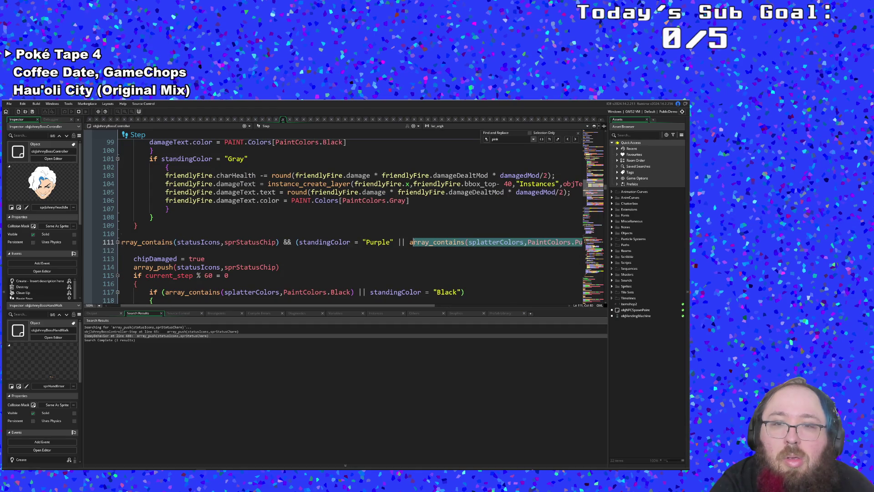
right_click(416, 248)
double_click(417, 243)
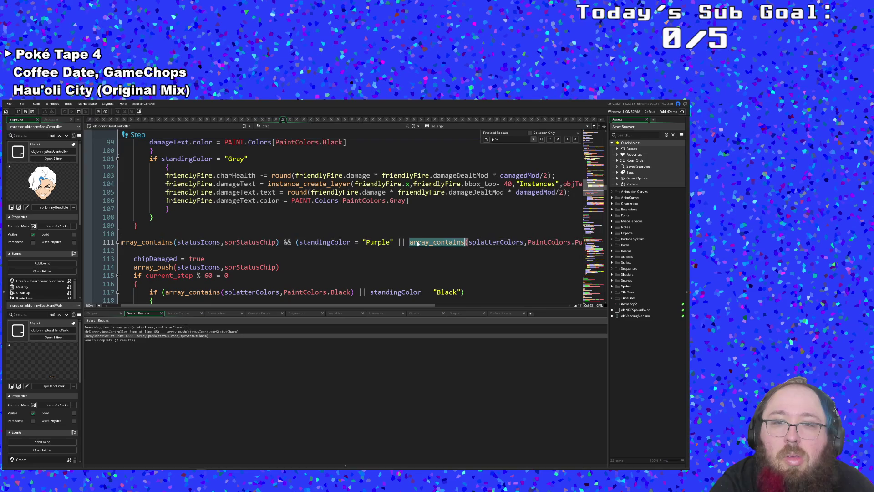
shift+click(581, 242)
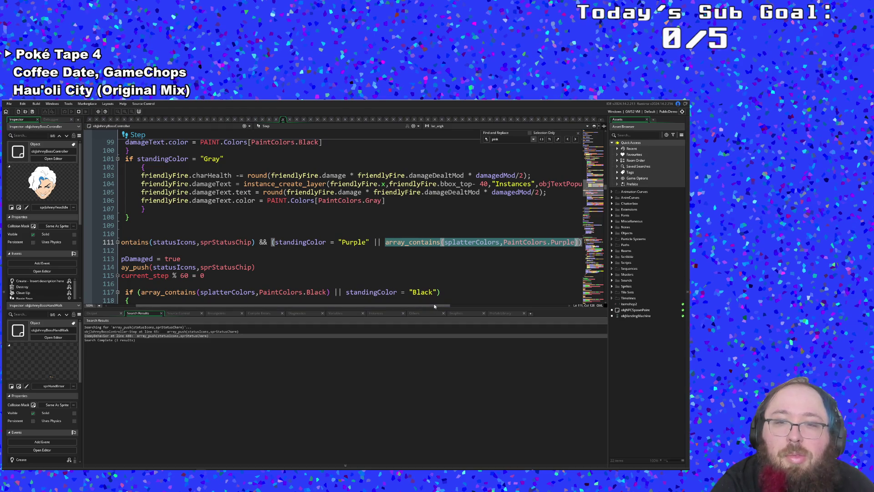
scroll(318, 306, left, 2)
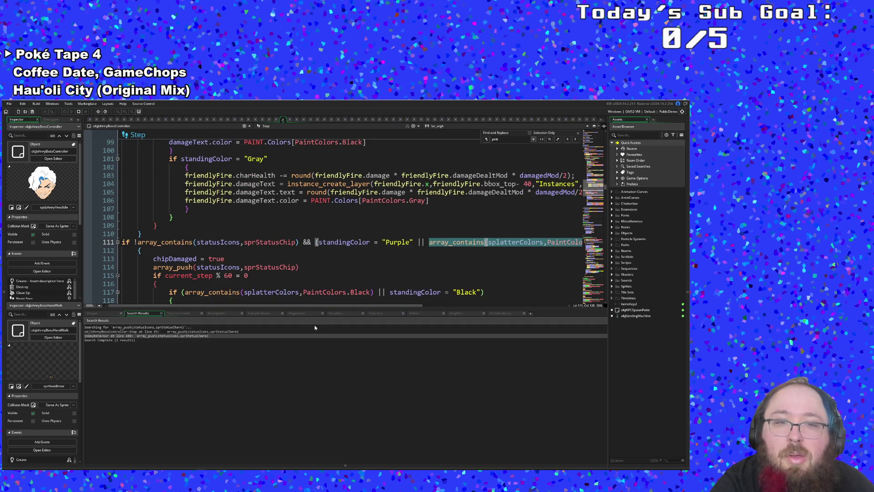
- Add line 114 after chipDamaged = true: if !array_contains(splatterColors,PaintColors.Purple)
click(250, 260)
key(Return)
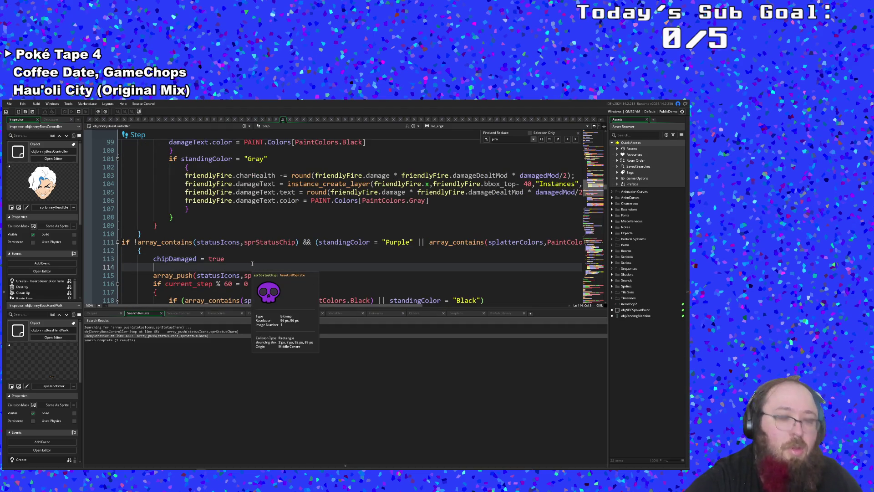
text(if)
key(ctrl+v)
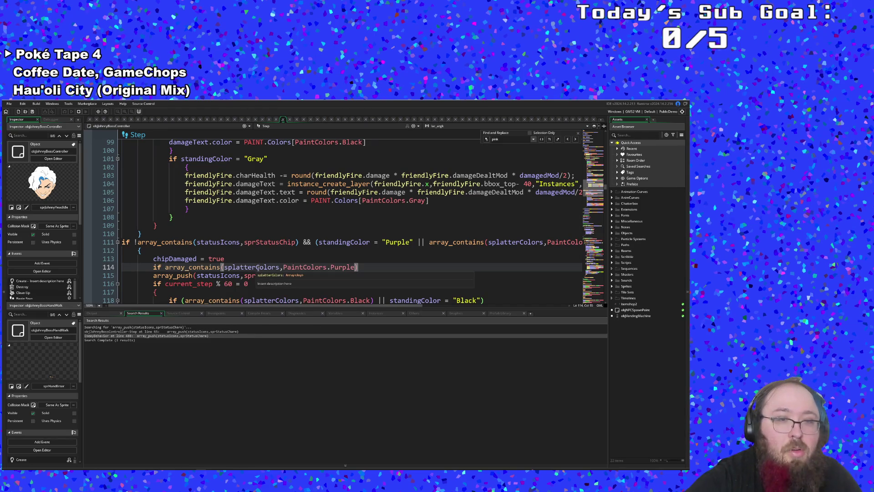
key(Home)
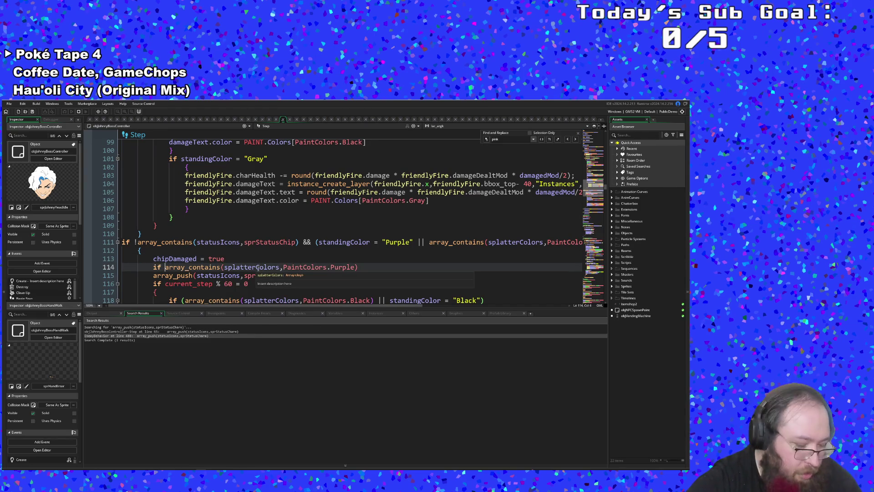
key(Right)
text(!)
key(Down)
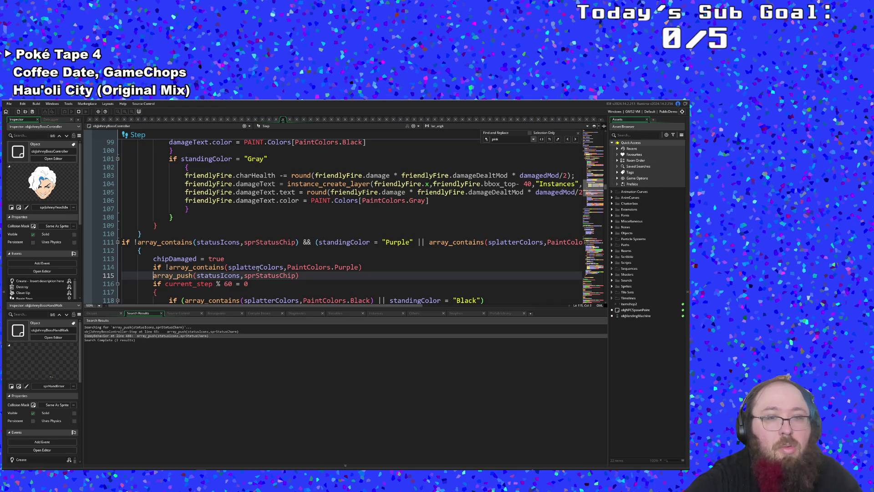
key(Up)
key(End)
key(Left)
key(Left)
key(Left)
- Wrap the sprStatusChip push in braces and select the block, lines 114–117
key(End)
key(Return)
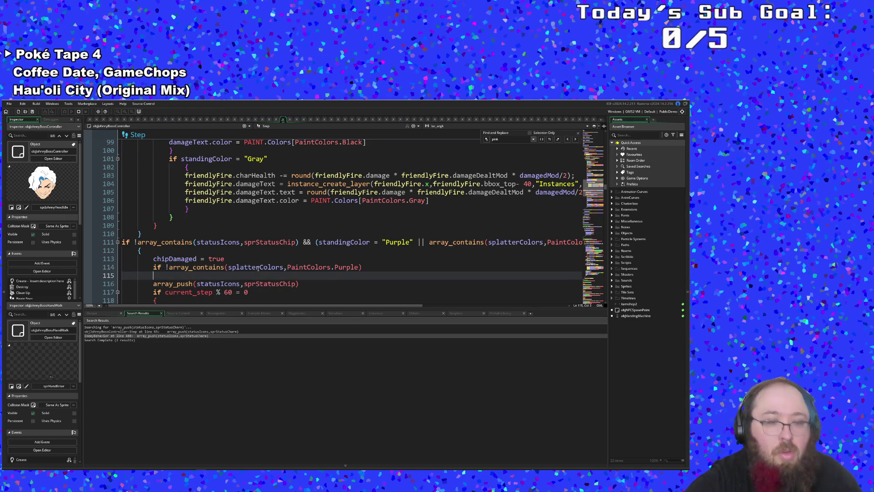
text({)
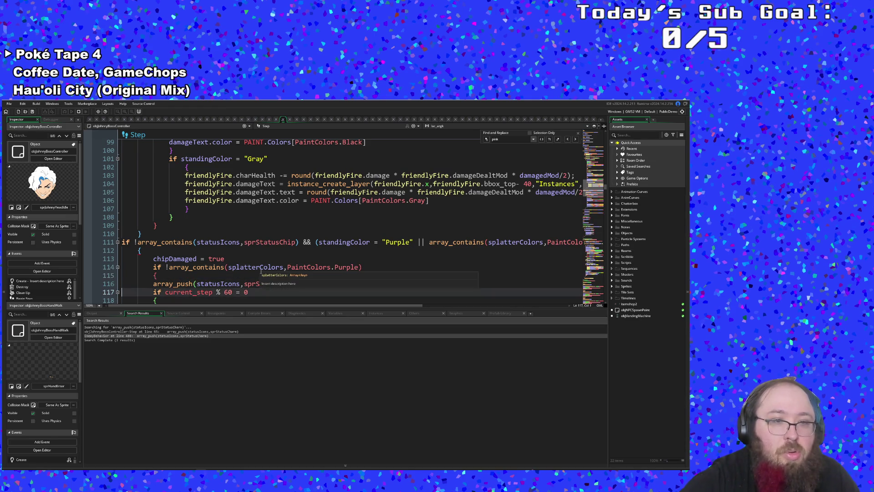
key(Down)
key(End)
key(Return)
text(})
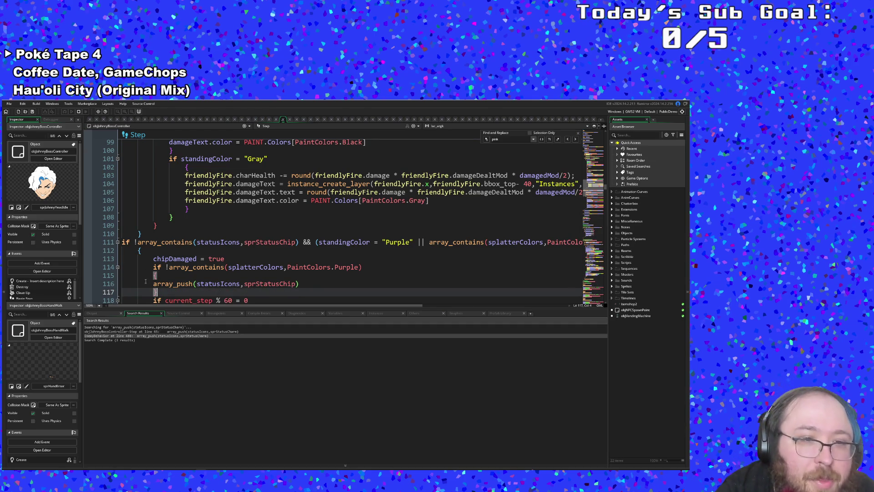
key(shift+Up)
key(shift+Up)
key(shift+Up)
key(shift+Home)
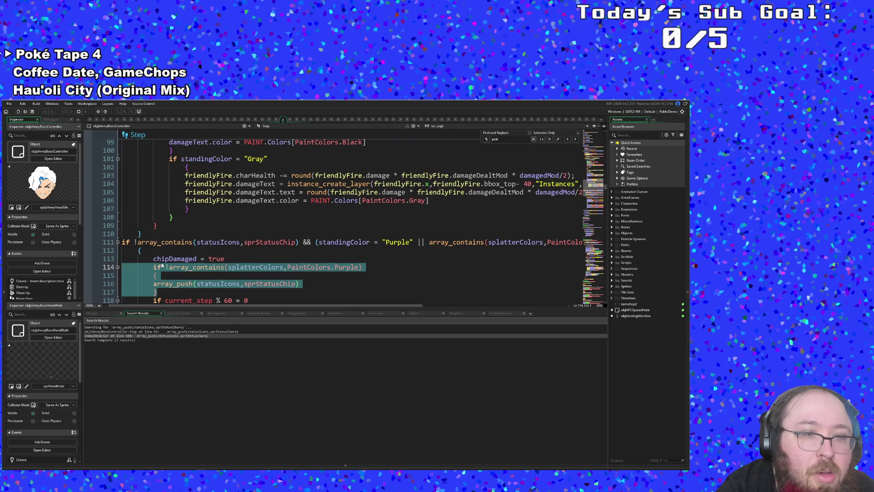
right_click(160, 267)
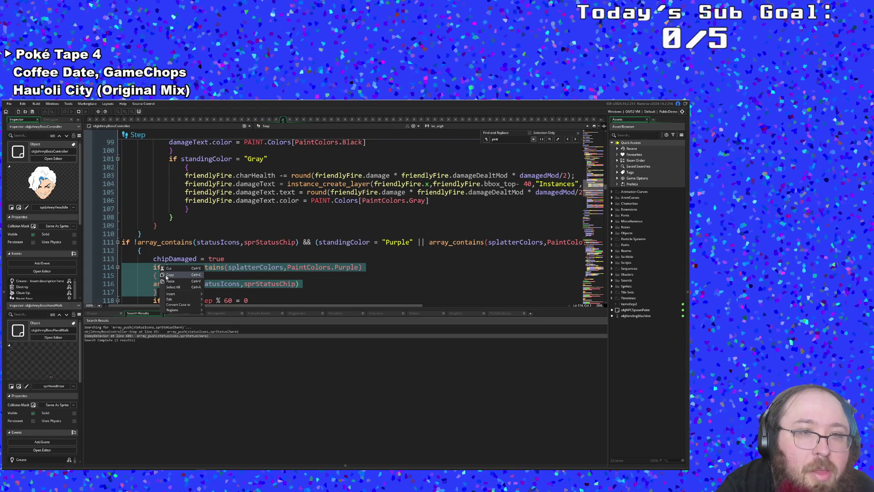
- Copy the guarded chip block and paste it over the charm push on line 65
click(167, 276)
scroll(172, 280, up, 4)
scroll(171, 280, down, 10)
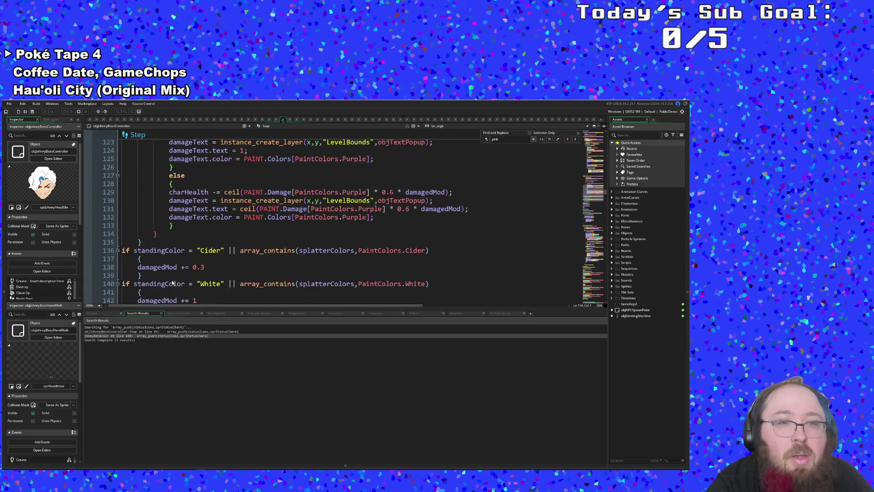
scroll(173, 283, up, 6)
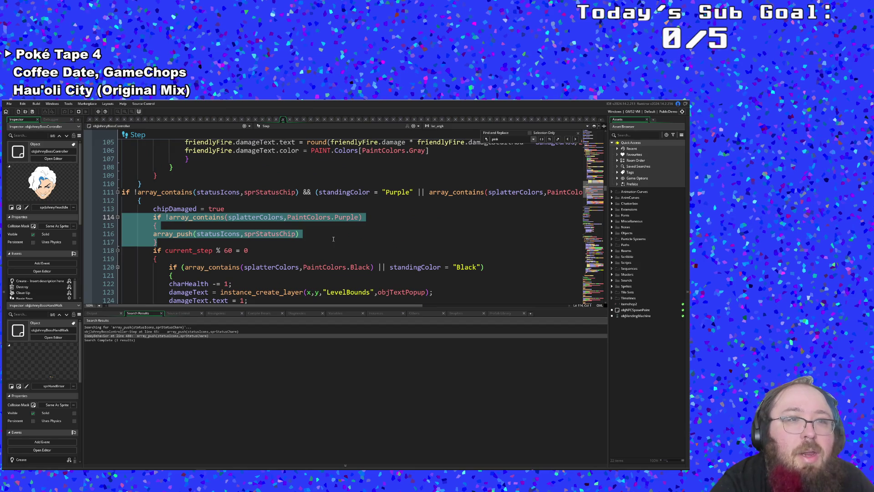
scroll(333, 239, up, 18)
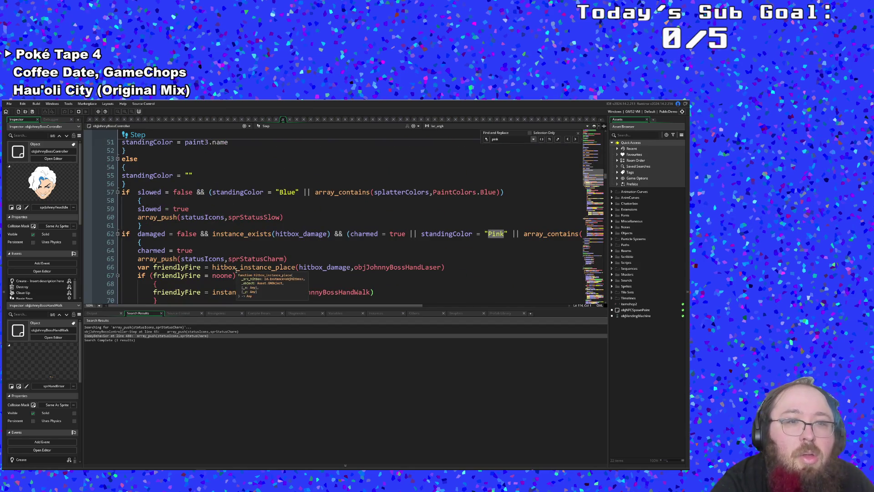
click(204, 250)
mouse_move(288, 259)
mouse_down()
mouse_move(176, 251)
mouse_move(137, 259)
mouse_up()
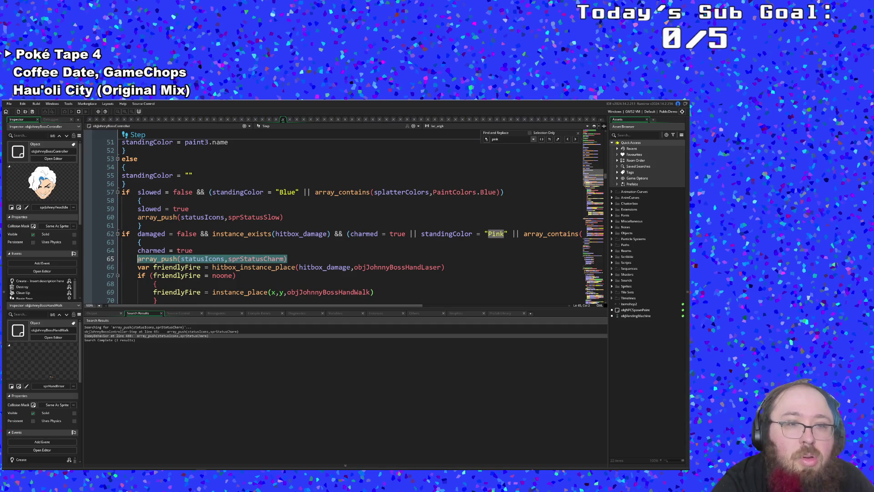
key(ctrl+v)
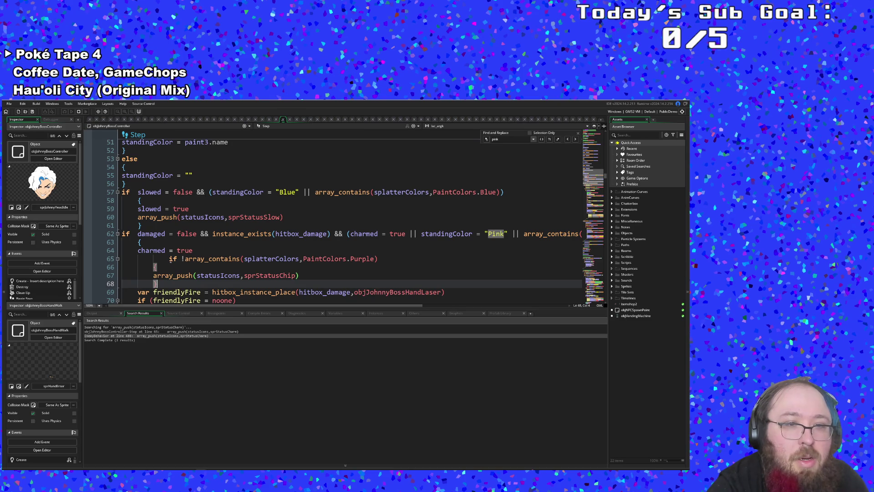
- Put the pasted if on its own line and change PaintColors.Purple to Pink
click(170, 260)
mouse_move(189, 268)
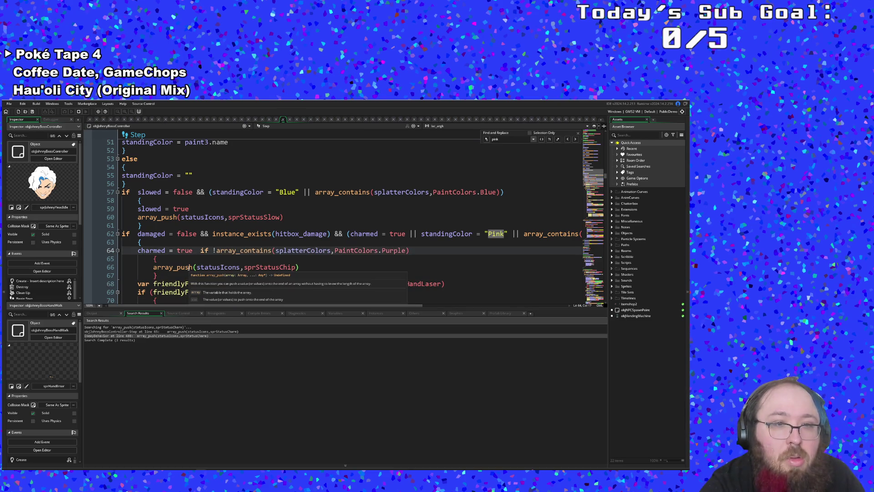
key(Return)
key(BackSpace)
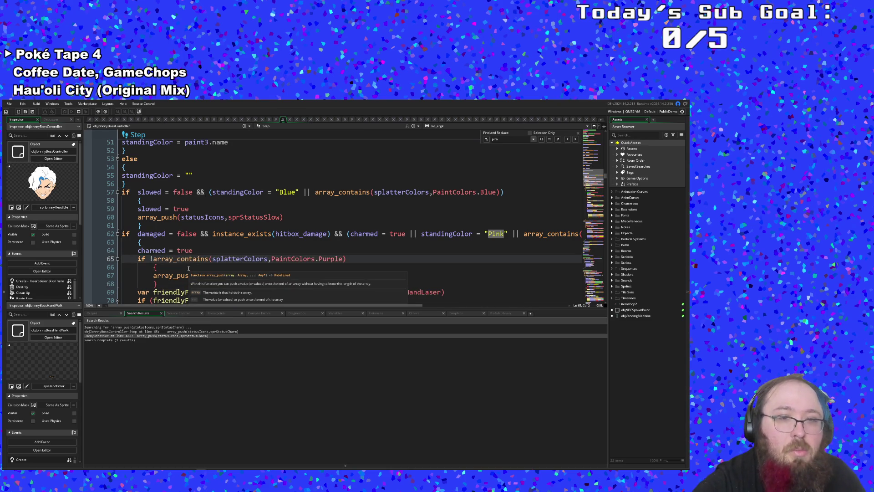
drag(319, 259, 339, 258)
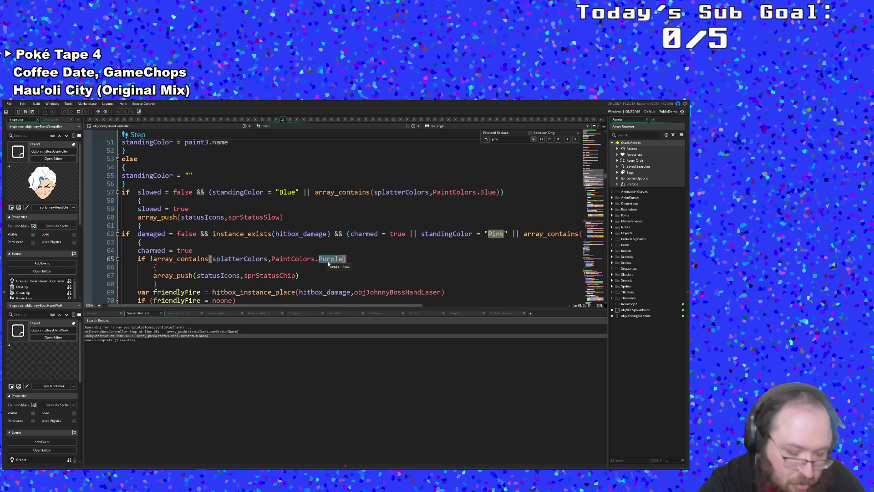
text(Pink)
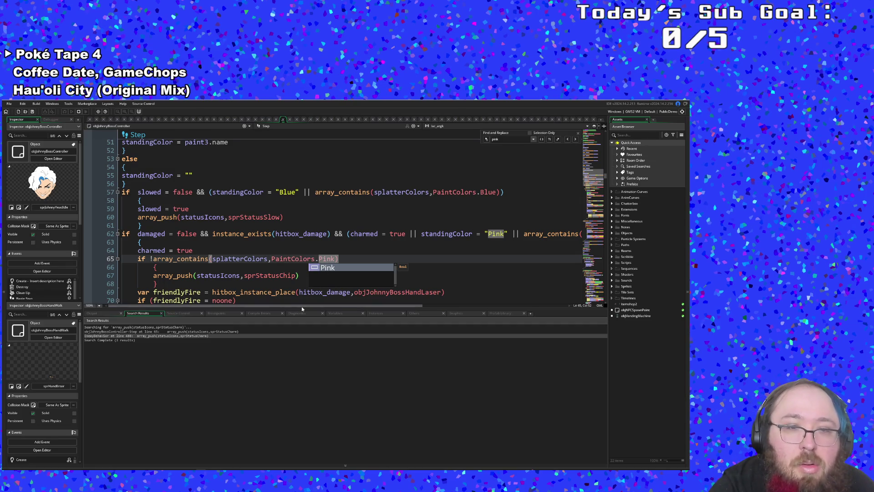
drag(306, 305, 406, 307)
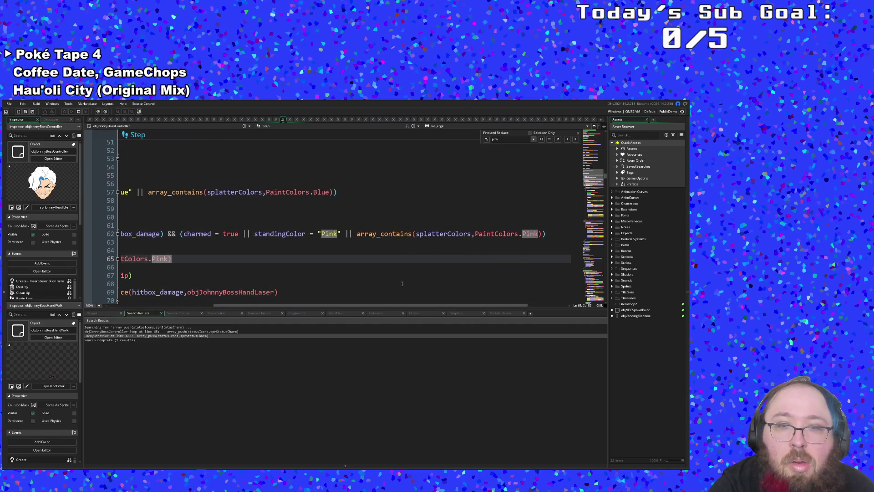
scroll(399, 277, down, 16)
scroll(396, 269, up, 18)
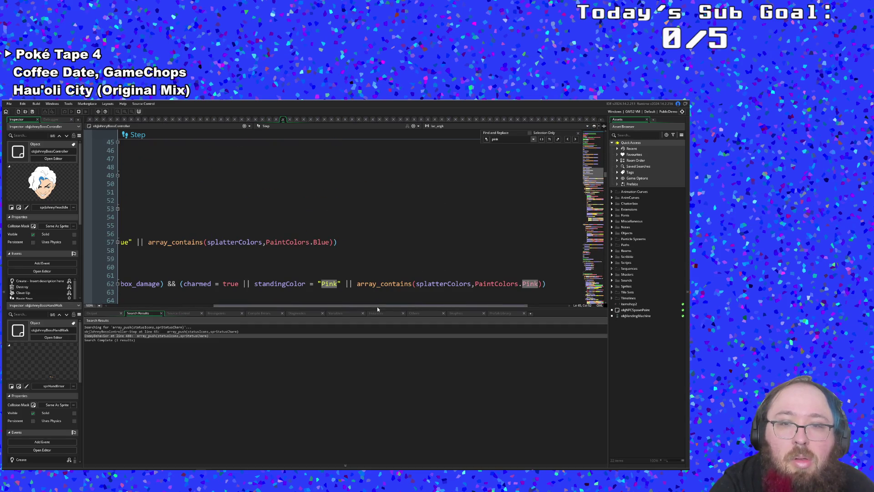
drag(374, 306, 269, 306)
scroll(214, 269, down, 2)
scroll(214, 268, down, 2)
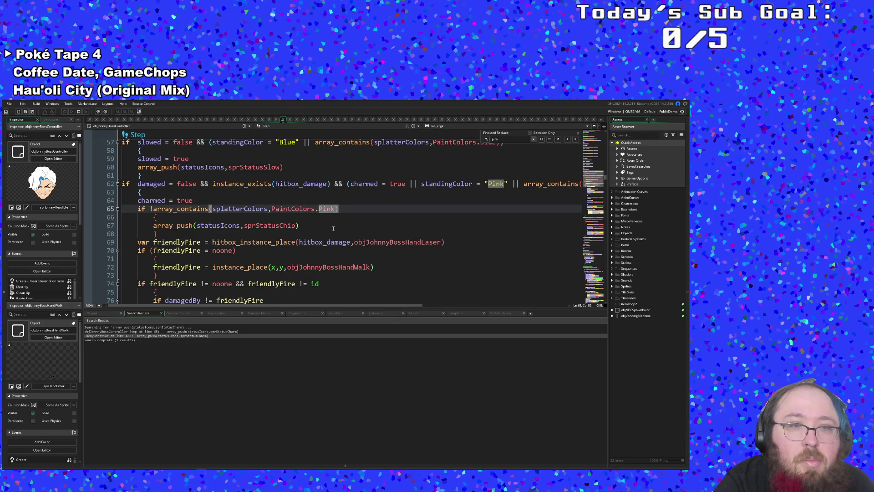
scroll(333, 229, down, 6)
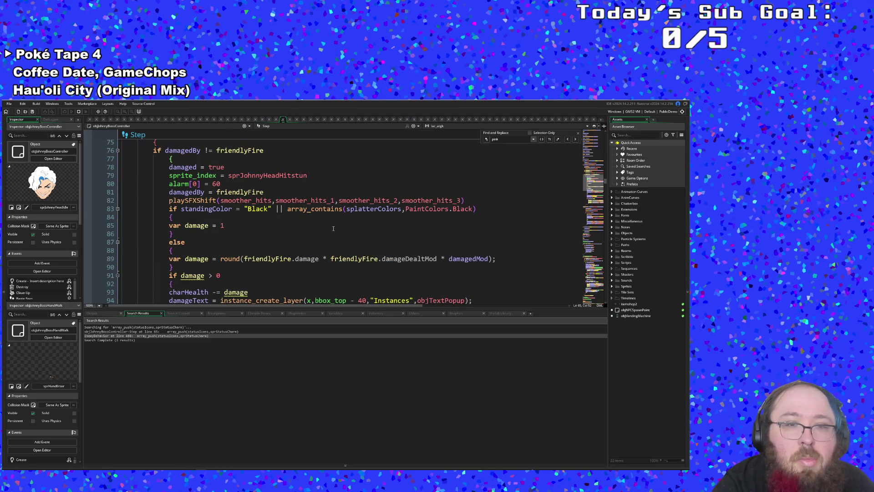
- Change line 117's guard to if !array_contains(statusIcons,sprStatusChip), then select lines 117–120
scroll(333, 228, down, 10)
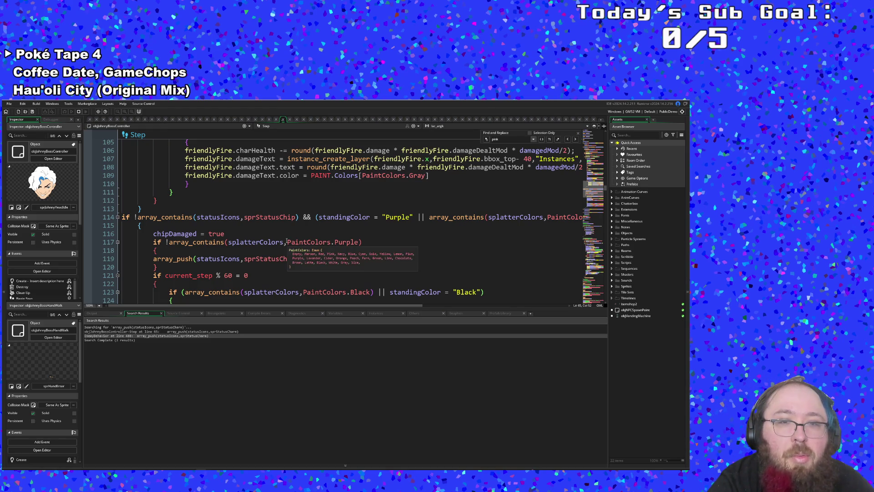
drag(283, 242, 238, 248)
double_click(230, 242)
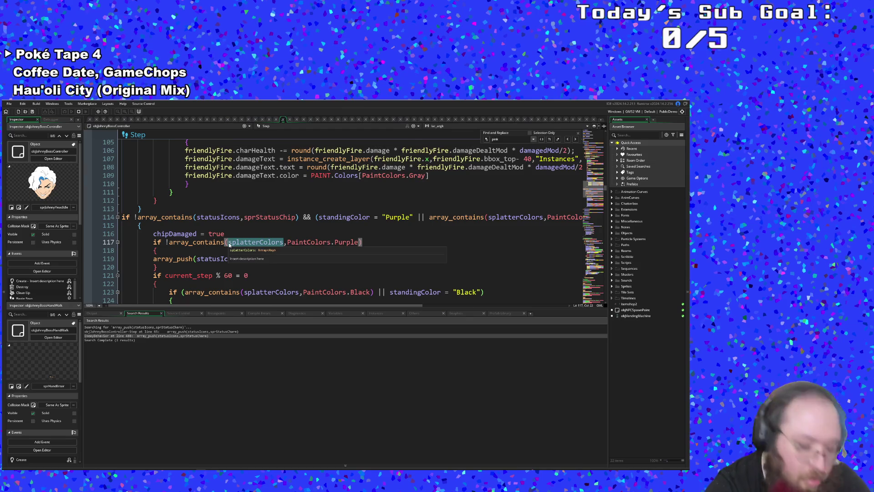
key(BackSpace)
text(st)
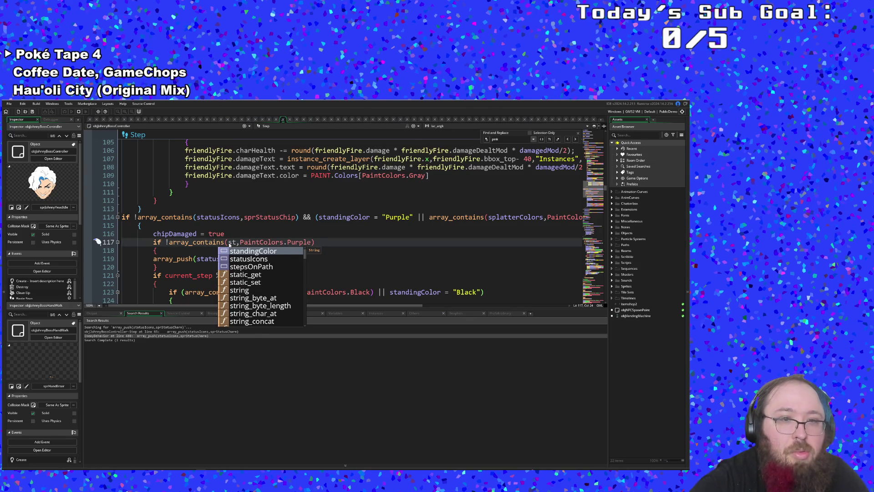
key(Down)
key(Return)
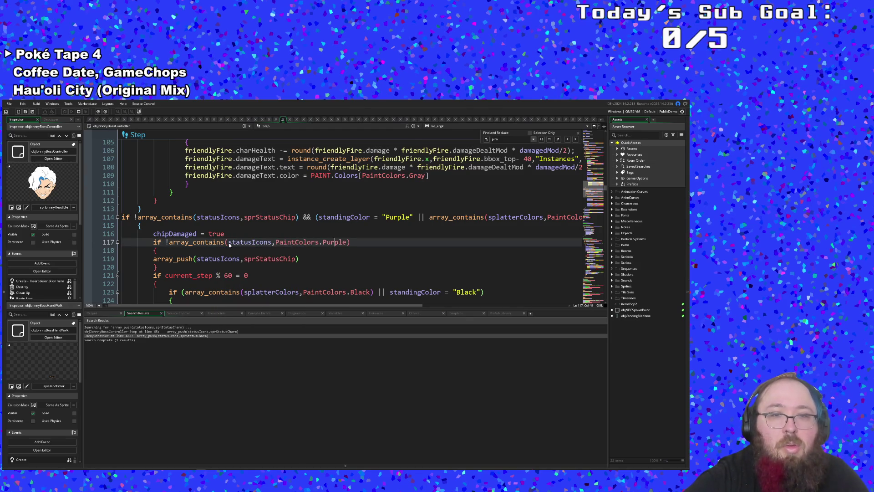
key(BackSpace)
key(BackSpace)
key(BackSpace)
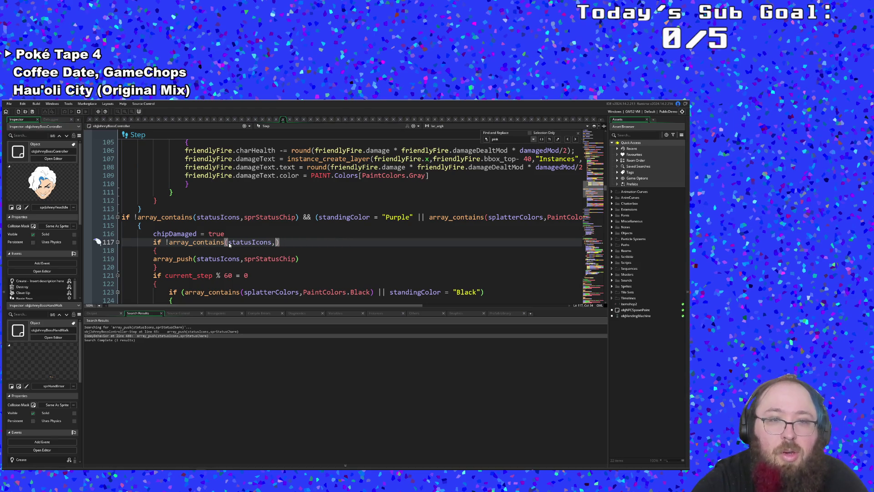
text(sprSt)
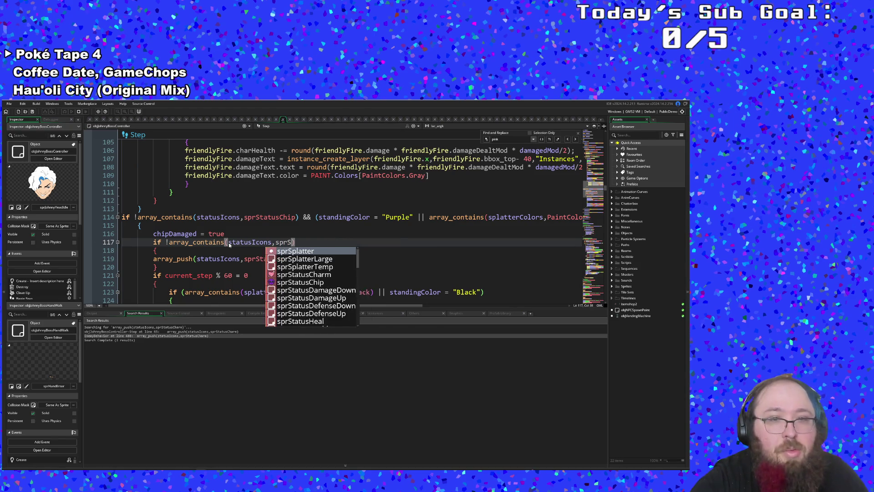
key(Down)
key(Return)
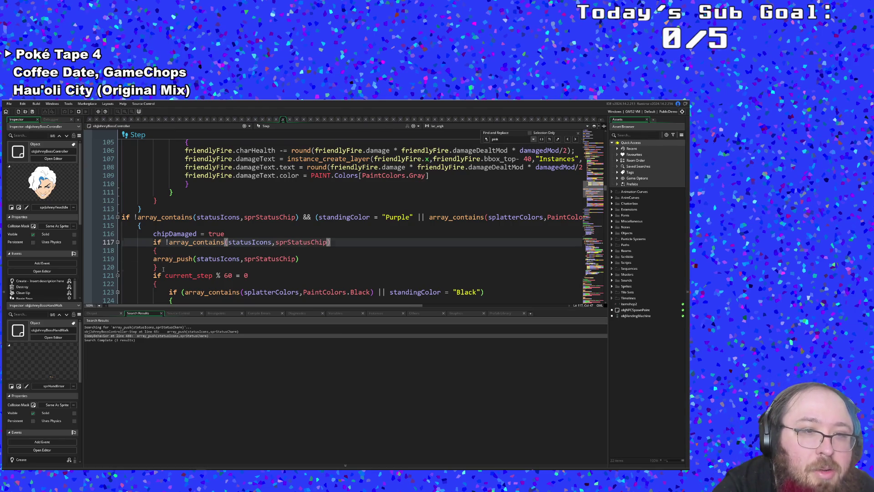
drag(163, 269, 153, 242)
- Copy the corrected chip status-icon block
right_click(158, 241)
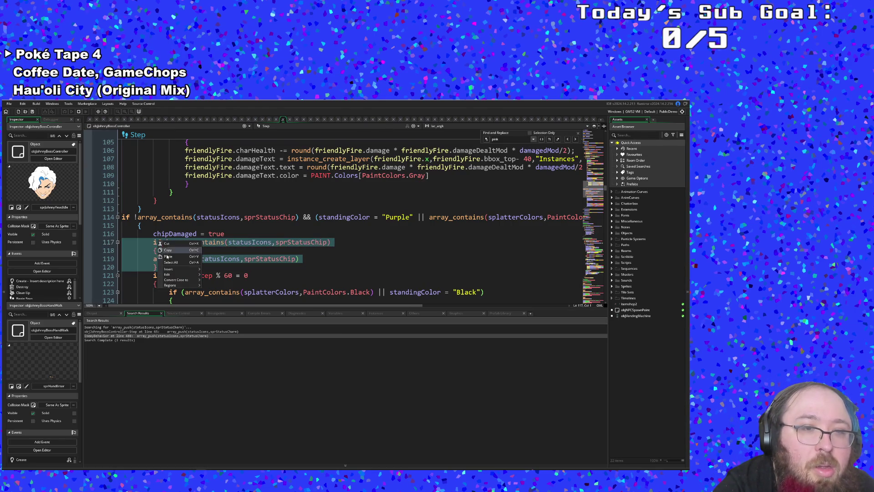
click(168, 250)
scroll(199, 250, up, 15)
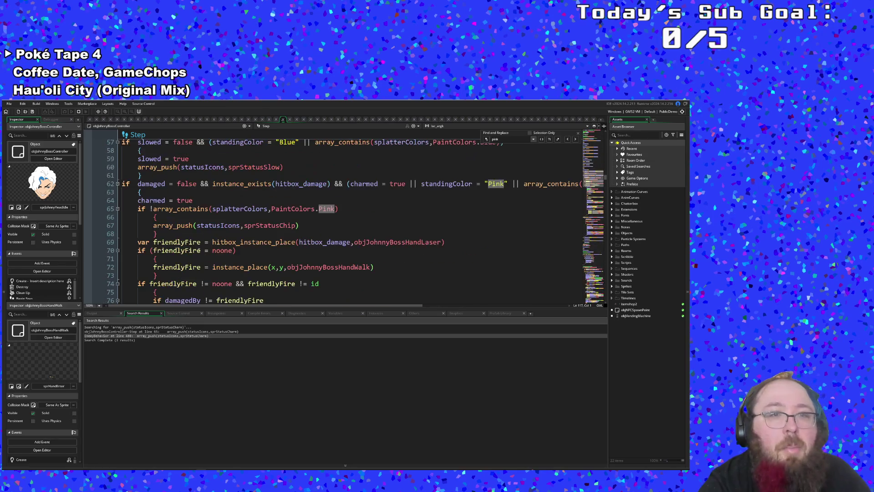
scroll(199, 250, up, 2)
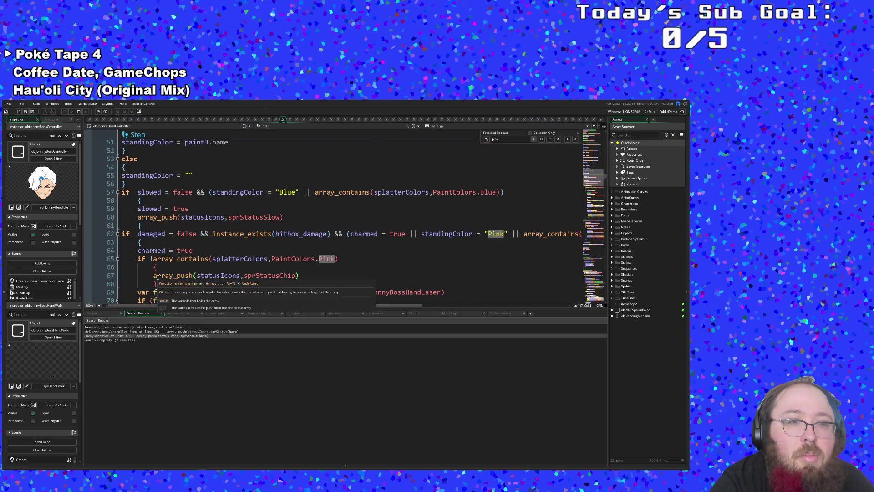
- Change line 65's charm check to if !array_contains(statusIcons,sprStatusCharm)
drag(184, 285, 92, 252)
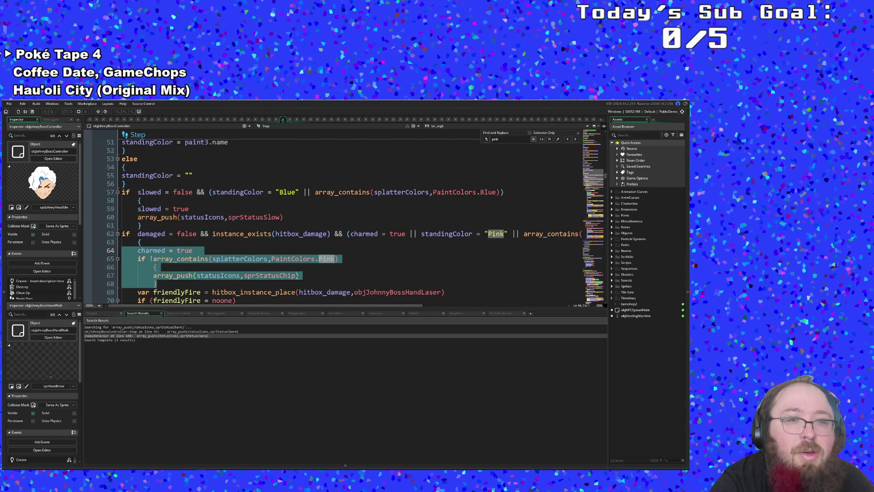
click(297, 272)
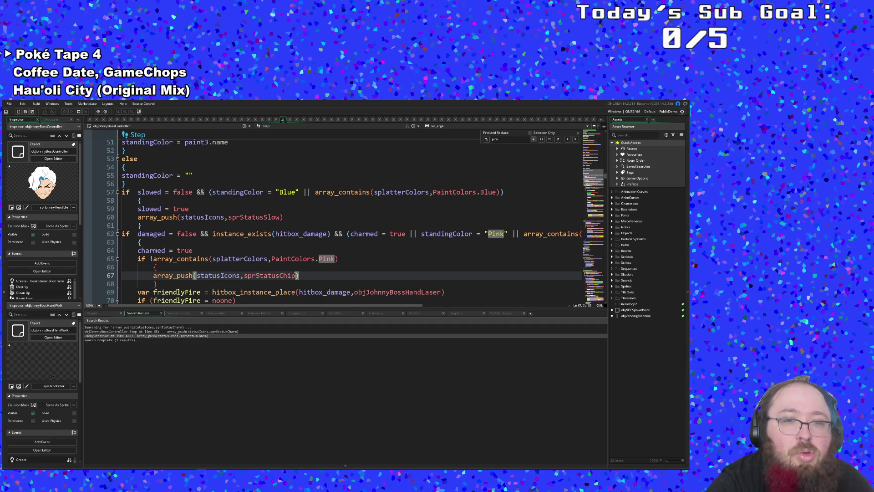
text(arm)
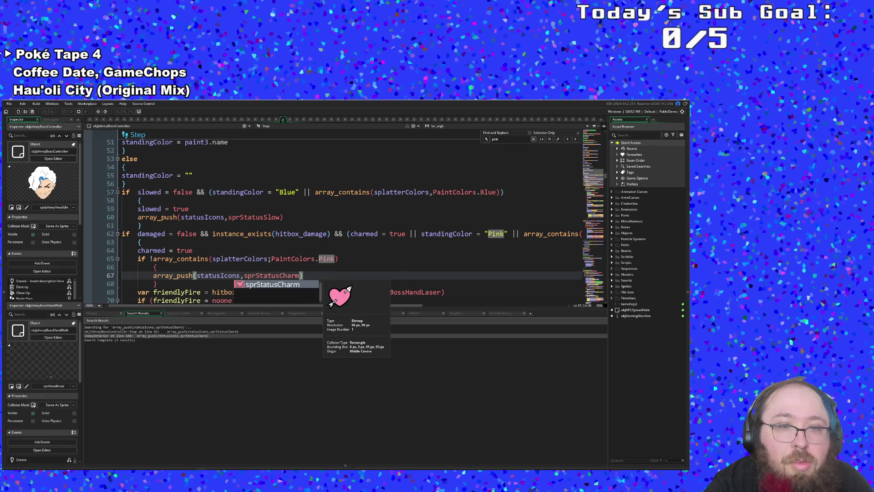
click(228, 258)
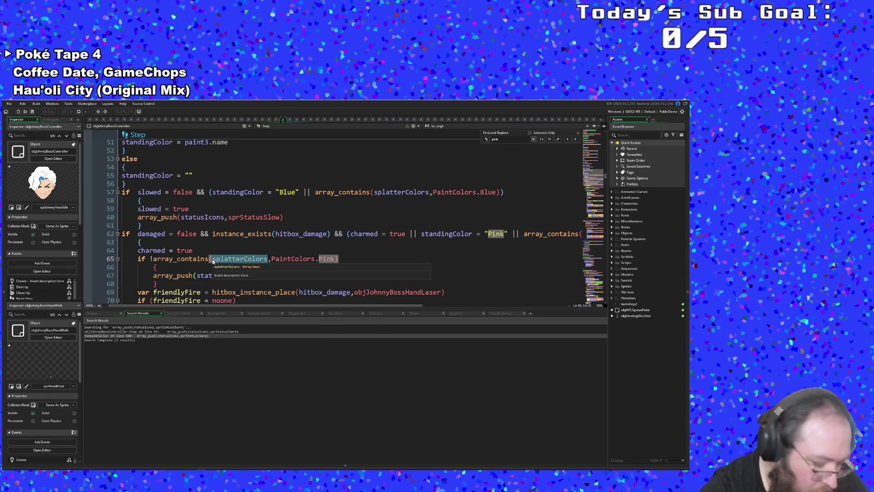
text(status)
key(Return)
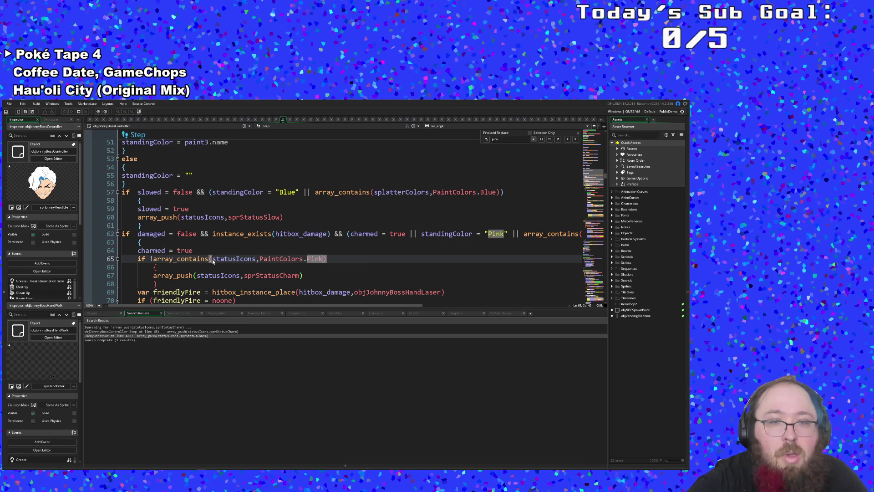
key(BackSpace)
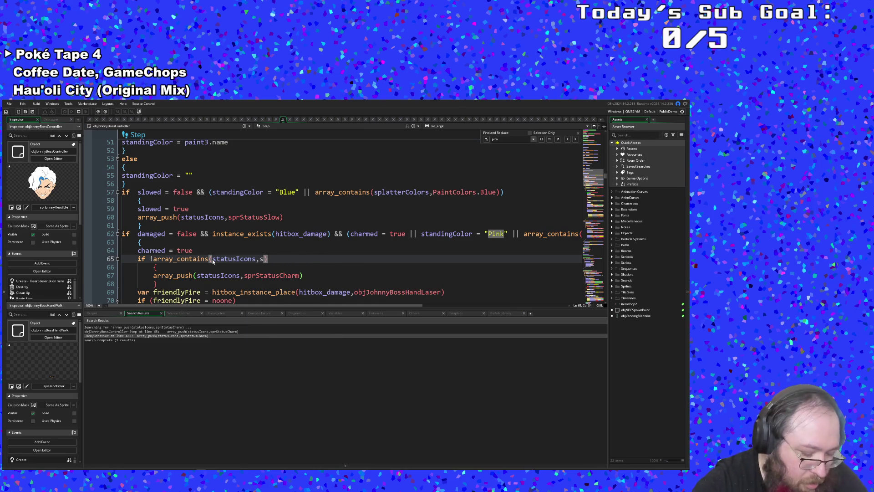
text(prS)
text(tat)
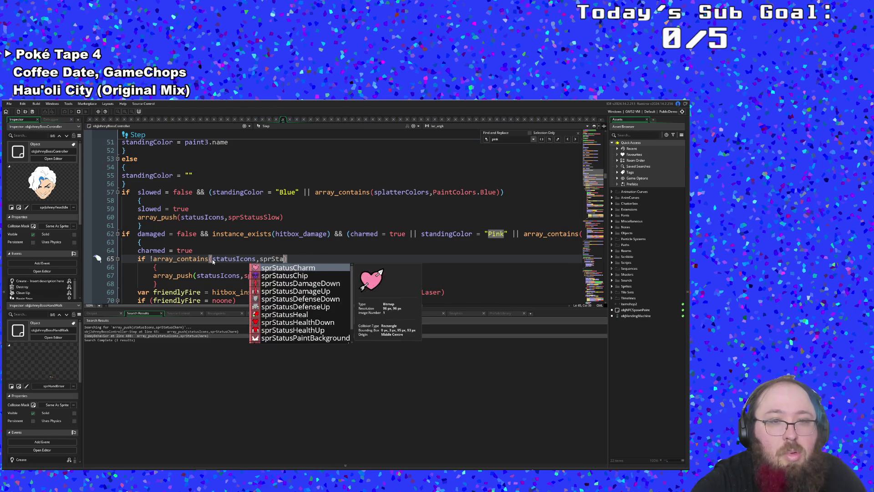
key(Return)
- Select the unconditional slow icon array_push on line 60
scroll(208, 263, up, 16)
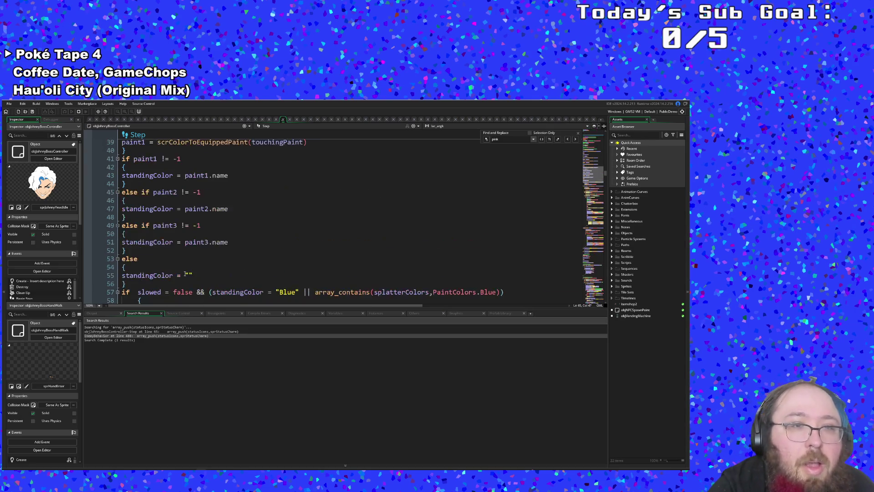
scroll(184, 273, down, 16)
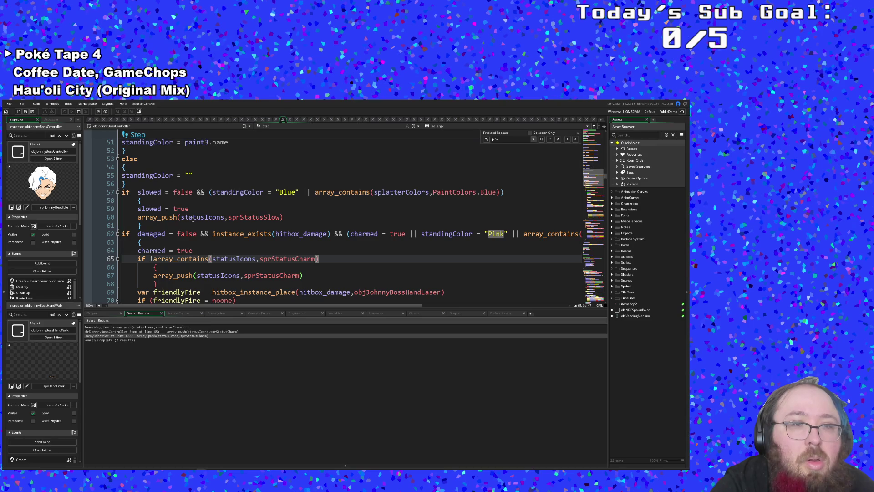
click(193, 217)
mouse_move(294, 218)
mouse_down()
mouse_move(134, 210)
mouse_move(138, 217)
mouse_up()
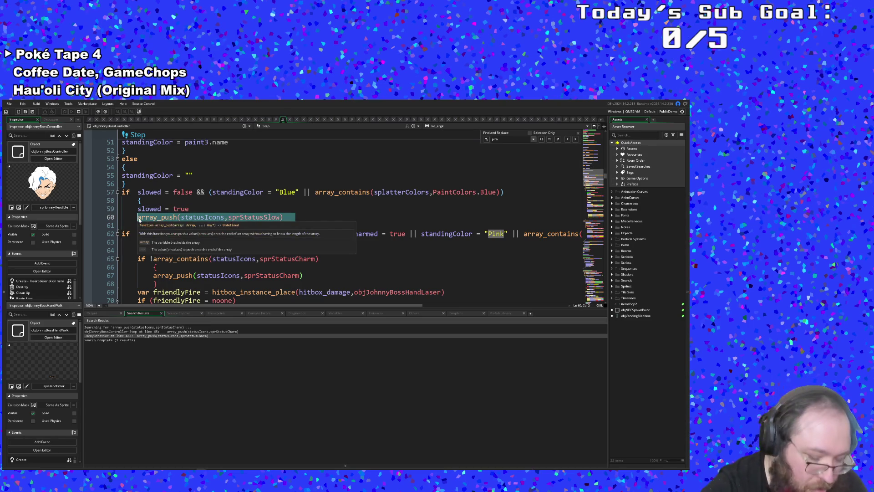
- Replace line 60's slow icon push with the pasted guarded block and fix its indentation
key(ctrl+x)
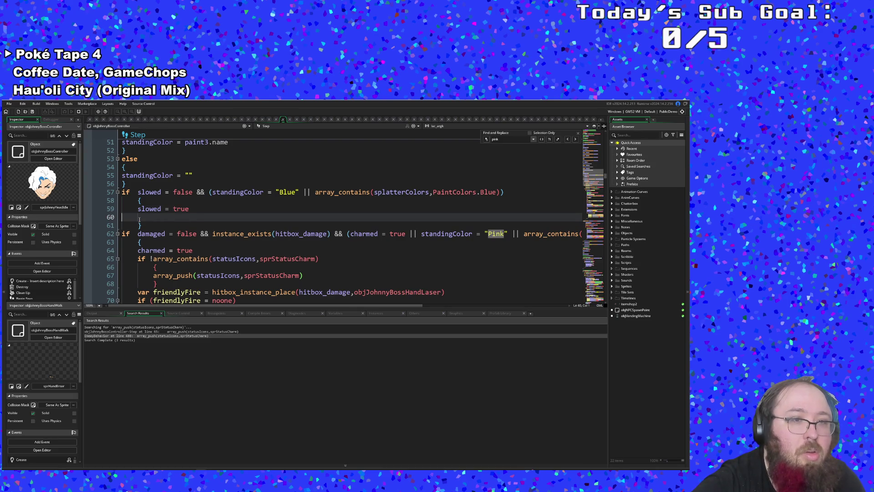
key(ctrl+v)
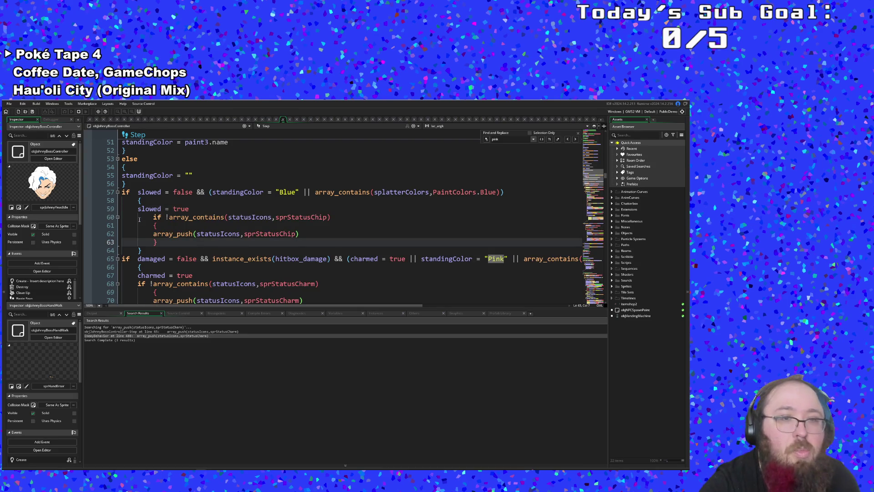
click(148, 217)
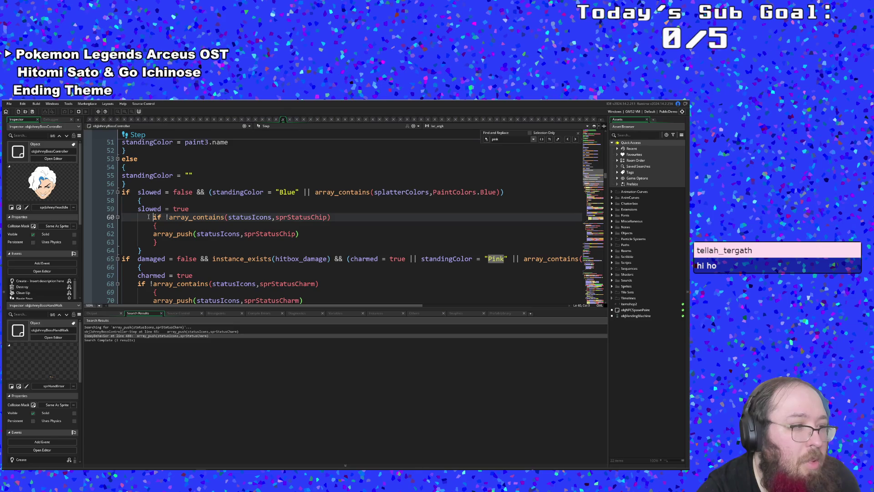
key(BackSpace)
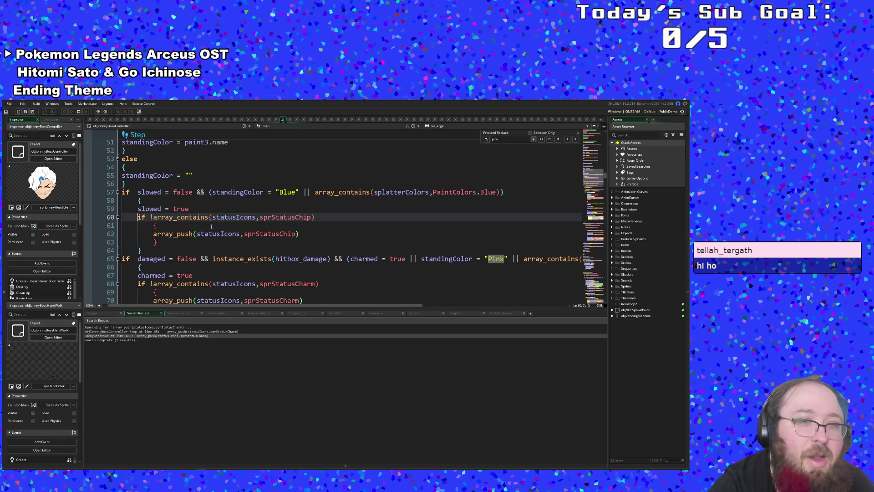
click(227, 226)
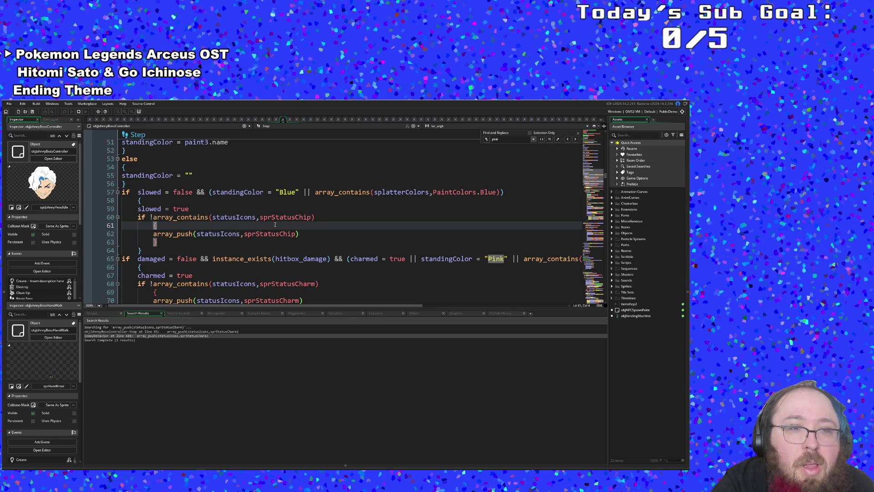
- Rename Chip to Slow in both the condition and the push, giving sprStatusSlow
click(289, 217)
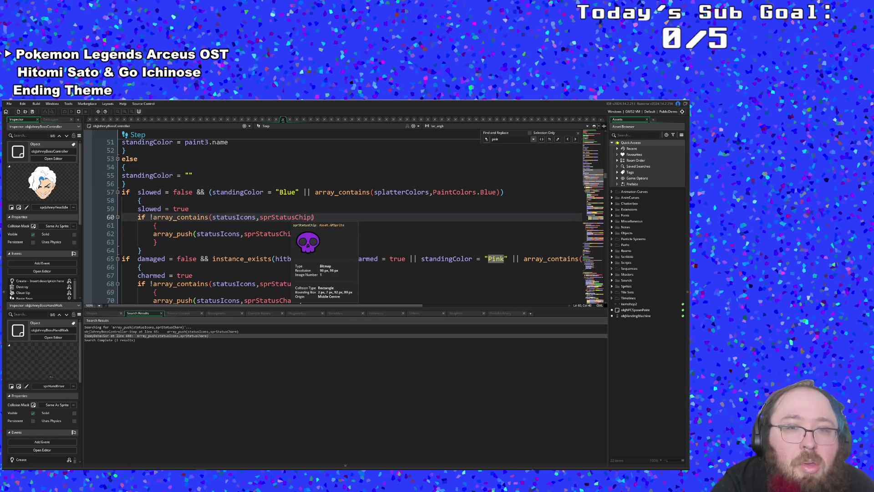
drag(296, 217, 311, 218)
text(Slow)
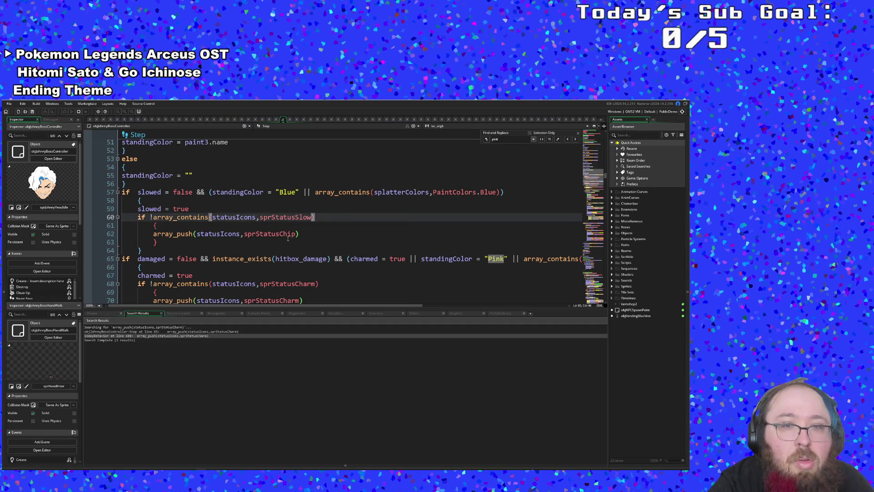
drag(279, 234, 292, 234)
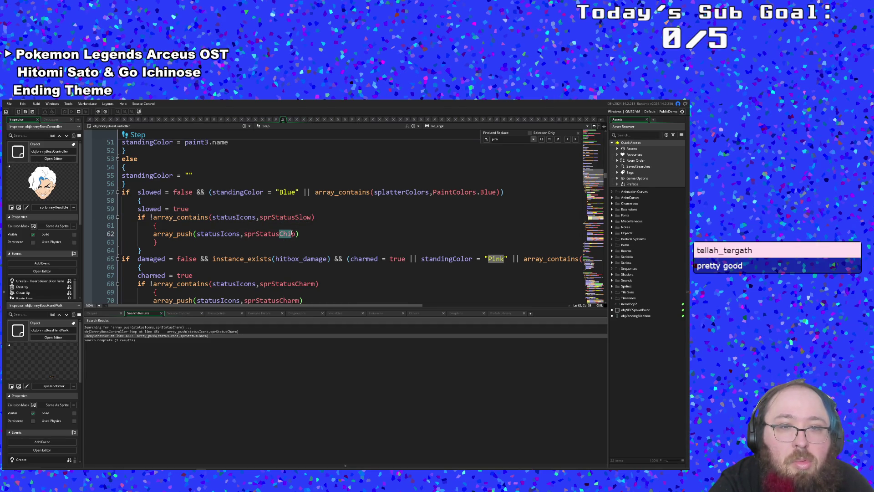
text(Slow)
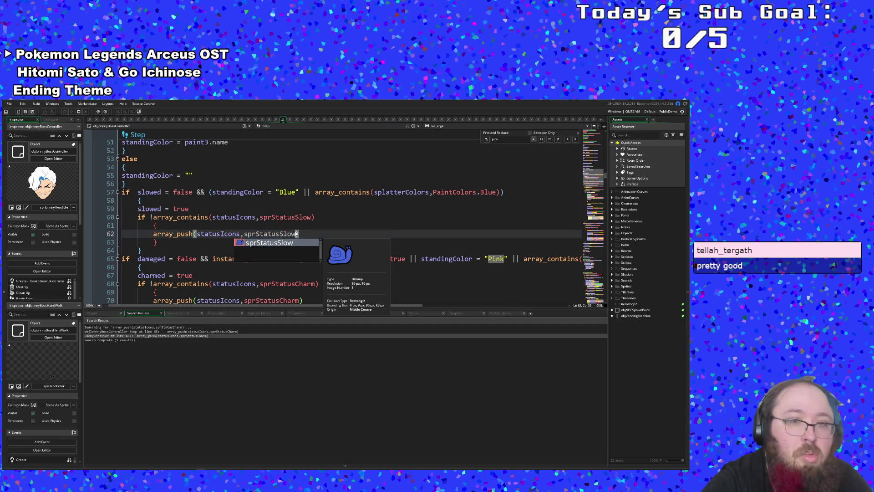
click(300, 234)
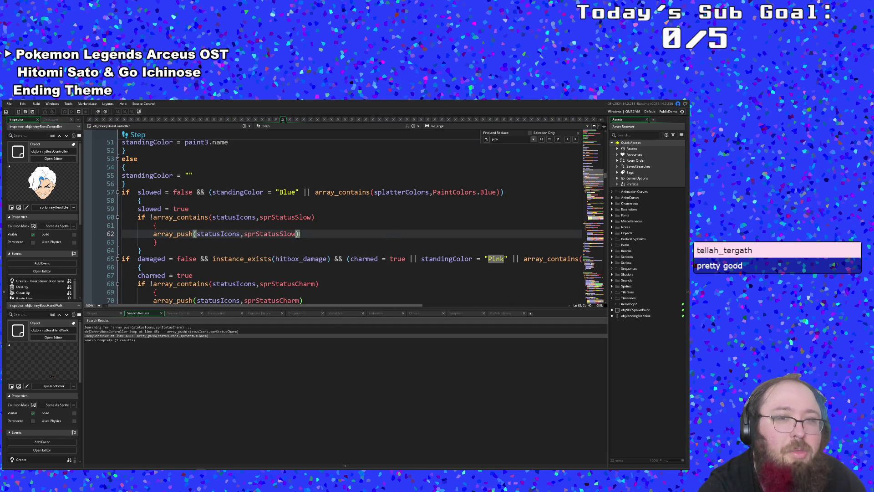
scroll(300, 234, down, 2)
scroll(300, 234, up, 2)
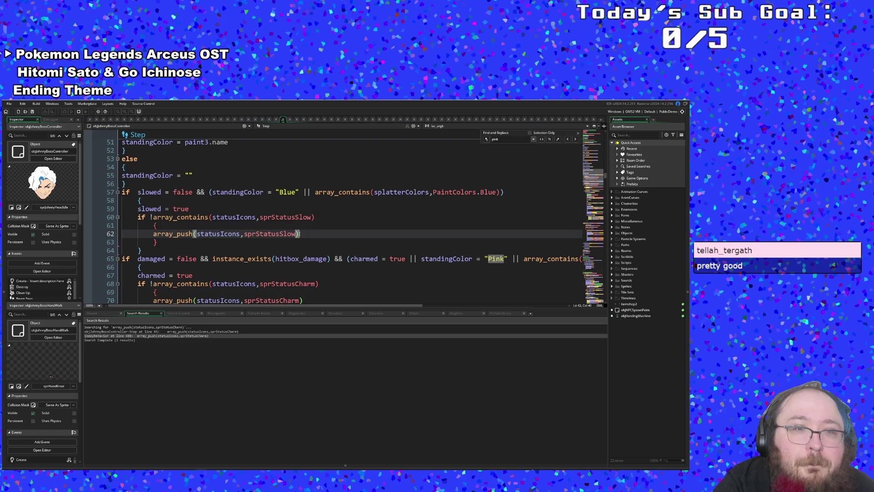
scroll(300, 233, down, 2)
scroll(301, 236, up, 2)
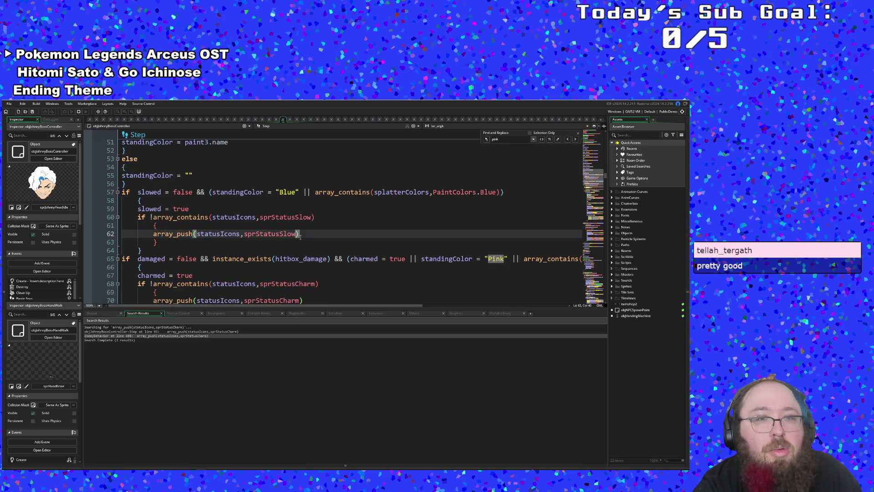
scroll(300, 244, down, 2)
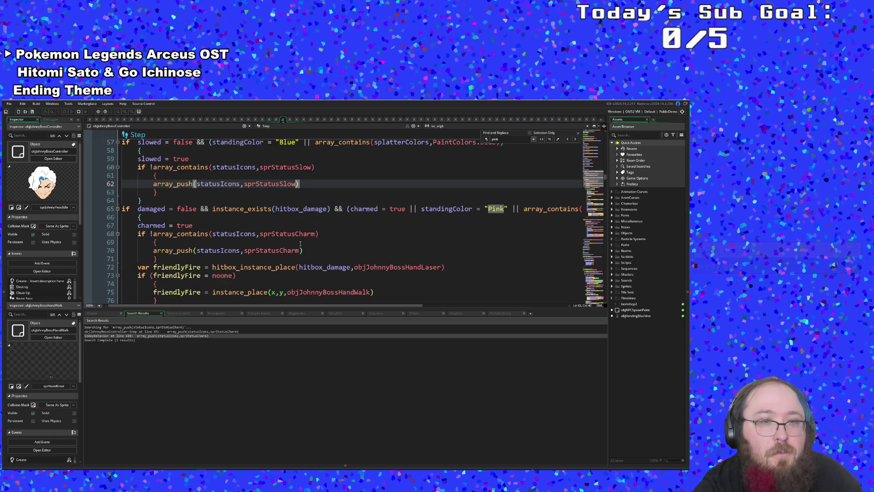
- Scroll through the rest of the controller's Step code, then build and run with F5
scroll(300, 243, down, 2)
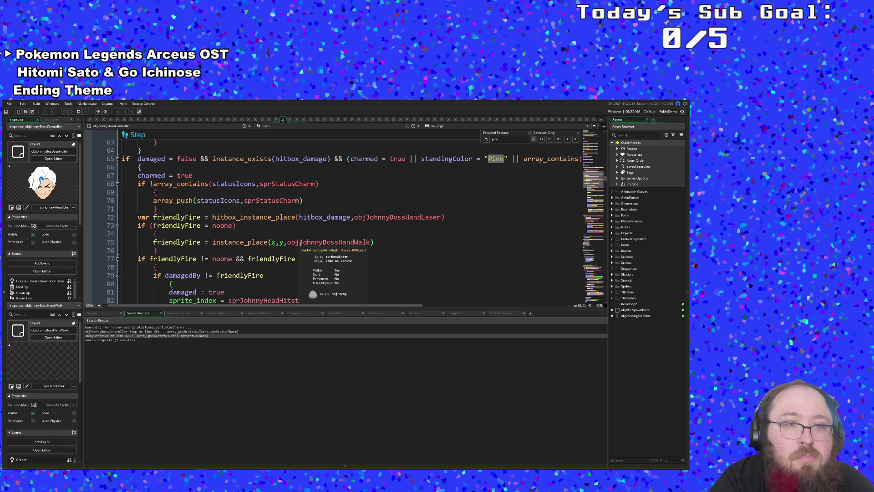
scroll(300, 243, up, 2)
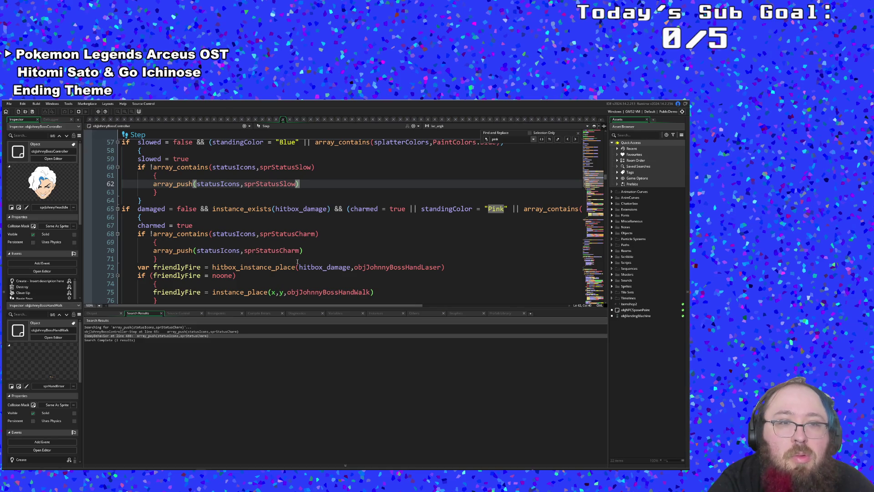
scroll(290, 286, down, 14)
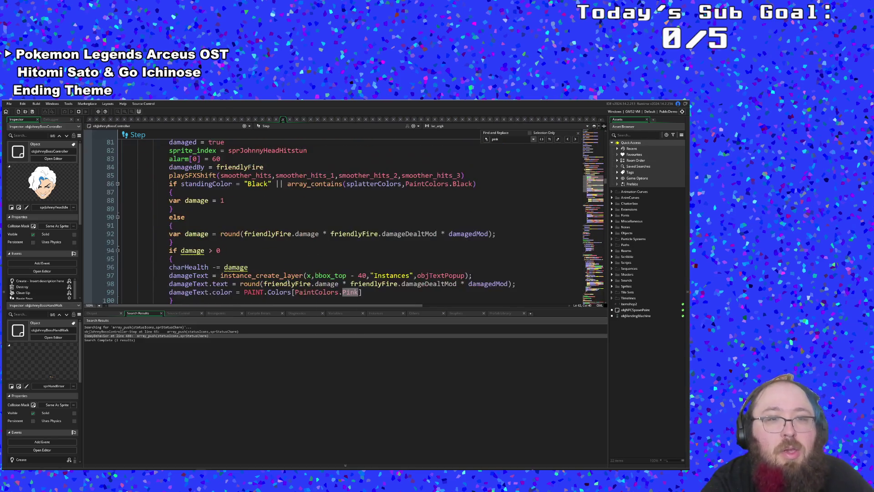
scroll(288, 281, down, 2)
scroll(289, 281, up, 4)
click(182, 250)
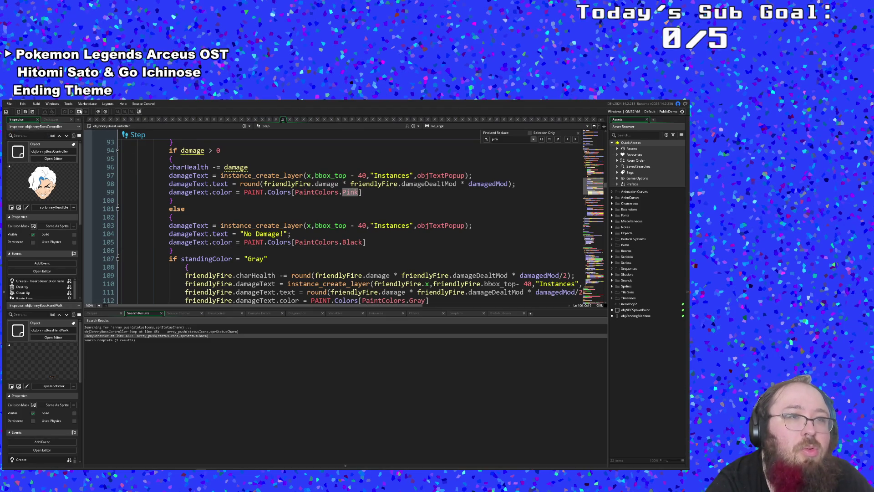
key(F5)
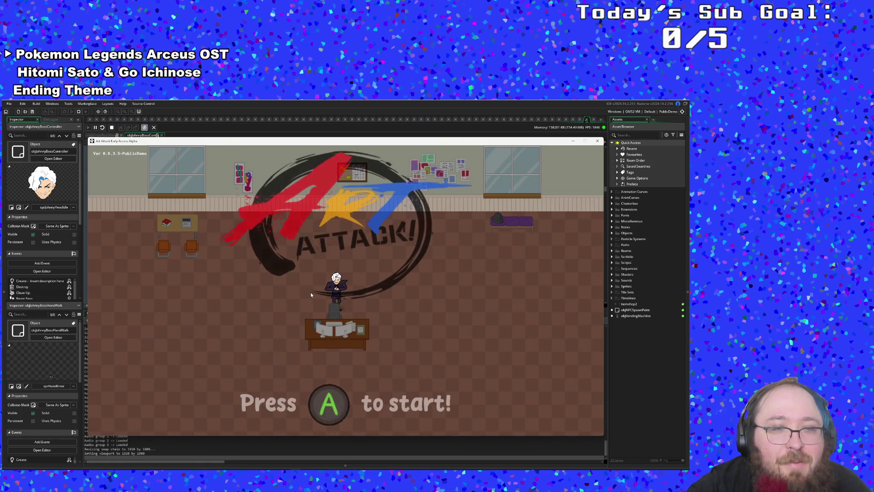
- Start the game from the title screen and get past the opening dialogue
key(Return)
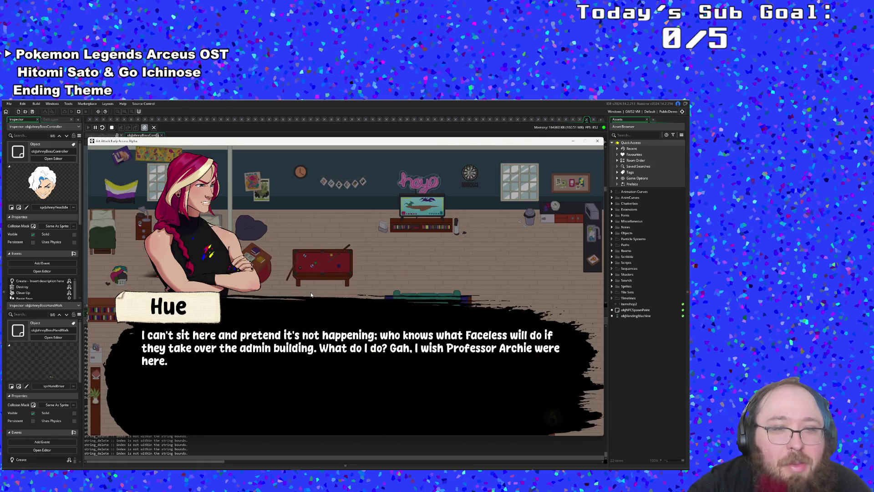
key(Return)
key(Return)
key(Return)
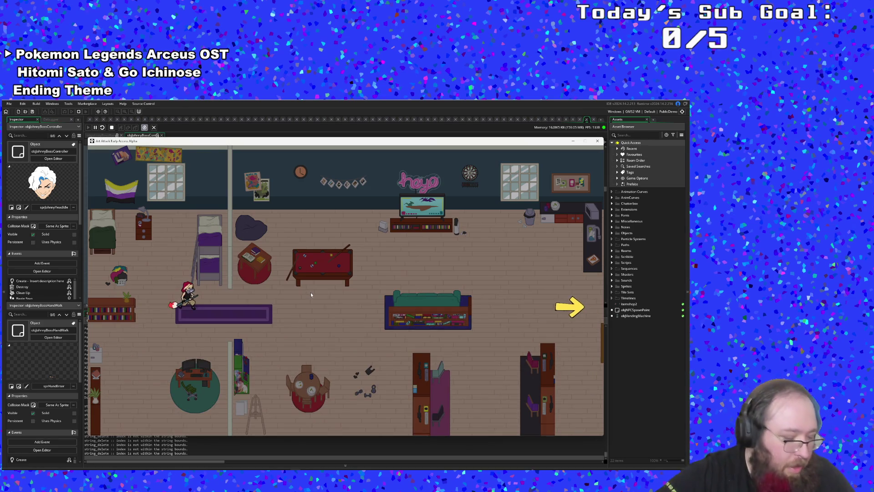
key(F1)
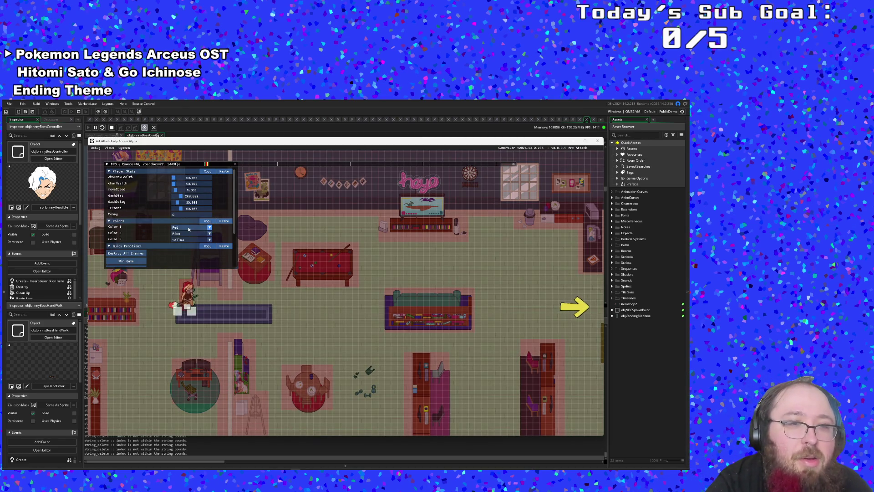
- Via the debug menu, set paint colours Pink and Purple, warp to the boss, raise max health to 100000
click(188, 227)
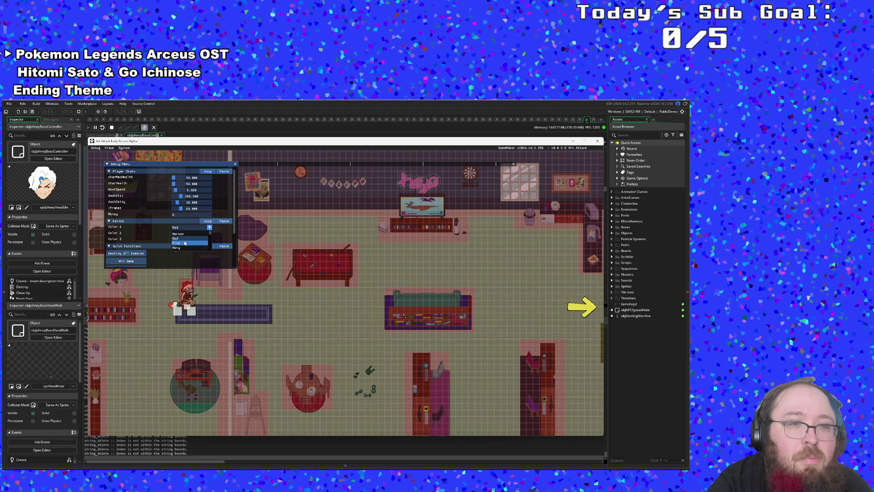
click(185, 243)
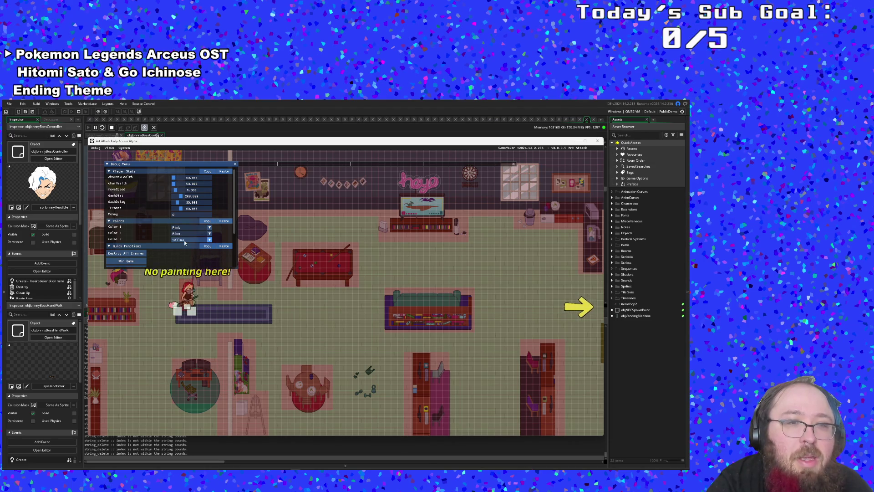
click(185, 239)
scroll(184, 255, down, 1)
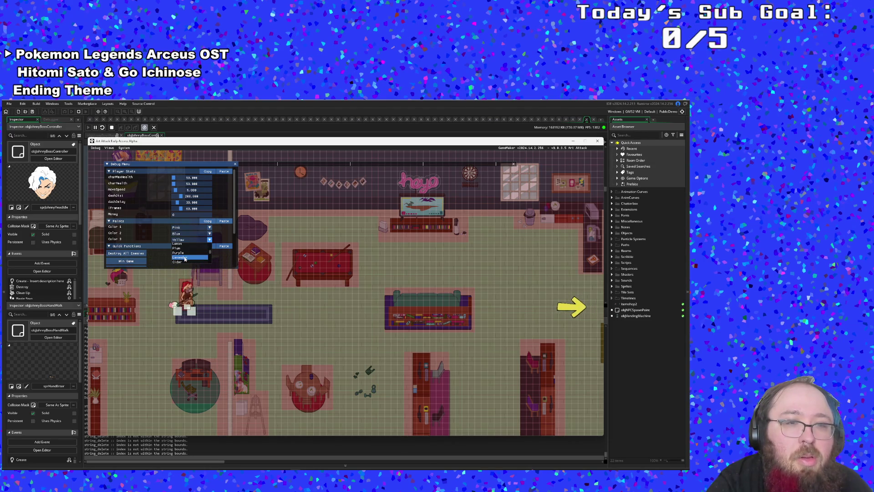
click(180, 252)
scroll(150, 258, down, 3)
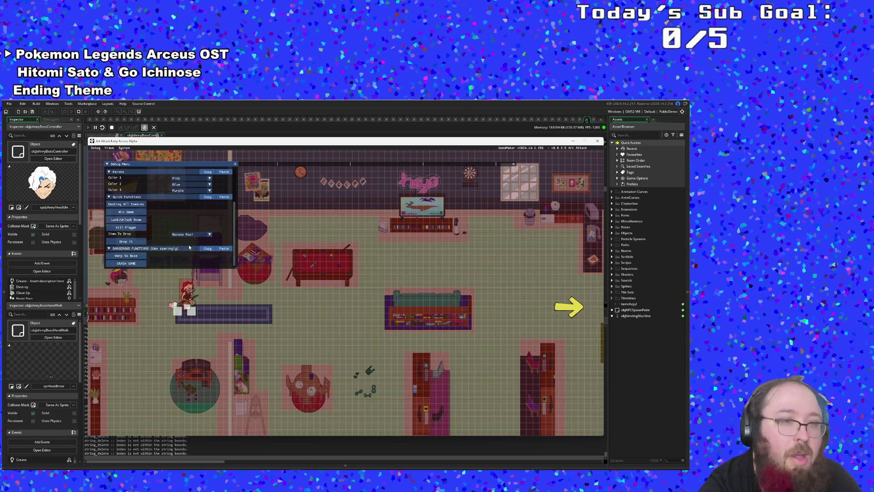
click(141, 256)
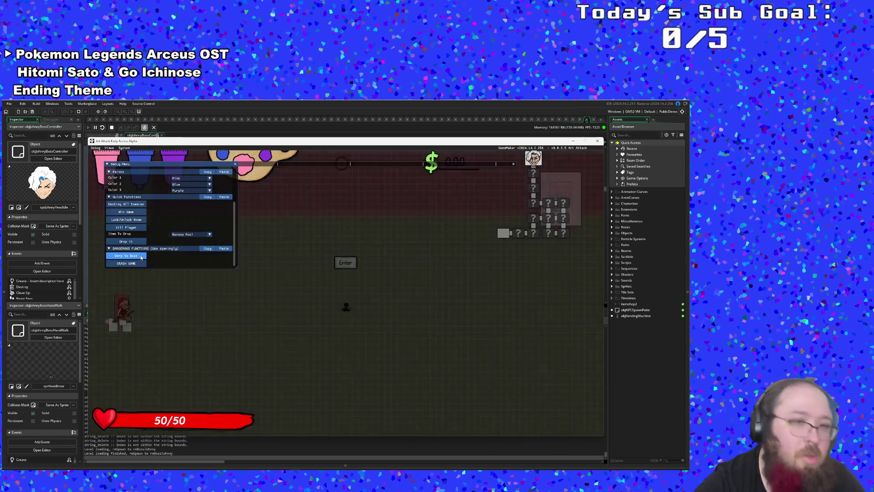
scroll(141, 256, up, 5)
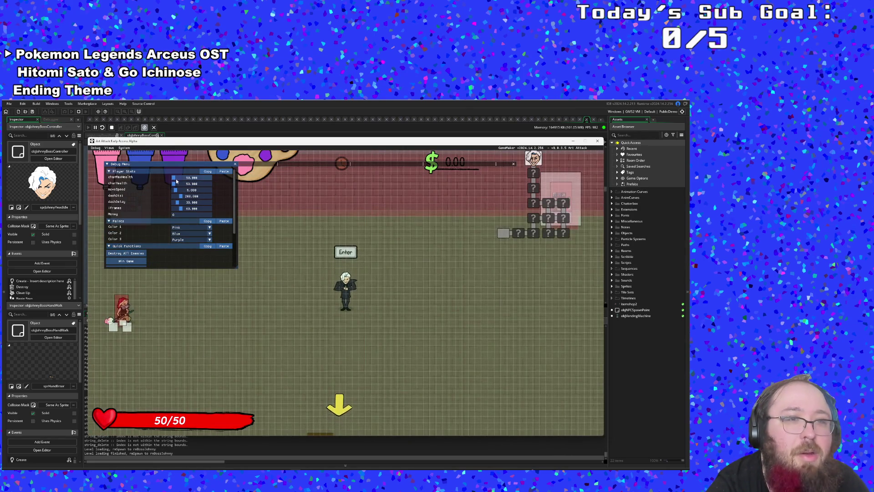
mouse_move(191, 177)
mouse_down()
mouse_move(301, 173)
mouse_move(272, 194)
mouse_up()
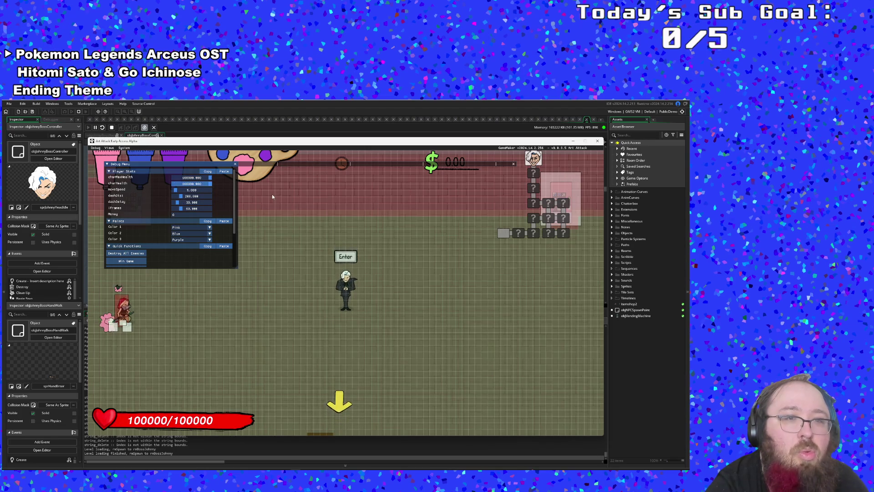
key(F1)
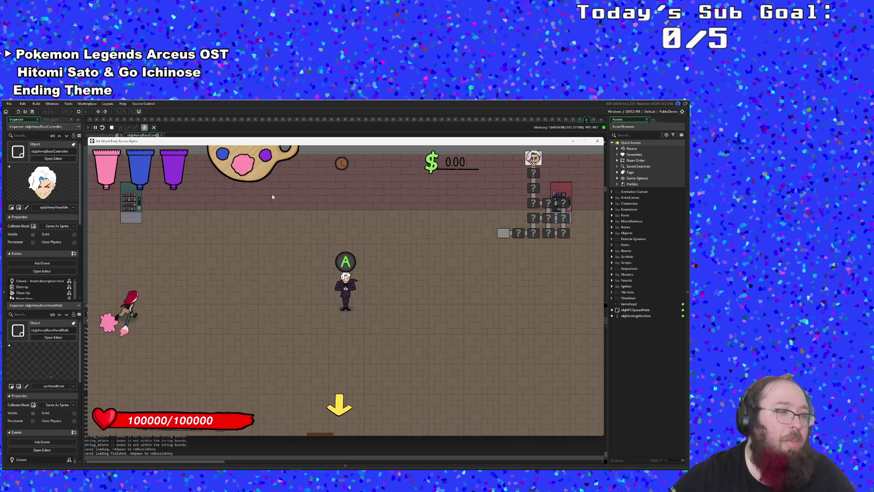
- Walk to Johnny and skip his dialogue to begin the boss fight
key(Right)
key(Return)
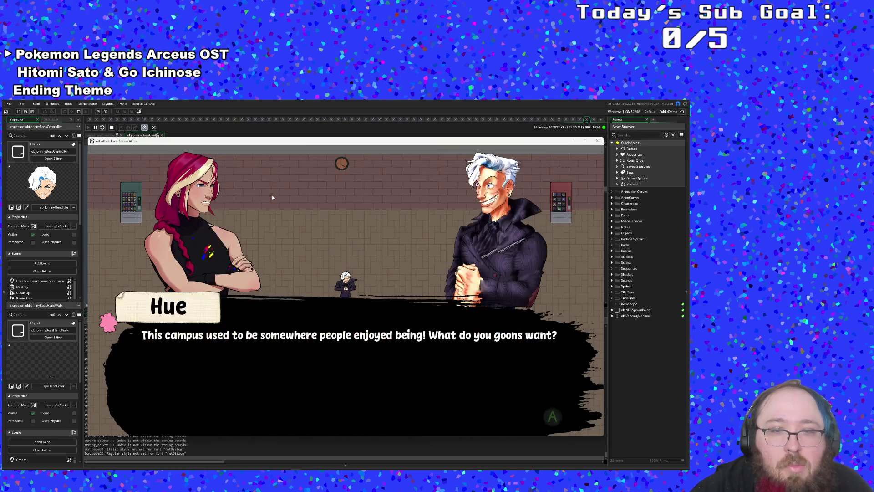
key(Return)
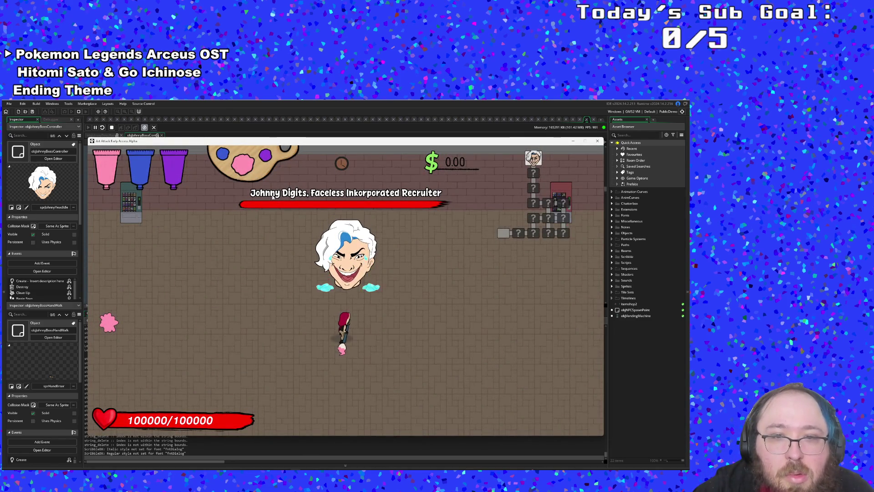
- Dodge the boss hands with the arrow keys while landing paint hits on the boss
key(Up)
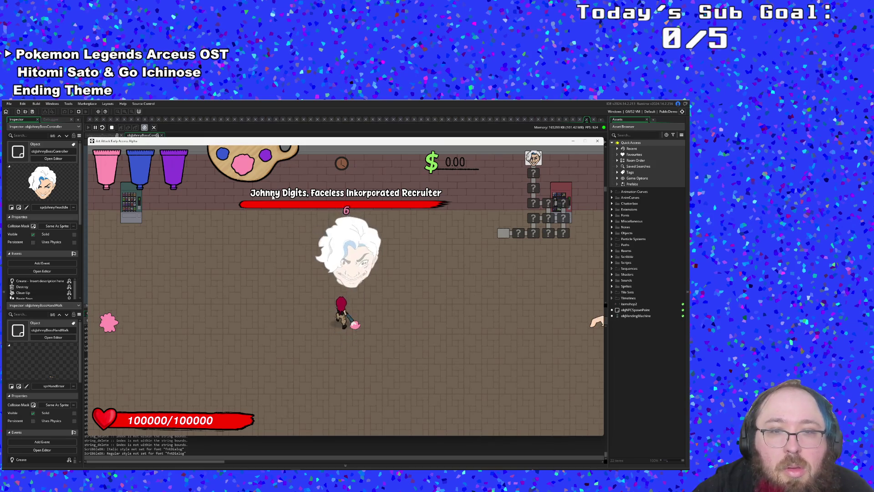
key(Left)
key(Down)
key(Right)
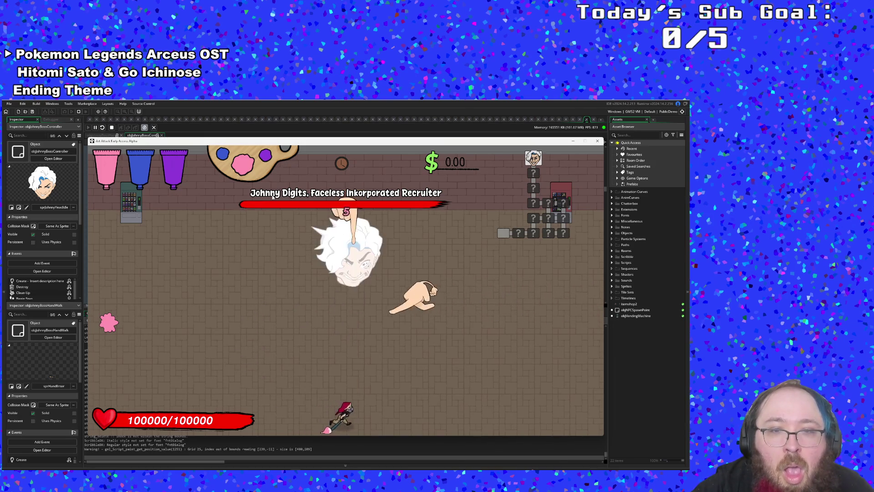
key(Right)
key(Up)
key(Left)
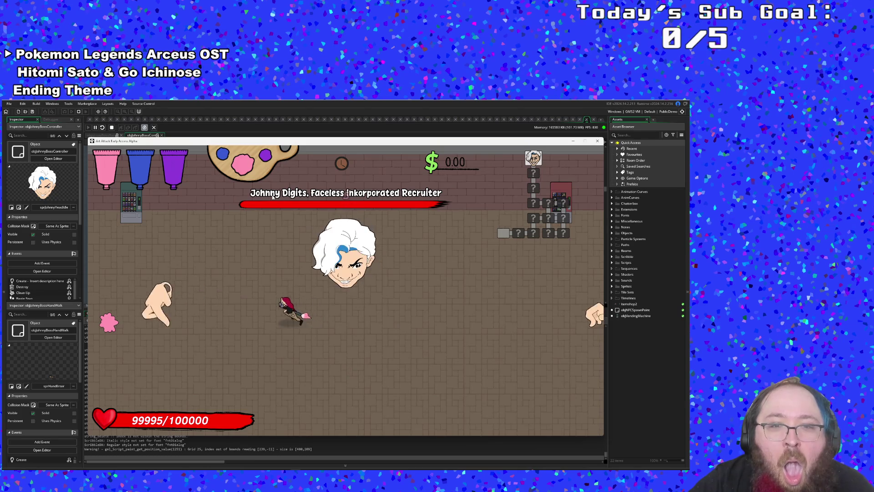
key(Left)
key(Right)
key(Left)
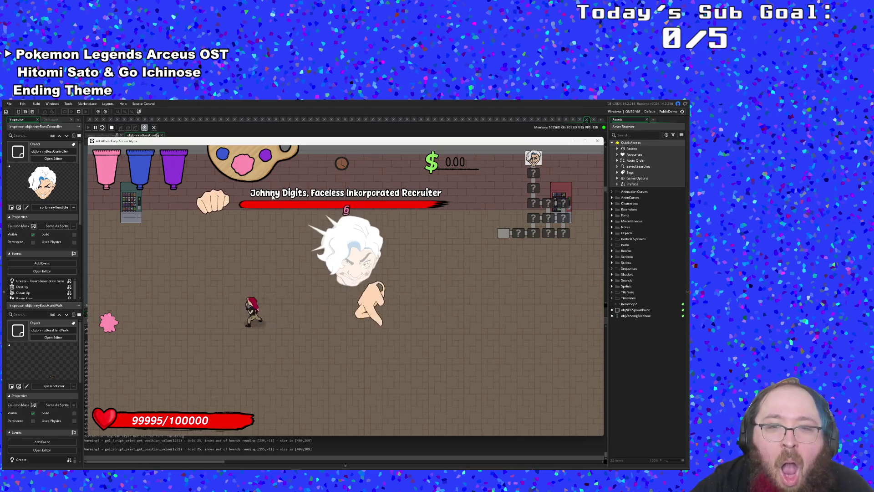
key(Left)
key(Down)
key(Right)
key(Up)
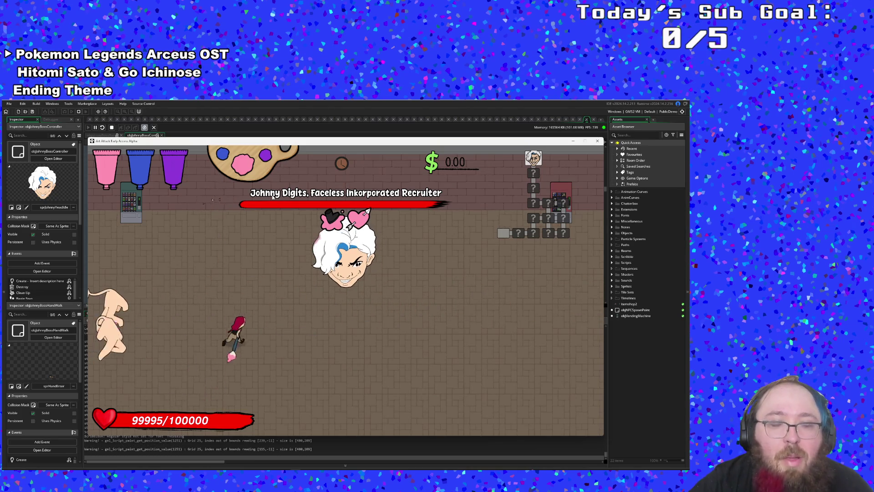
key(Up)
key(Down)
key(Up)
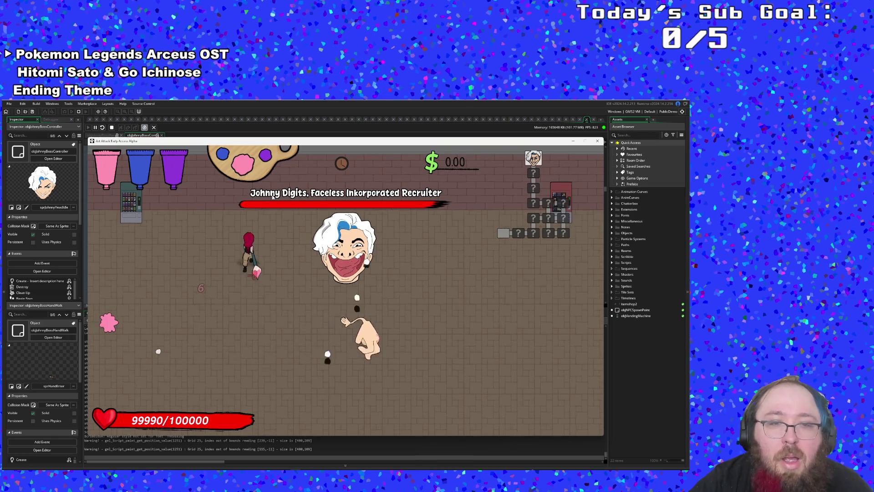
key(Right)
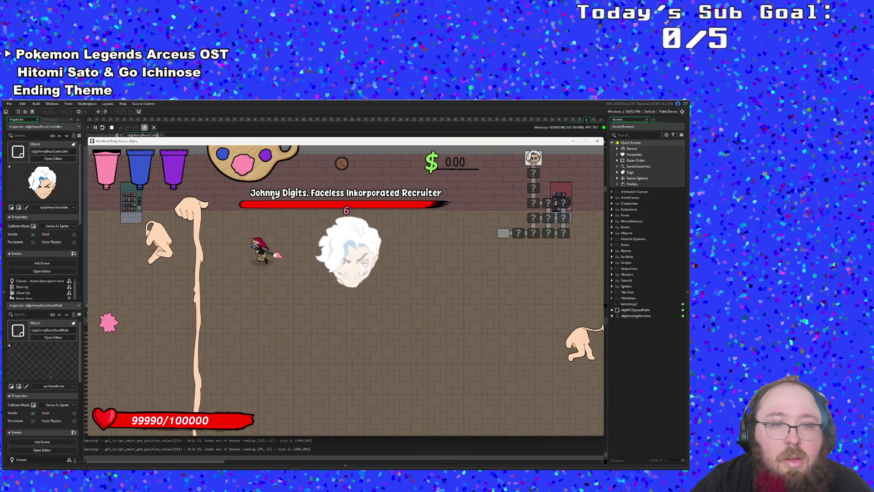
key(Left)
key(Down)
key(Right)
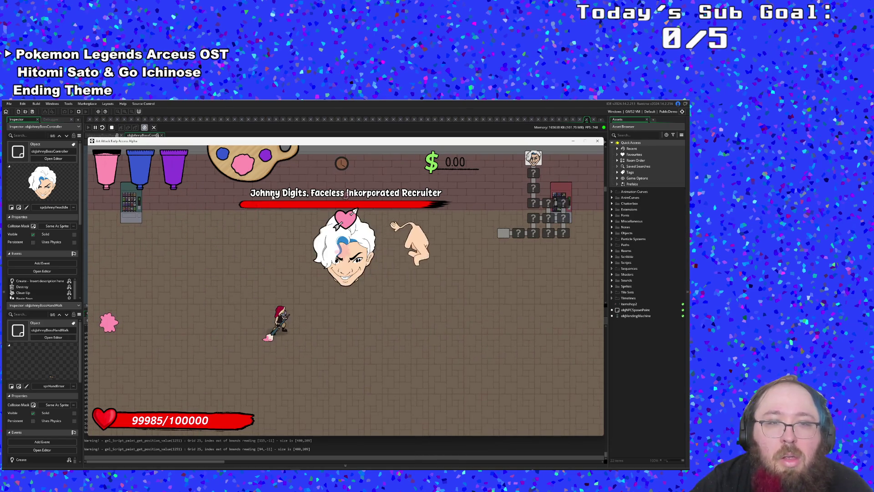
key(Up)
key(Right)
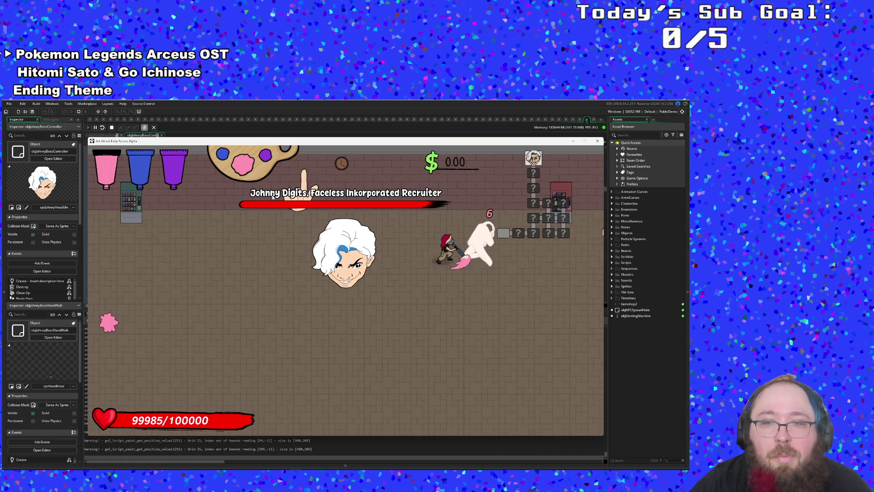
key(Left)
key(Down)
key(Up)
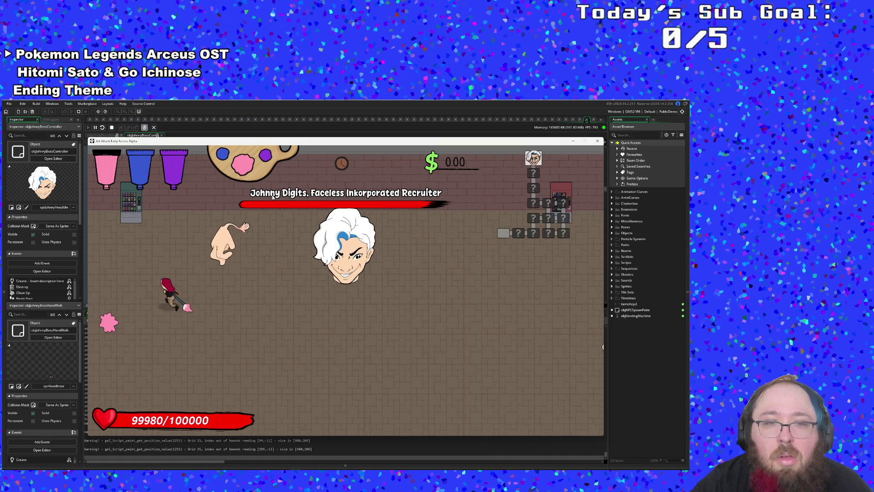
key(Right)
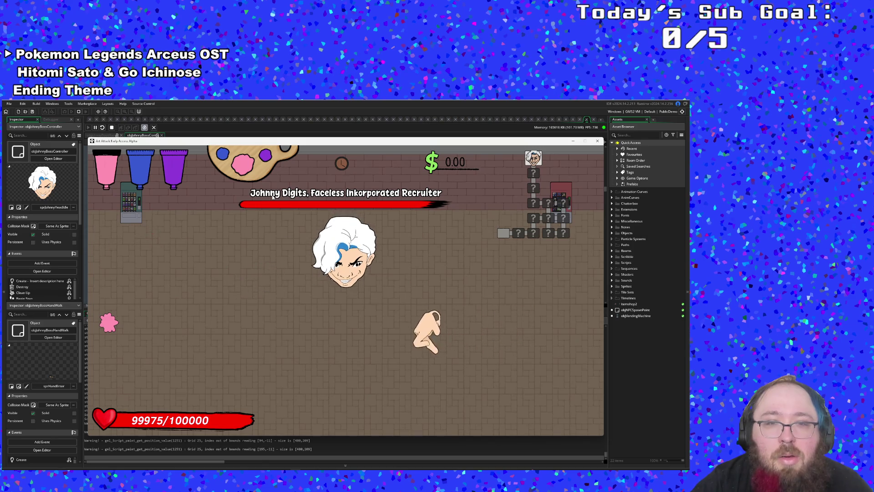
key(Right)
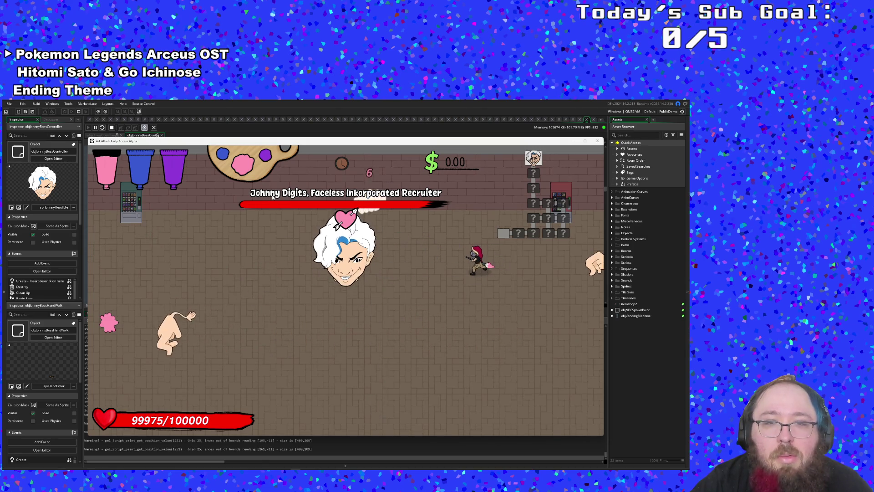
key(Left)
- Keep dodging with WASD, grab the pink paint bottle, and fight on until health reads 99975/100000
key(d)
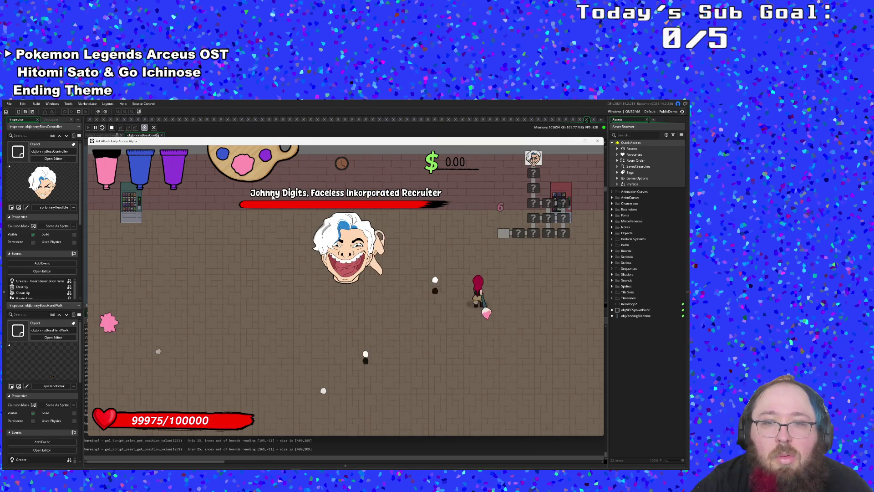
key(w)
key(a)
key(s)
key(a)
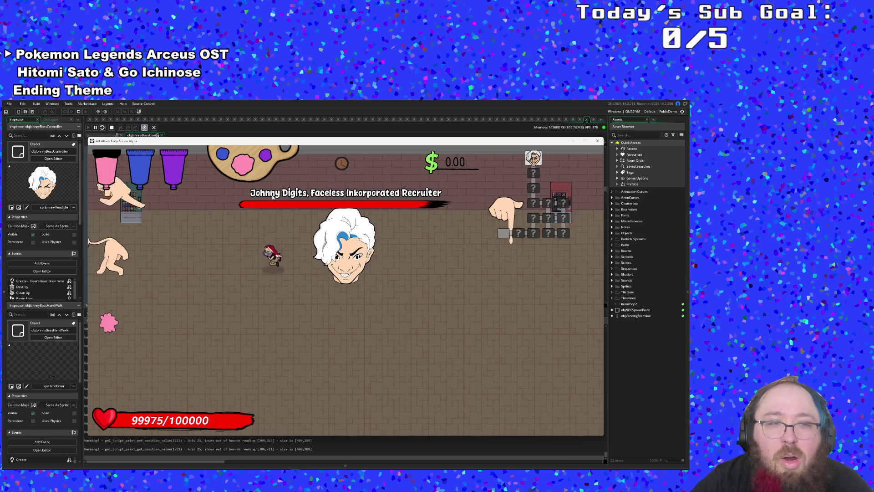
key(d)
key(d)
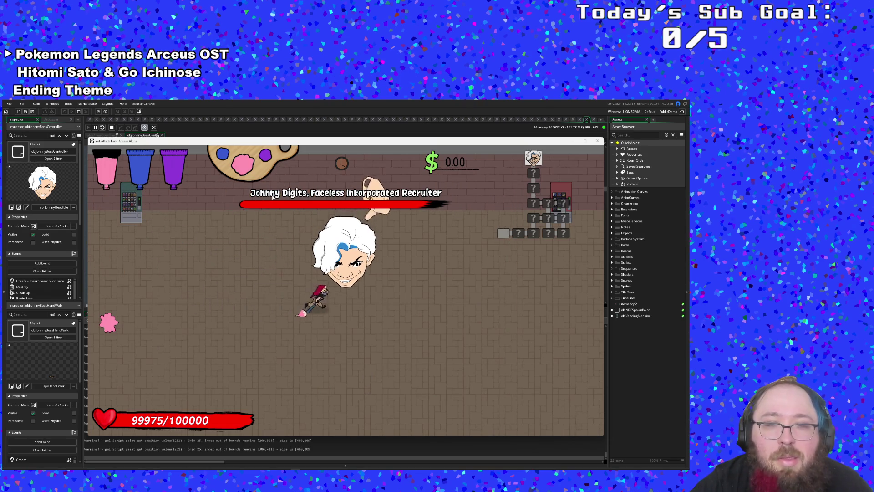
key(w)
key(d)
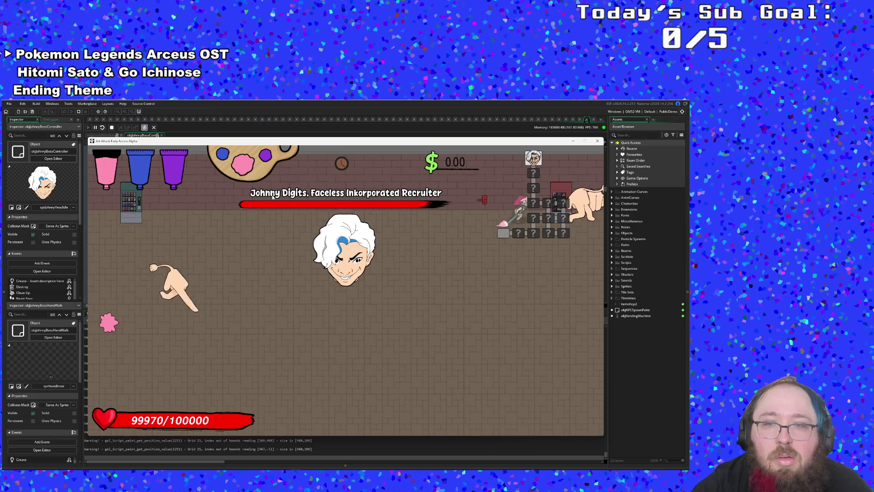
key(a)
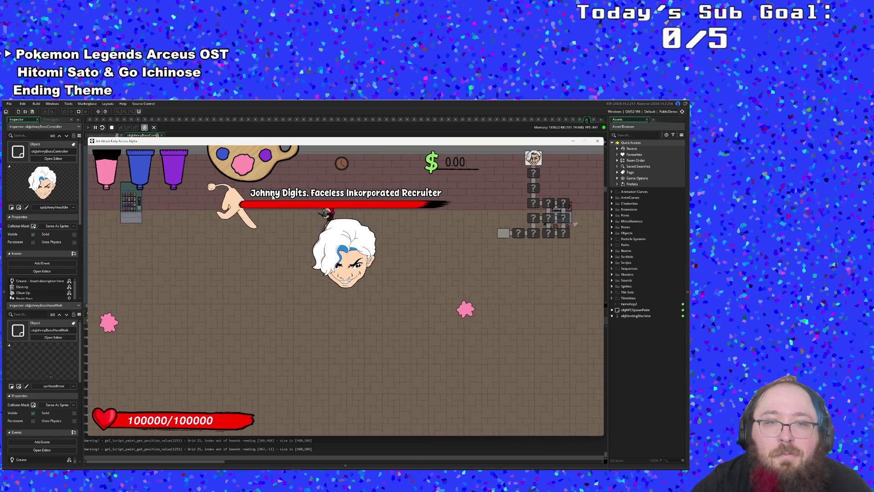
key(s)
key(a)
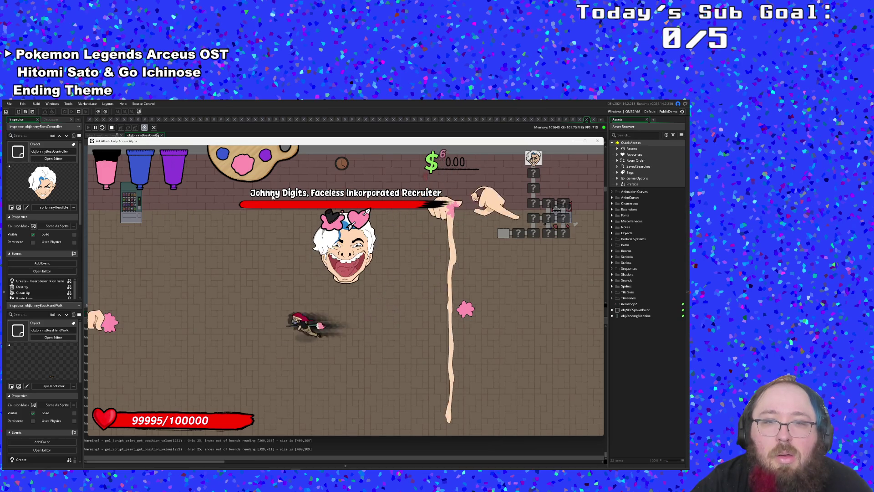
key(d)
key(a)
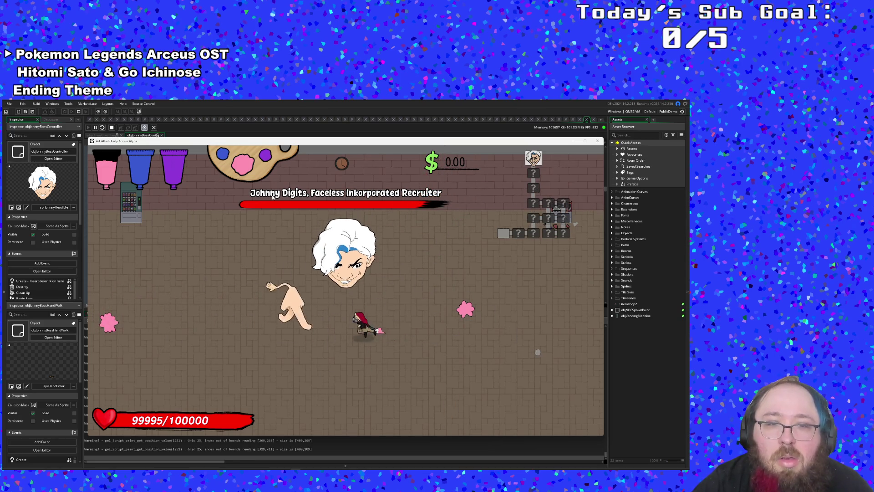
key(a)
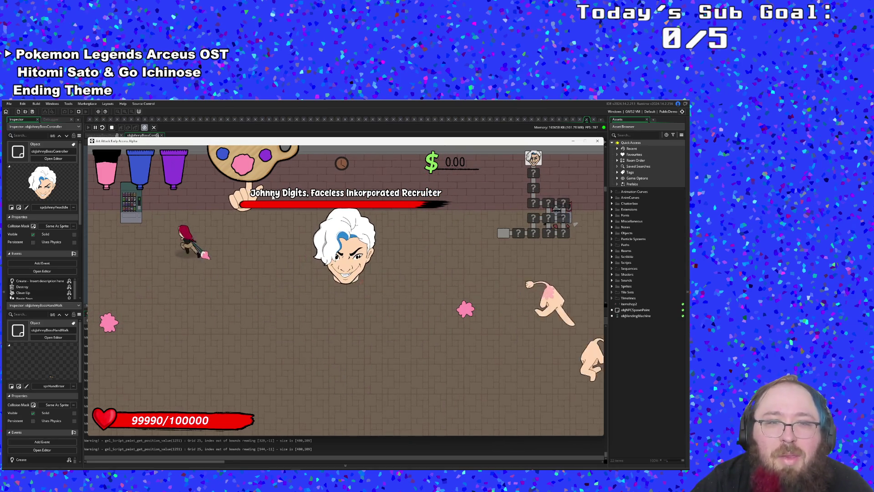
key(s)
key(d)
key(d)
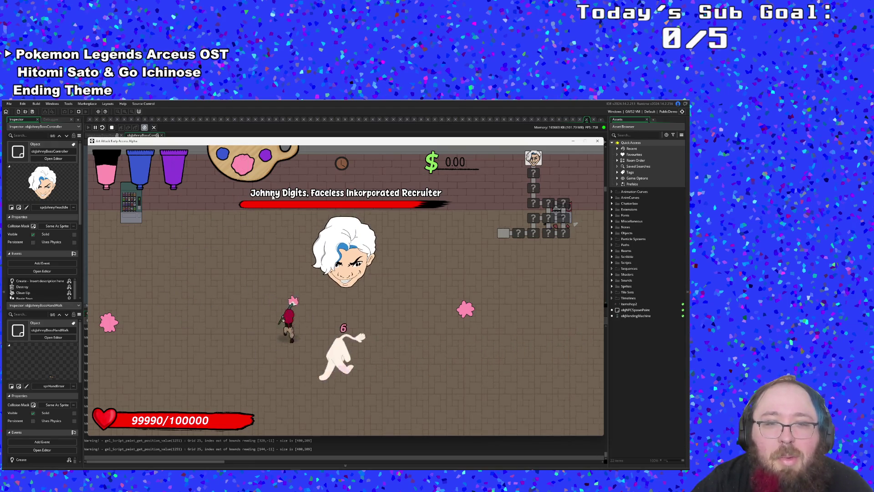
key(w)
key(a)
key(s)
key(d)
key(d)
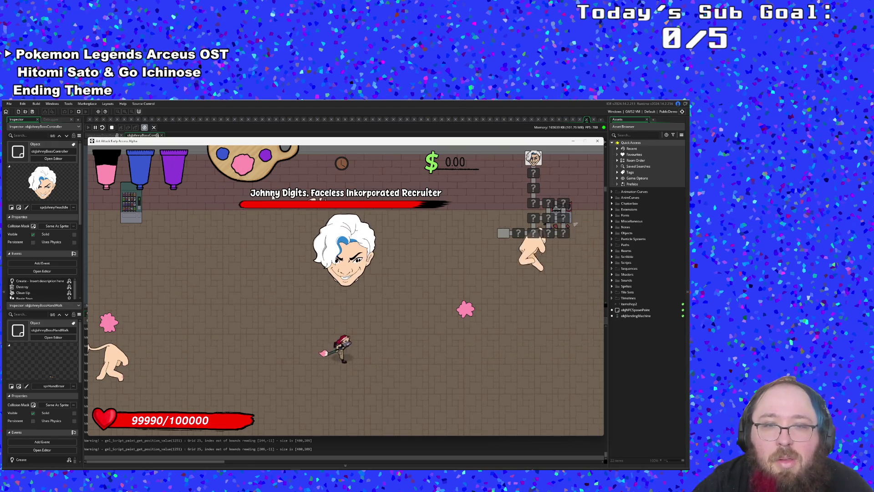
key(w)
key(a)
key(a)
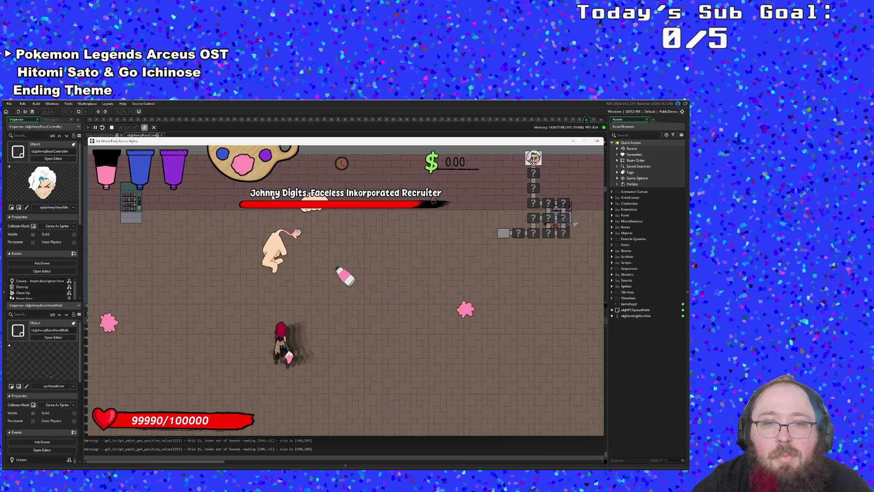
key(w)
key(d)
key(w)
key(a)
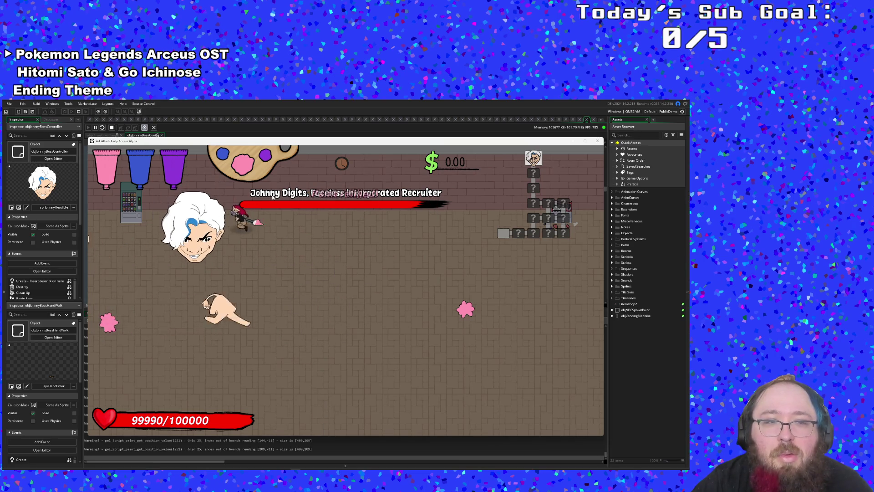
key(s)
key(d)
key(d)
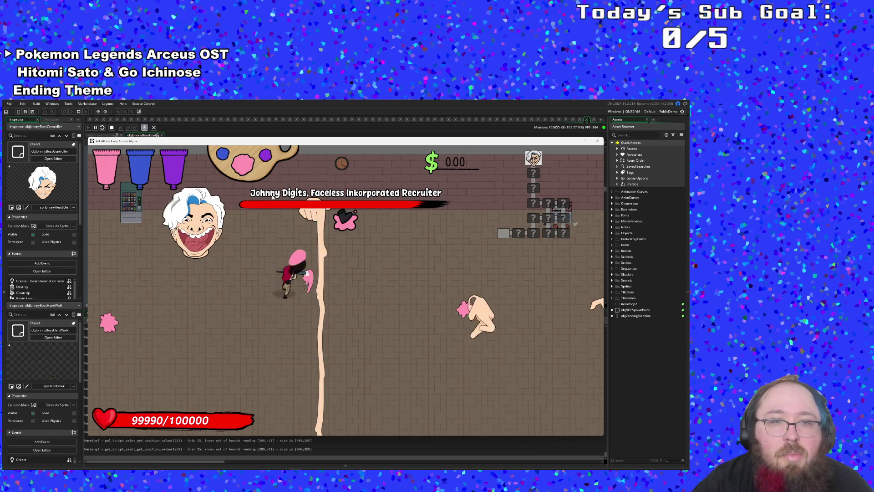
key(a)
key(s)
key(w)
key(d)
key(w)
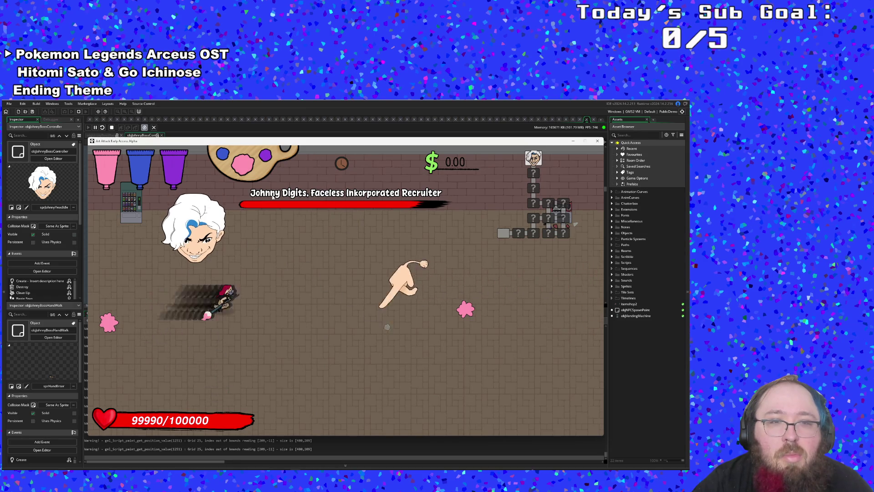
key(a)
key(s)
key(d)
key(w)
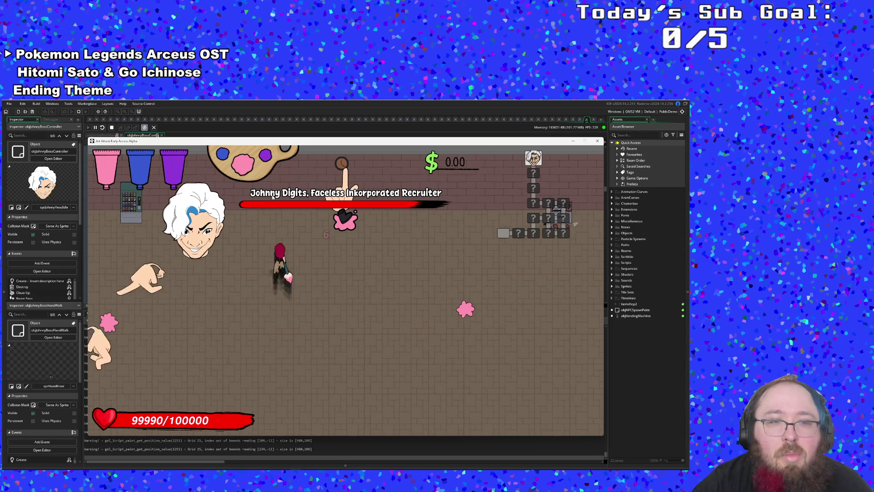
key(a)
key(s)
key(s)
key(d)
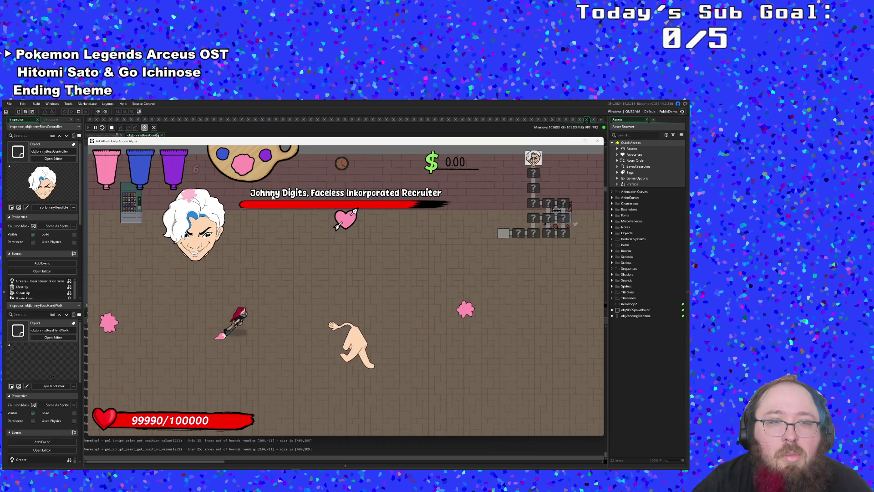
key(a)
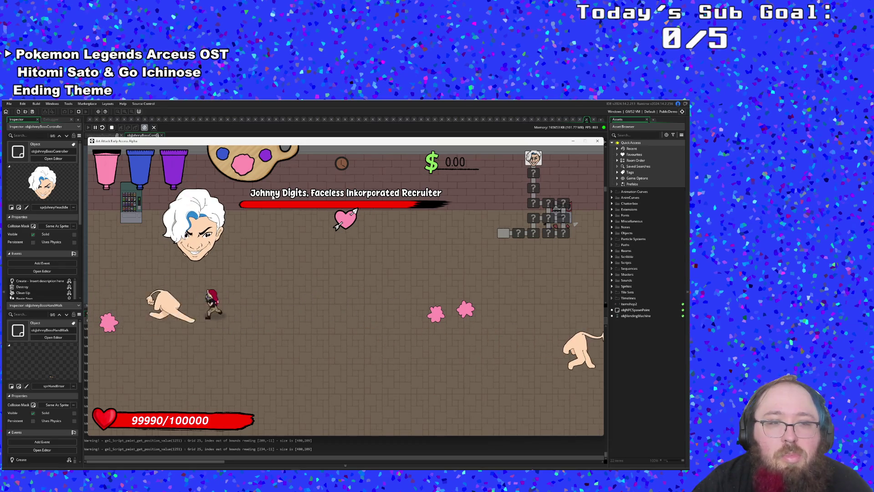
key(s)
key(d)
key(d)
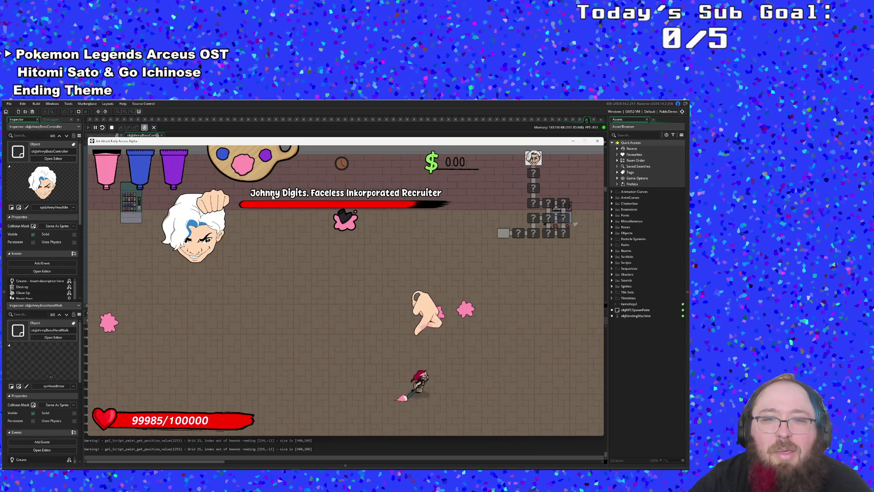
key(w)
key(s)
key(a)
key(a)
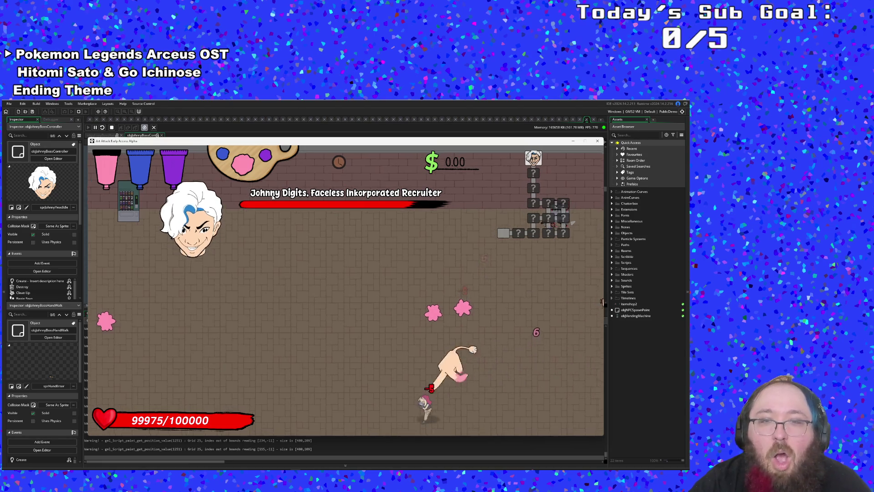
key(s)
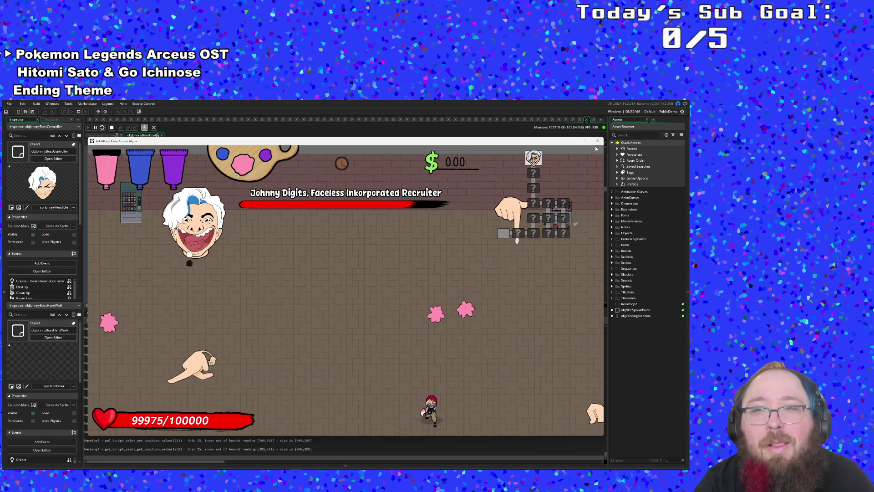
- Stop the game, review the charm and friendlyFire lines, glance at objAnneRespawn, then return to the controller Step
click(597, 141)
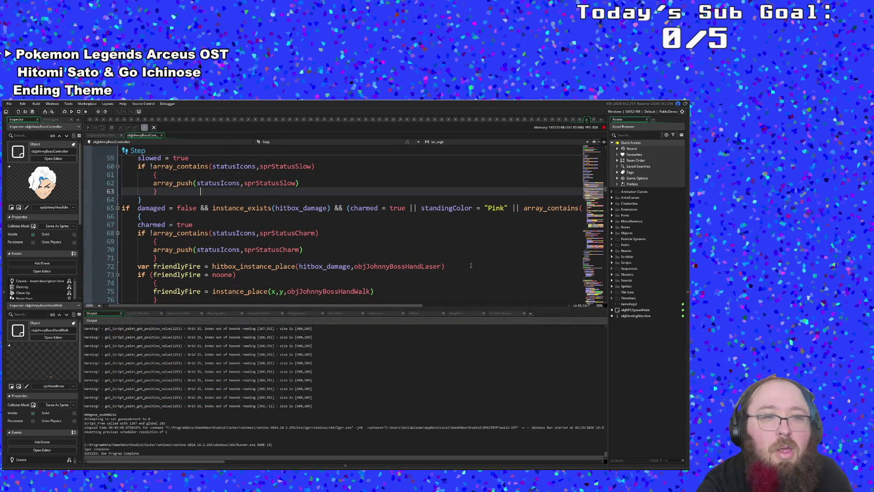
click(383, 274)
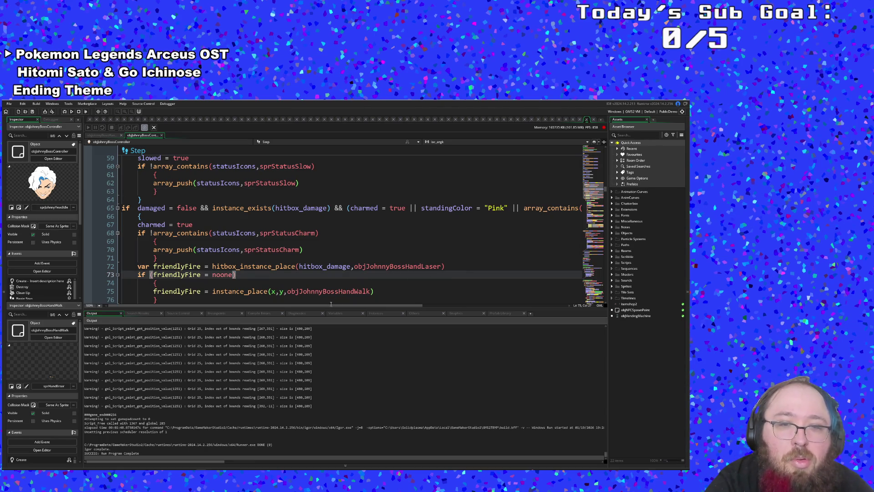
mouse_move(331, 305)
mouse_down()
mouse_move(427, 313)
mouse_move(350, 320)
mouse_move(444, 307)
mouse_up()
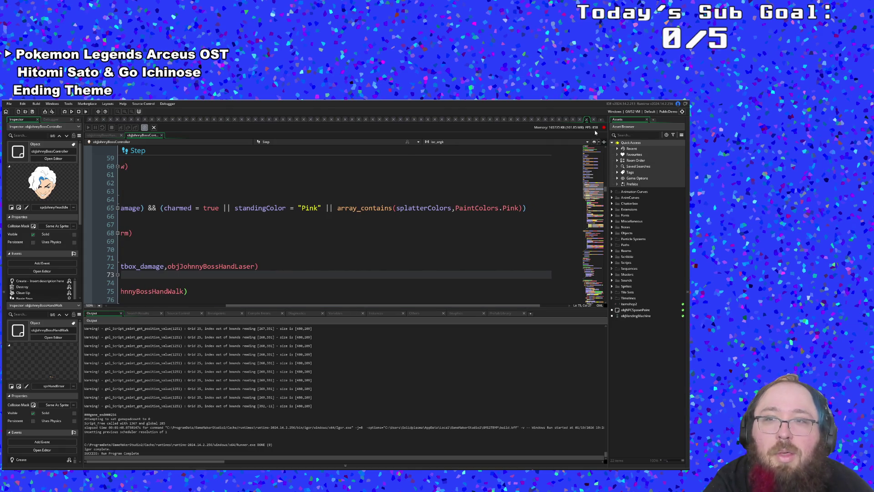
drag(390, 305, 240, 307)
click(260, 233)
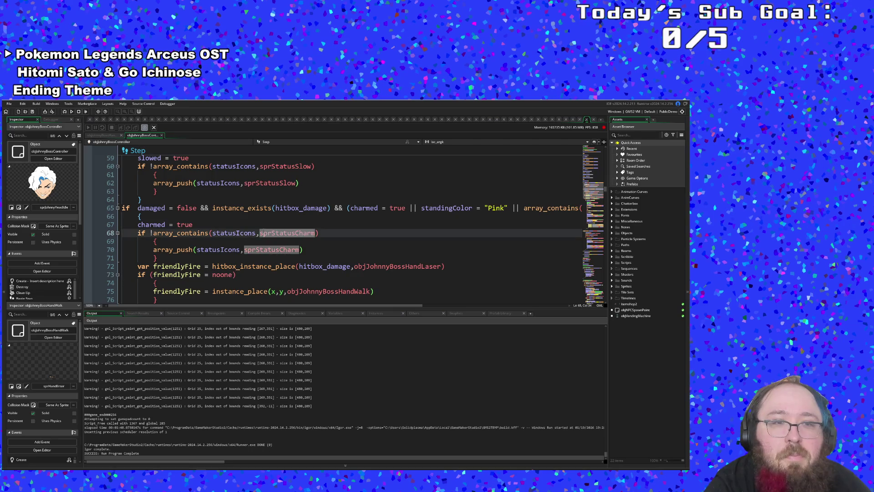
click(261, 226)
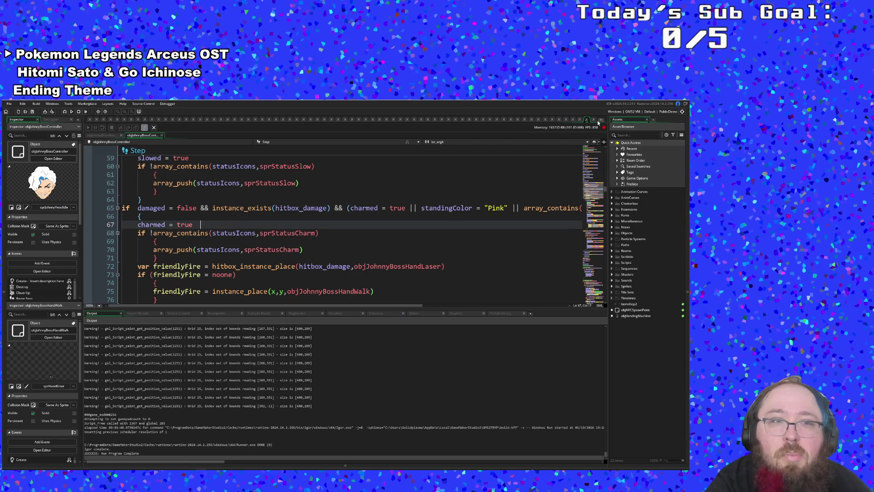
click(579, 121)
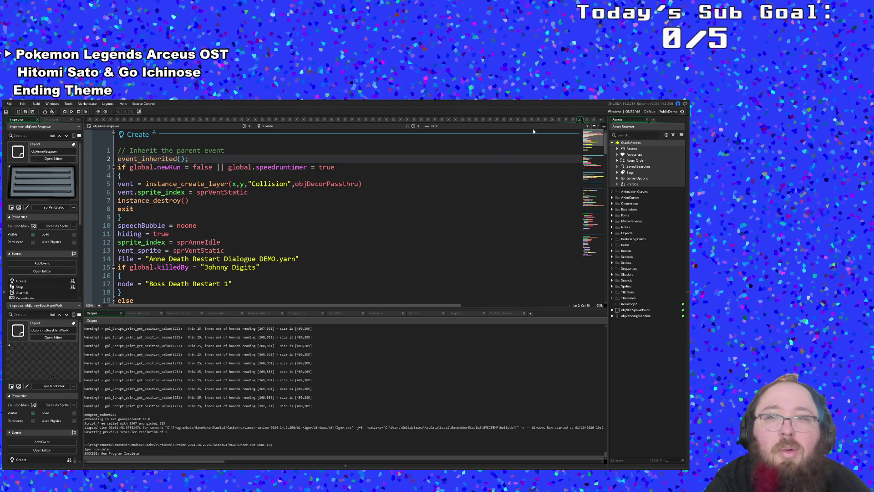
click(580, 119)
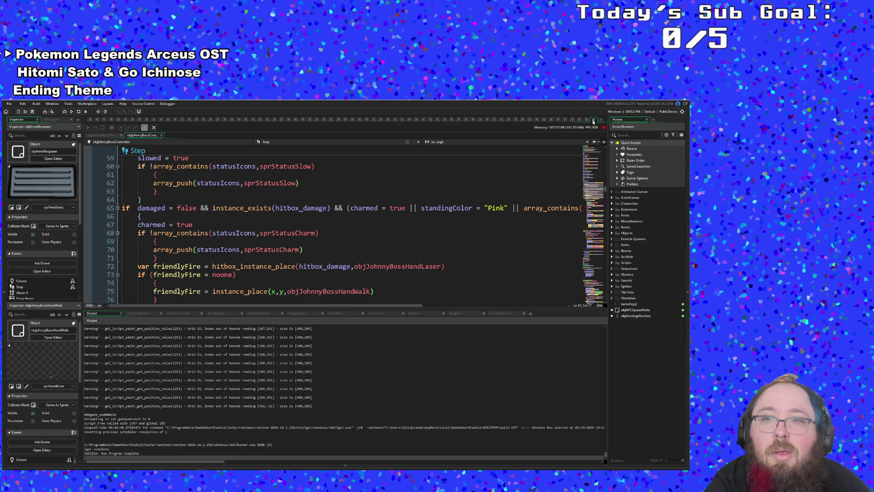
- Open objJohnnyBossHandWalk through the Ctrl+T asset search
click(528, 192)
key(ctrl+t)
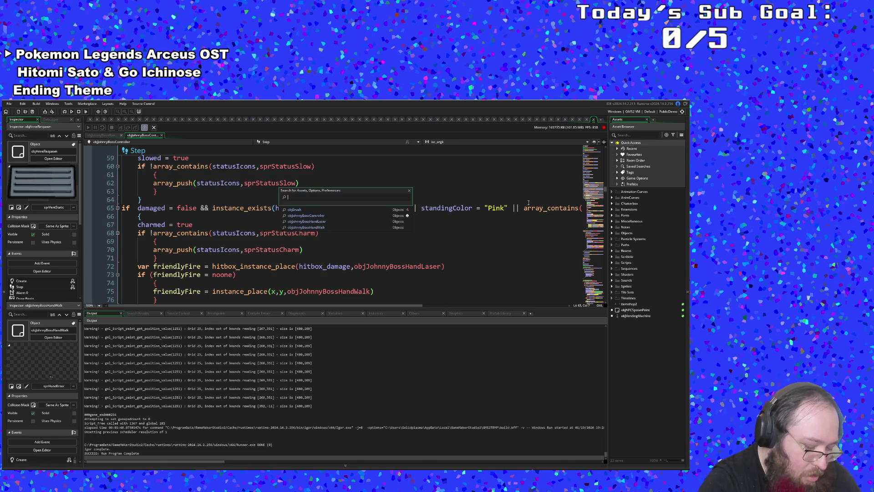
text(objbo)
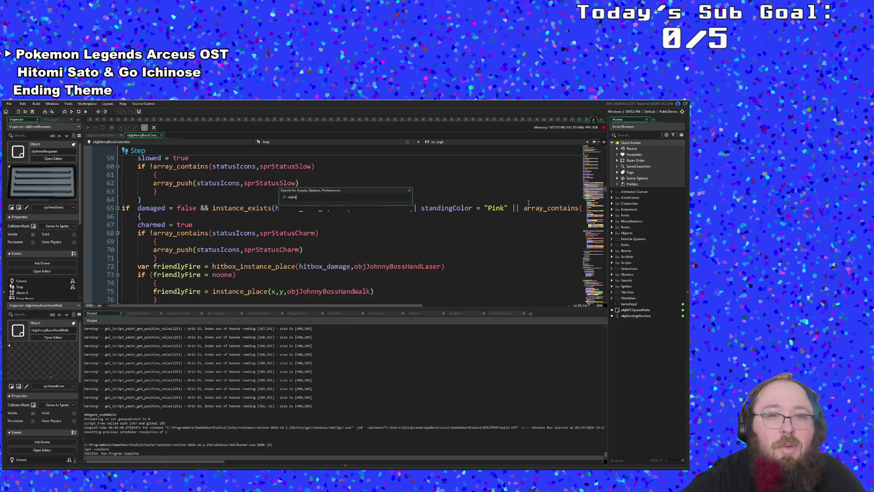
key(BackSpace)
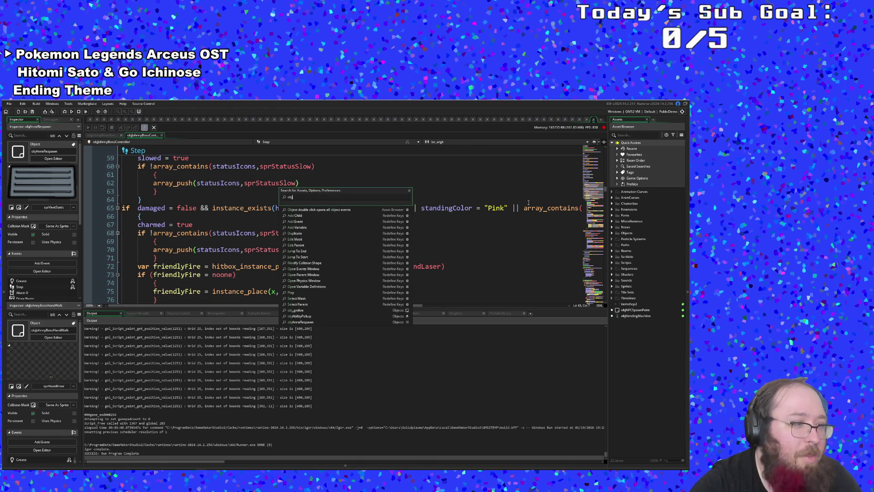
text(hnn)
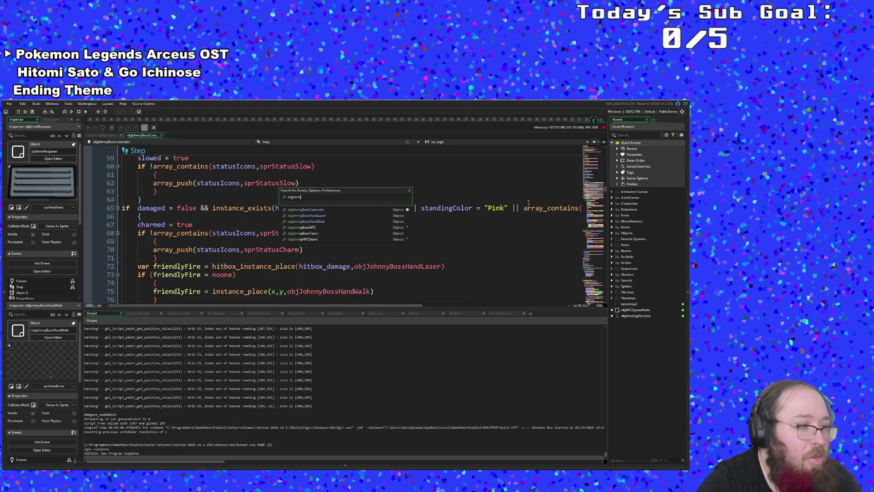
key(Down)
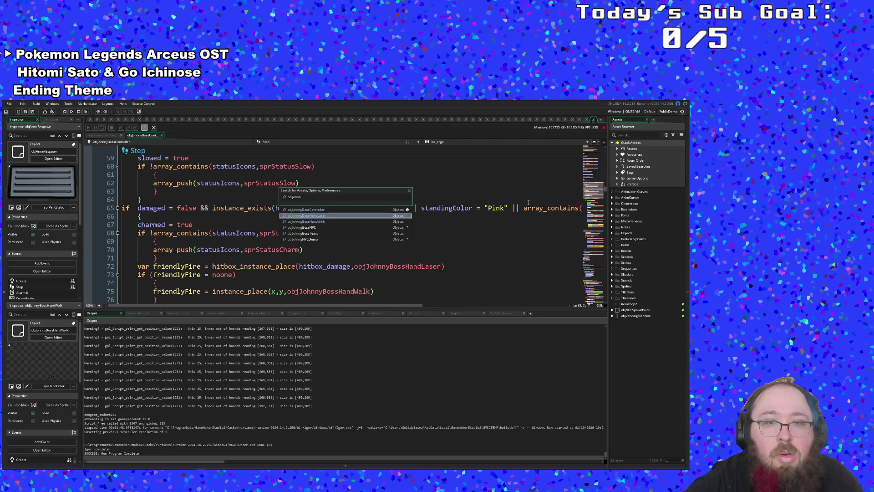
key(Down)
key(Return)
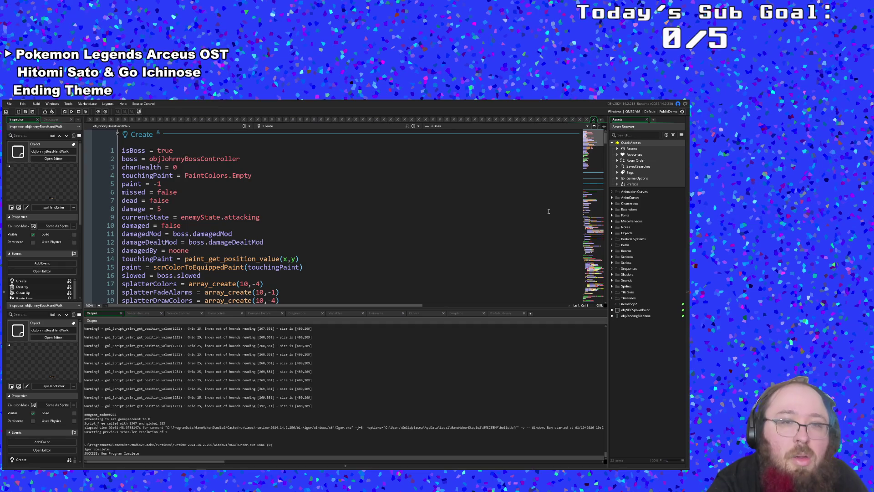
- In the hand's Step event, delete the array_push line for sprStatusSlow
scroll(549, 211, down, 15)
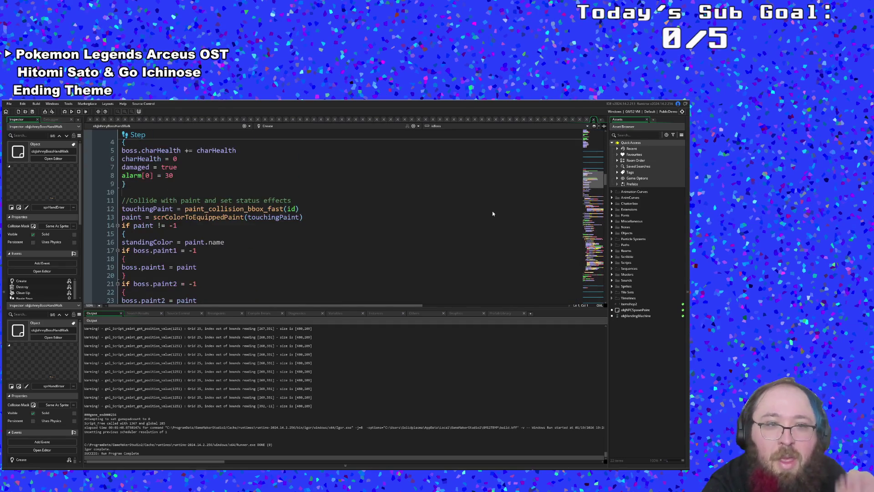
scroll(492, 212, down, 4)
scroll(298, 268, up, 2)
click(297, 268)
scroll(298, 267, down, 2)
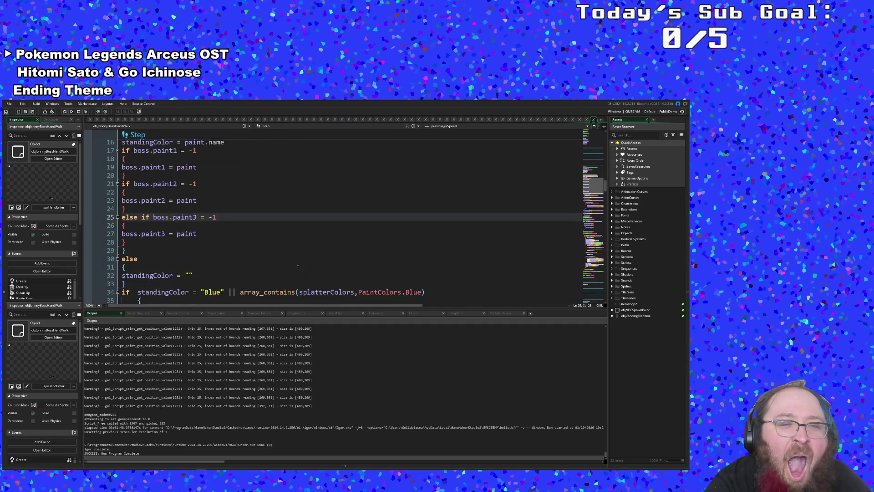
scroll(298, 267, down, 6)
scroll(298, 267, up, 2)
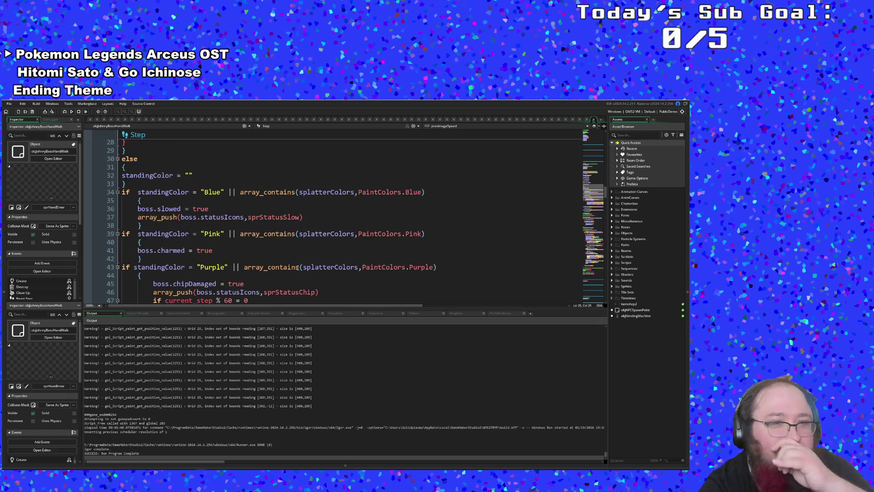
click(283, 252)
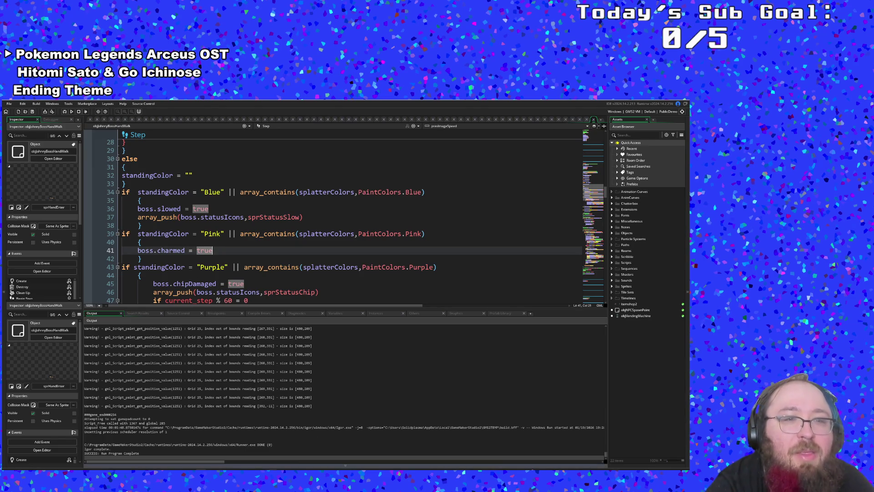
click(297, 210)
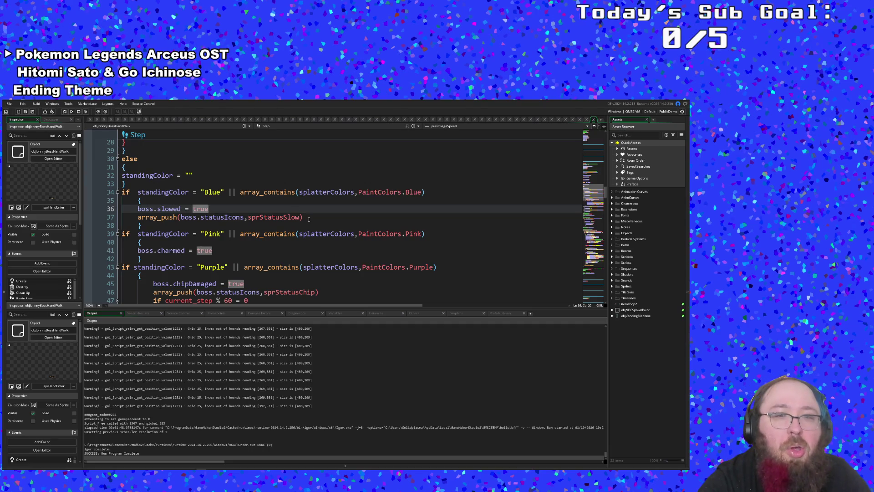
drag(308, 220, 104, 217)
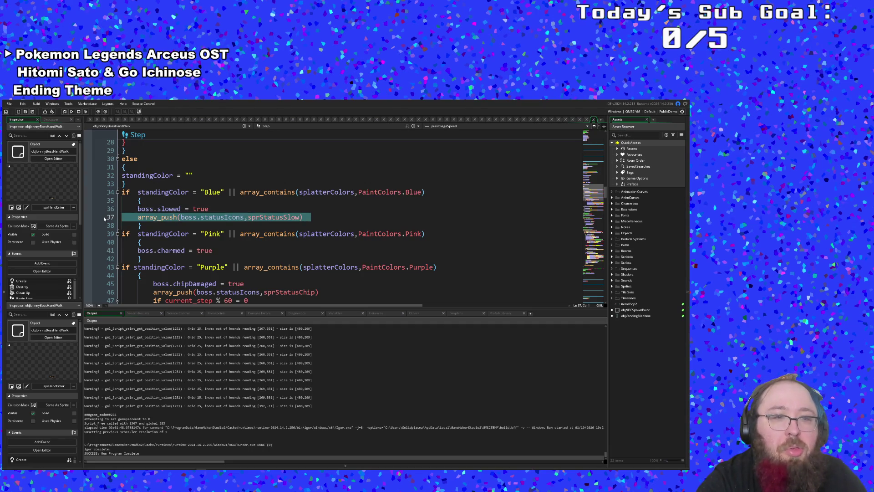
key(BackSpace)
key(BackSpace)
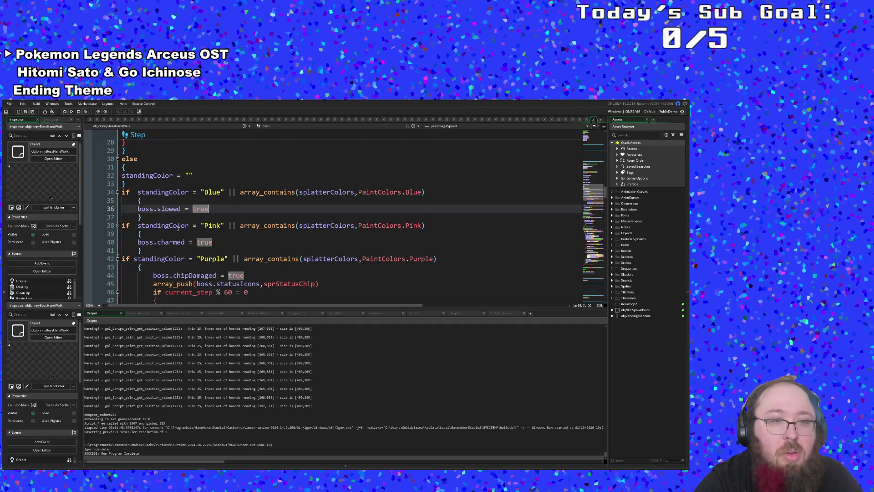
- Delete the sprStatusChip push from the Purple block, leaving boss.chipDamaged = true
scroll(177, 227, down, 4)
scroll(177, 228, up, 2)
click(218, 242)
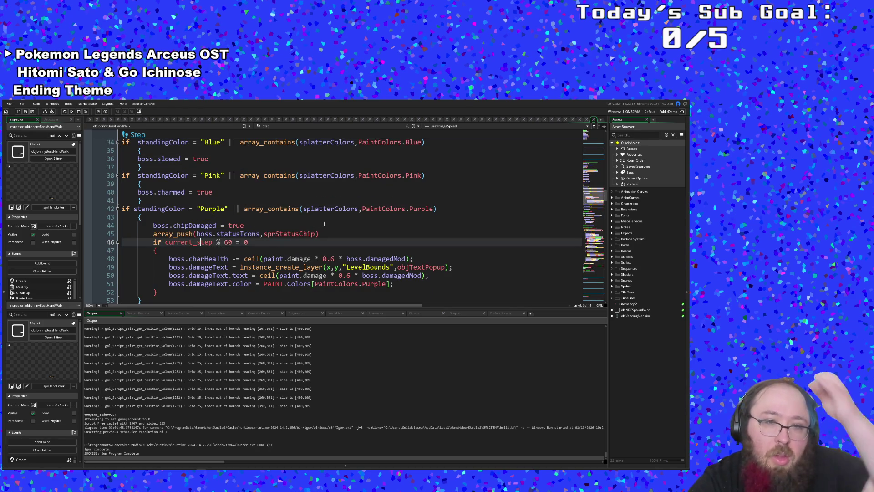
drag(320, 233, 62, 228)
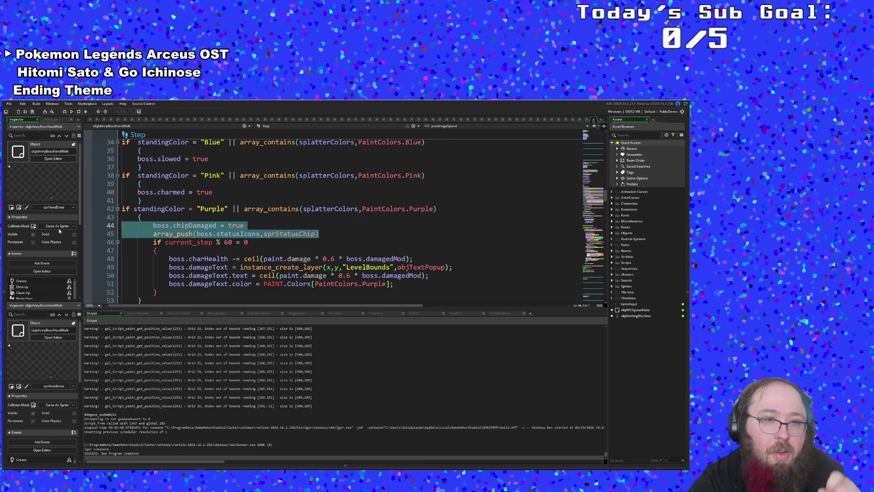
key(shift+End)
key(BackSpace)
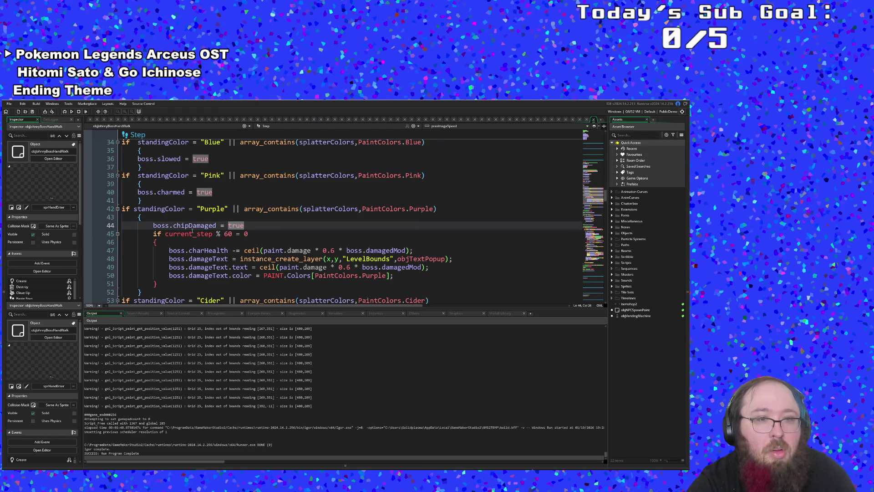
click(193, 234)
scroll(192, 230, up, 2)
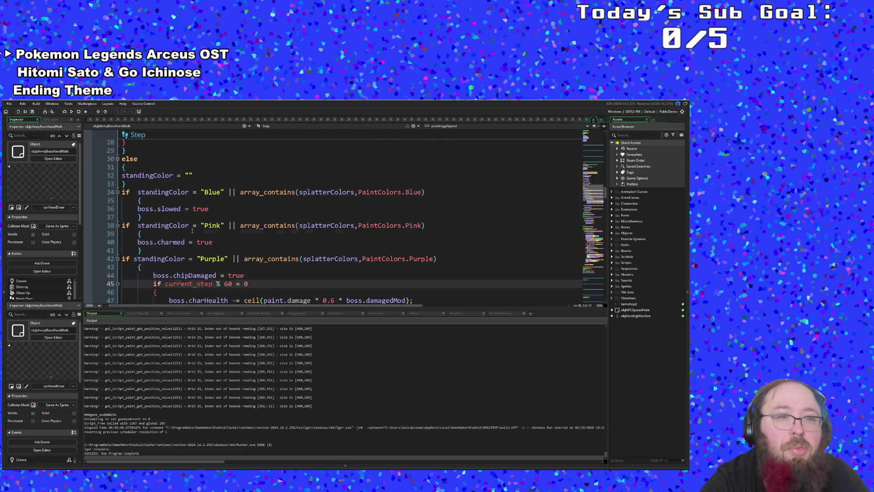
click(193, 233)
click(204, 225)
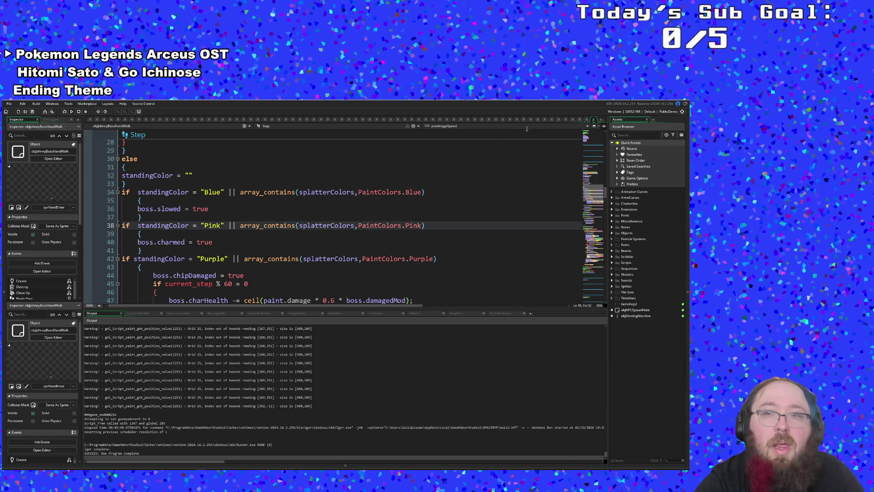
- Remove the "slowed = false && " requirement from the line 57 condition
click(598, 118)
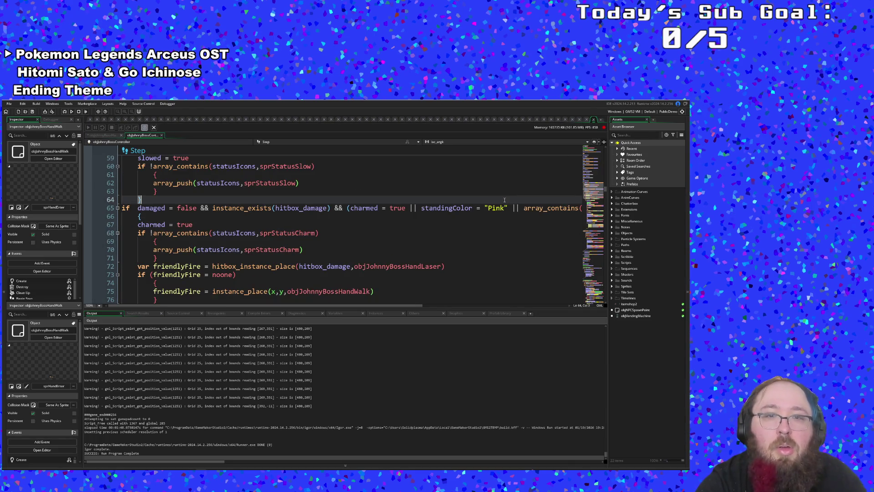
click(410, 221)
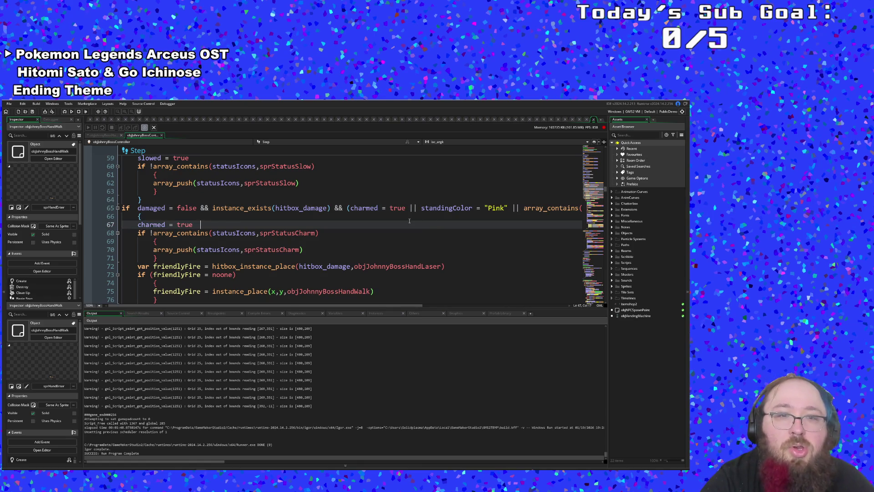
scroll(400, 294, up, 4)
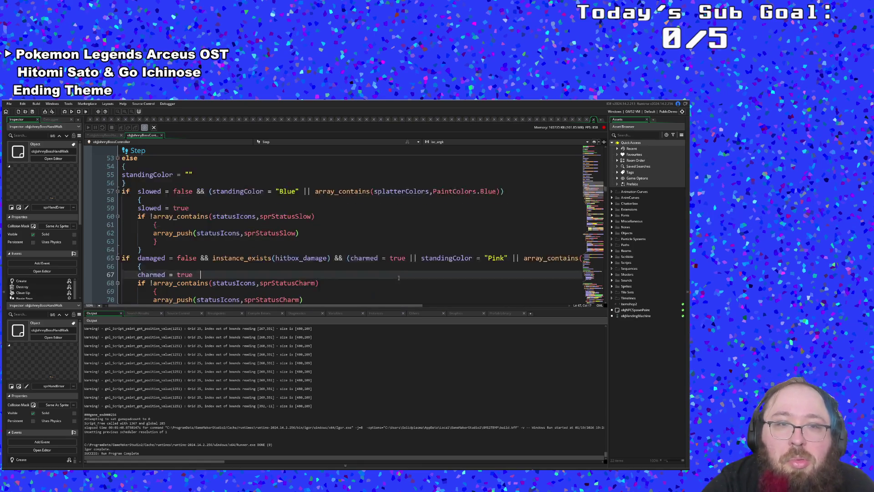
click(385, 277)
scroll(365, 277, down, 2)
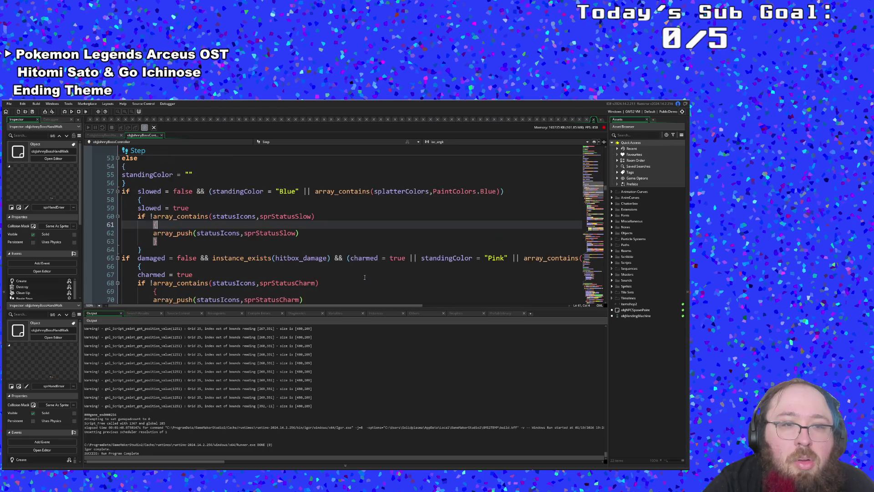
click(205, 192)
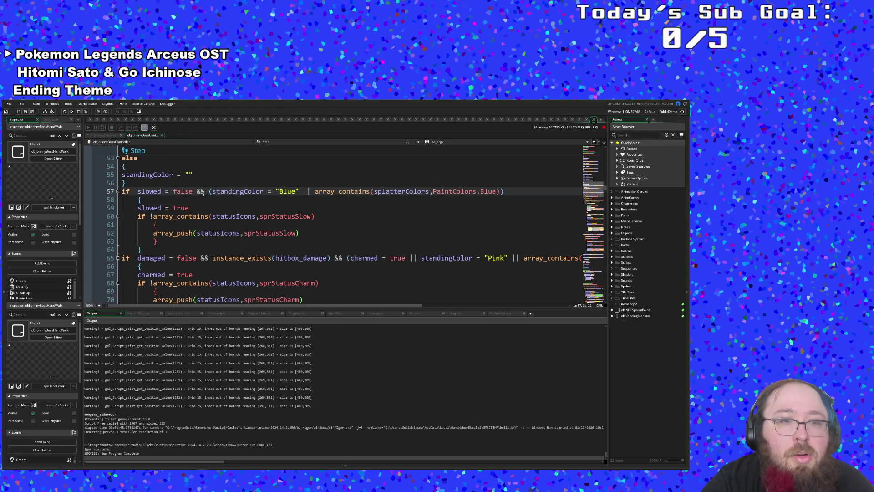
double_click(194, 191)
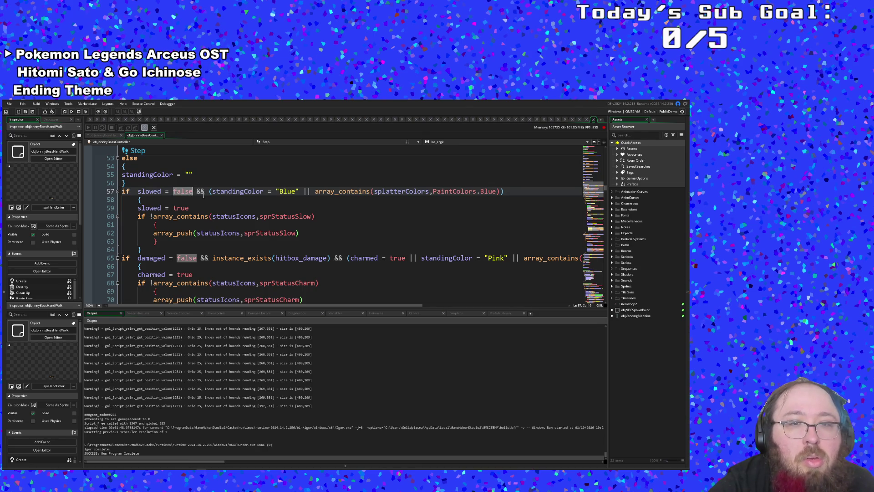
click(212, 191)
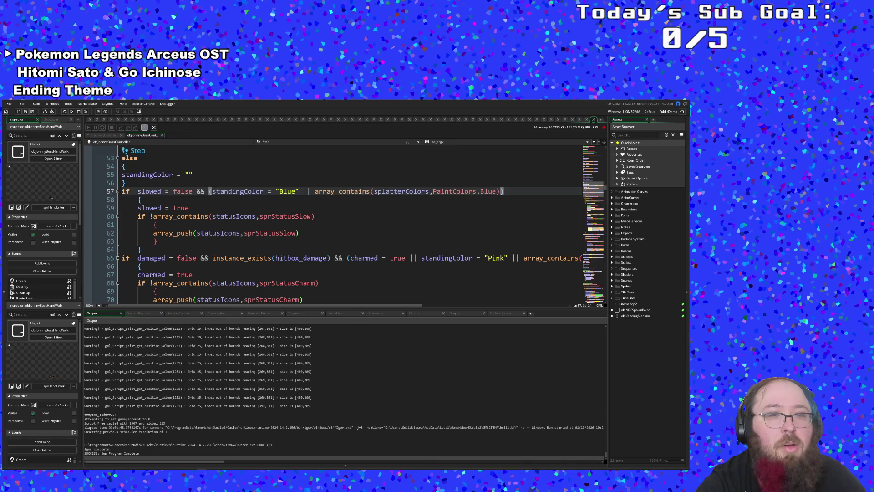
drag(208, 191, 138, 192)
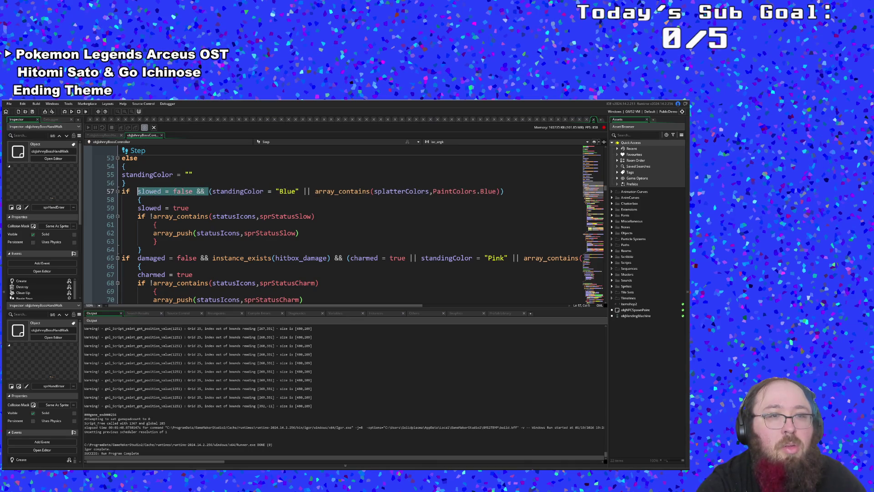
key(BackSpace)
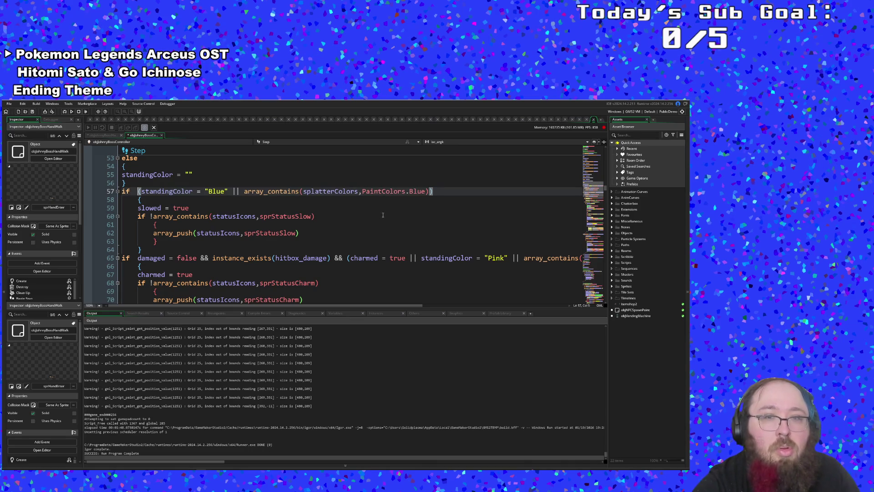
- Append "|| slowed = true" to the end of the line 57 condition
click(428, 191)
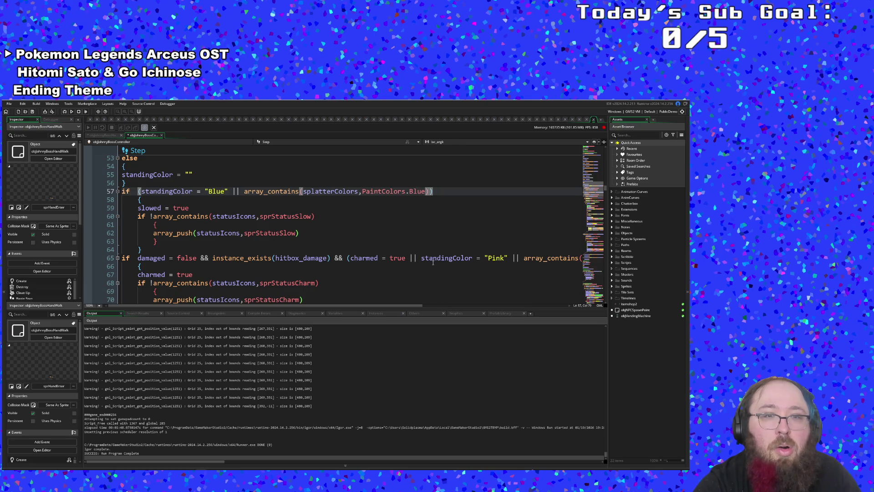
text(|| slowed )
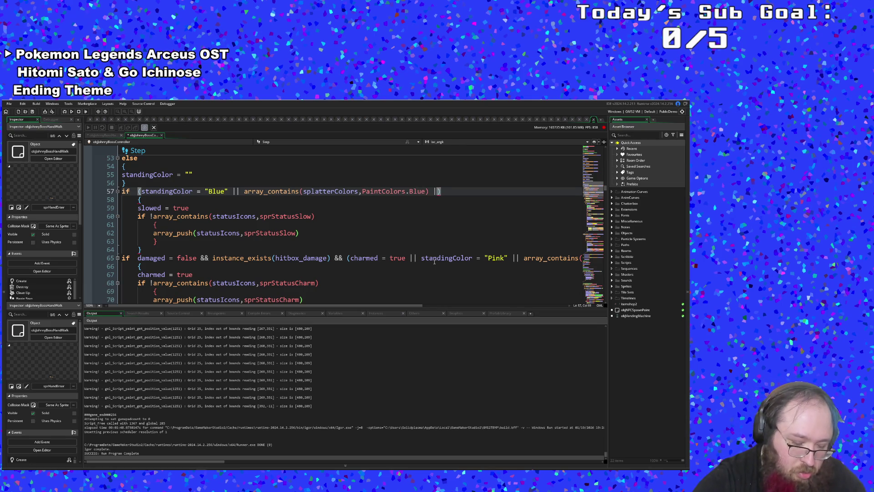
text(= true)
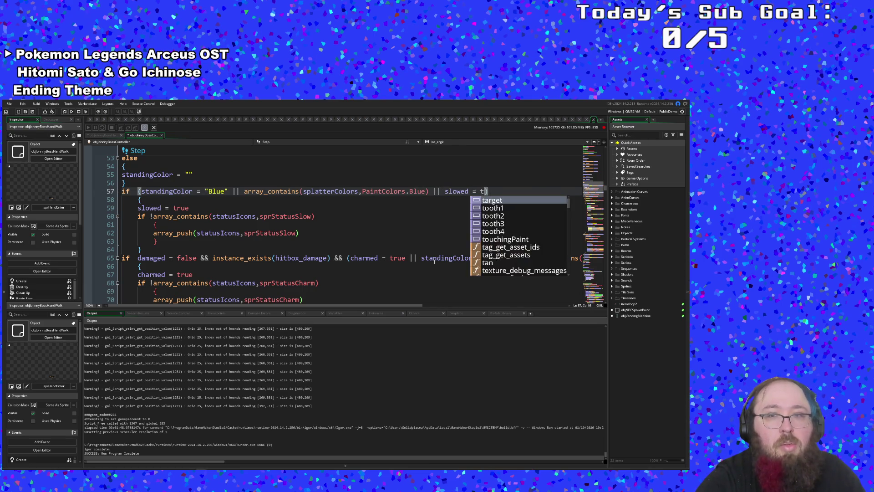
click(329, 299)
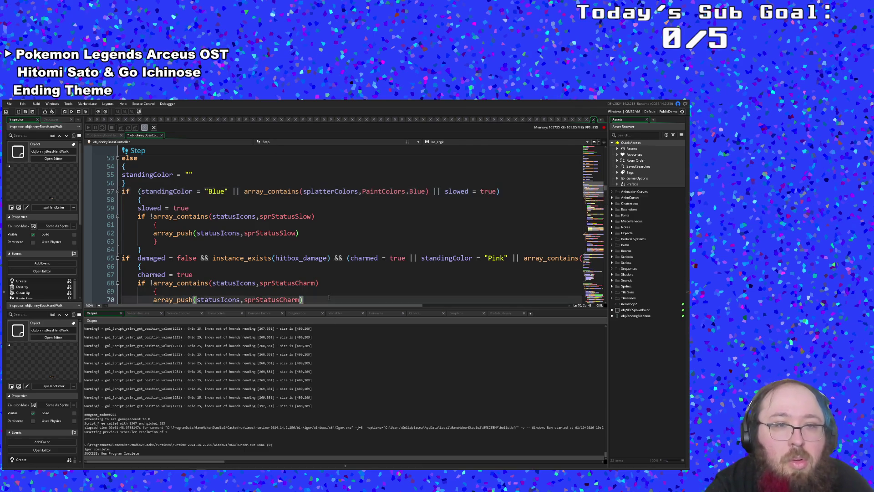
scroll(329, 297, down, 2)
click(356, 259)
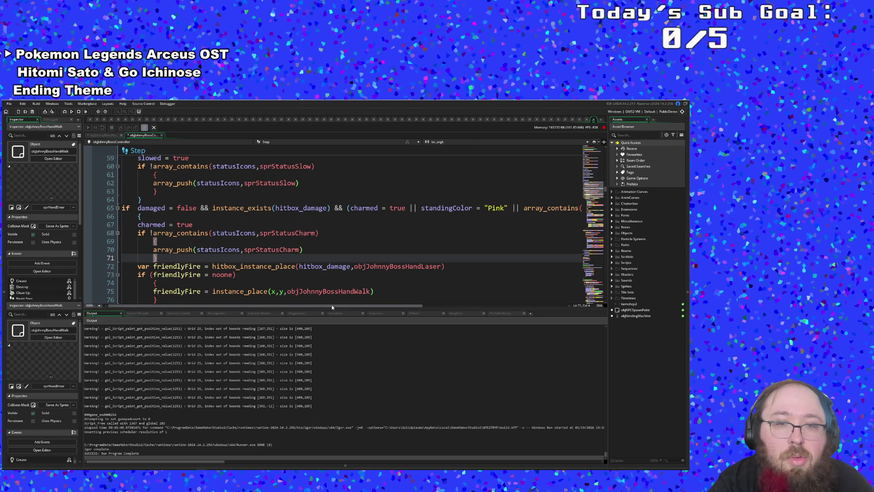
mouse_move(331, 305)
mouse_down()
mouse_move(430, 328)
mouse_move(308, 334)
mouse_up()
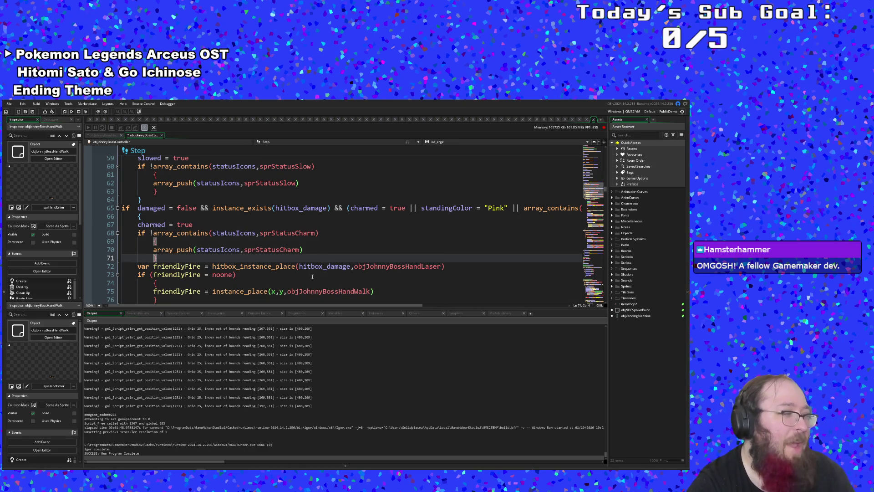
click(343, 291)
scroll(343, 290, down, 2)
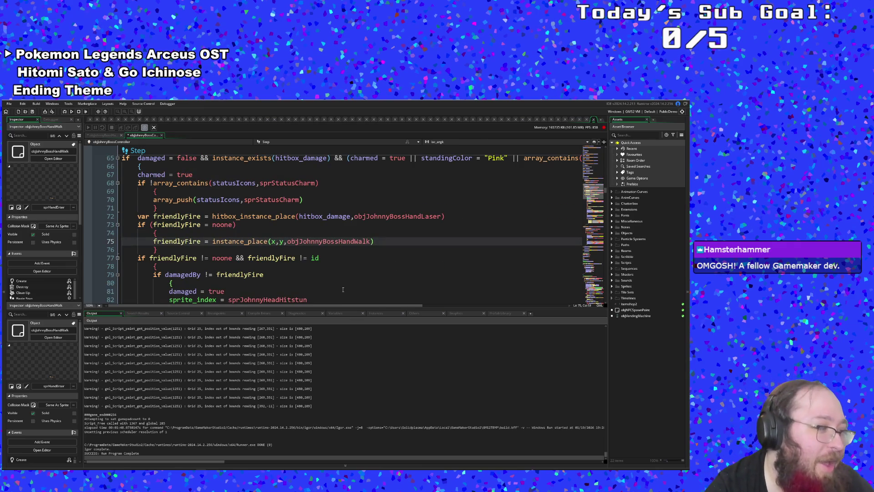
scroll(343, 288, up, 2)
scroll(343, 284, down, 2)
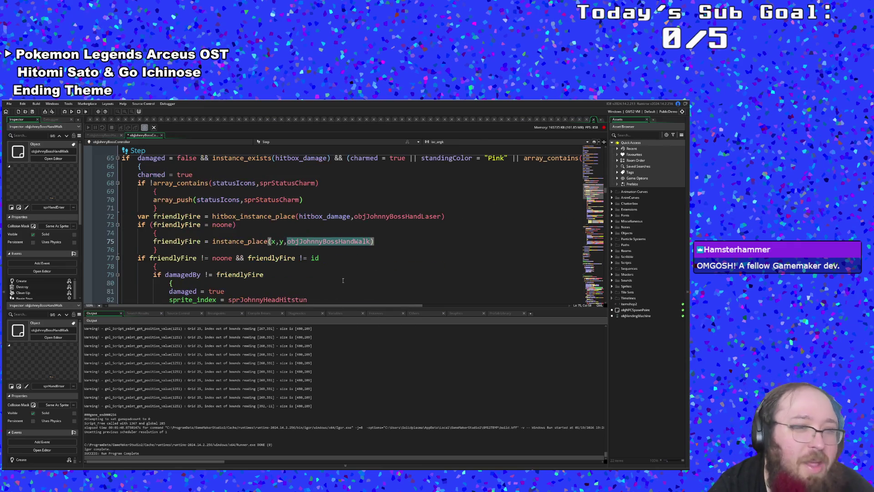
click(343, 282)
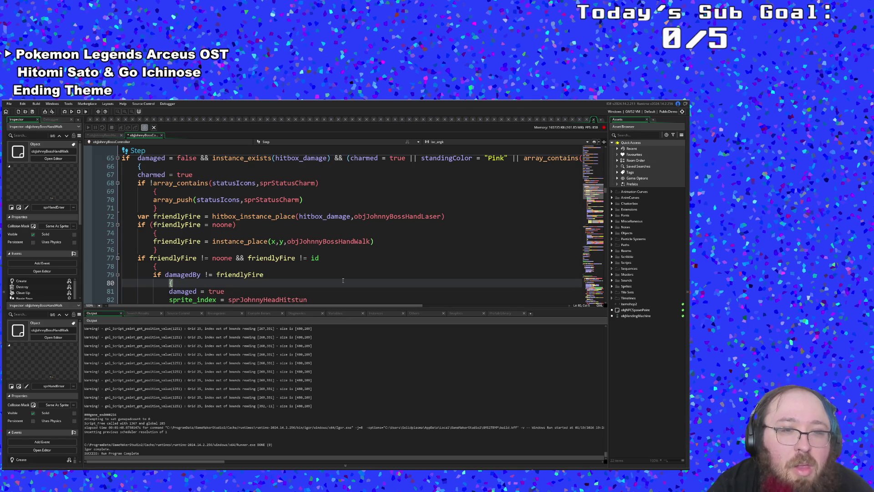
scroll(343, 280, up, 1)
scroll(344, 282, up, 3)
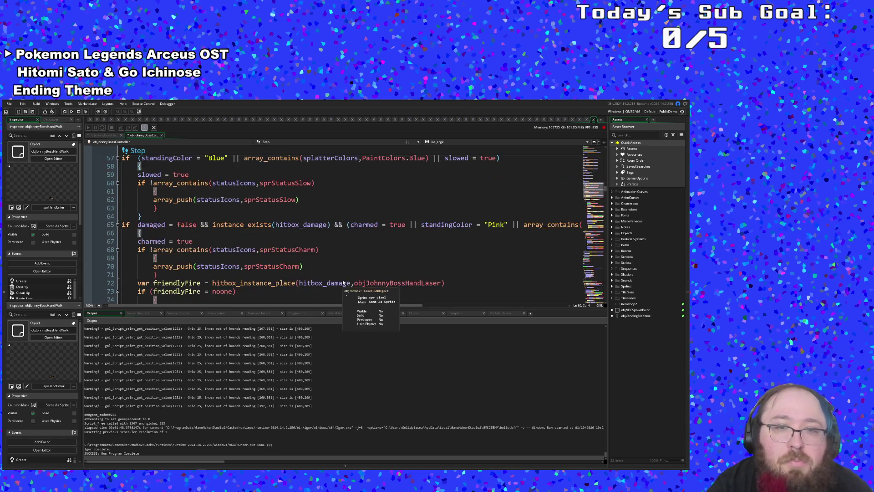
click(343, 283)
scroll(320, 282, down, 3)
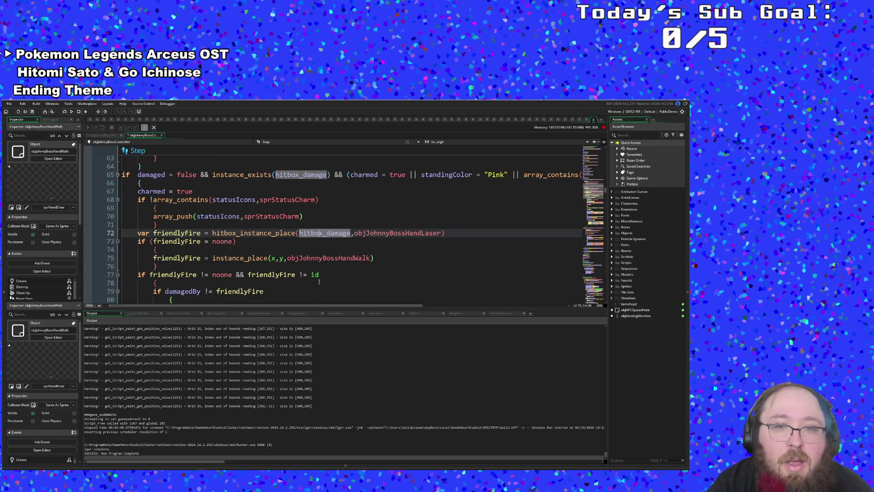
click(320, 282)
scroll(319, 282, up, 3)
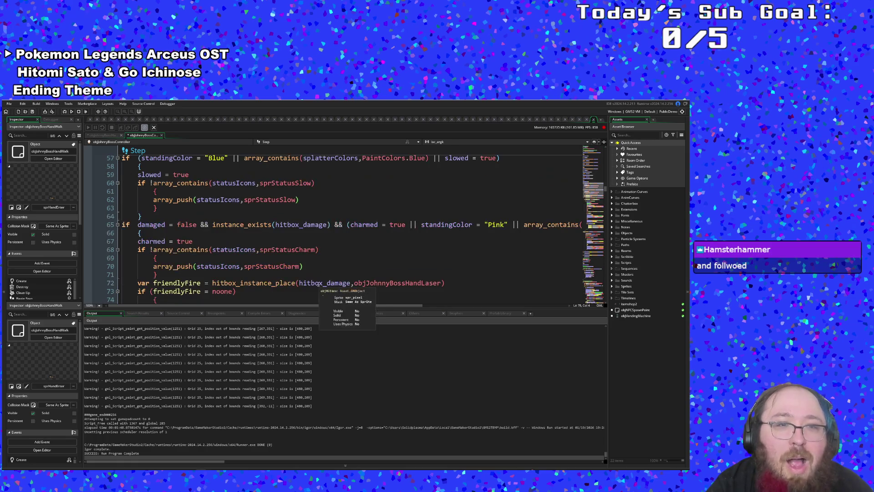
click(322, 283)
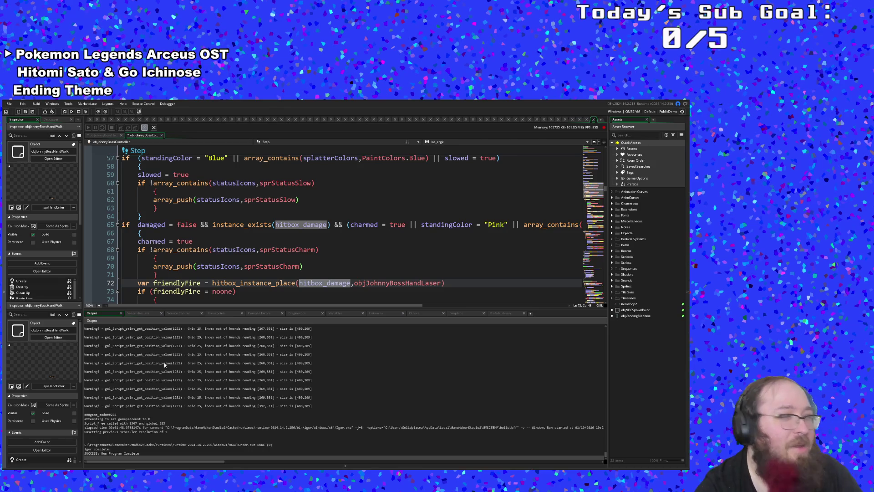
click(237, 282)
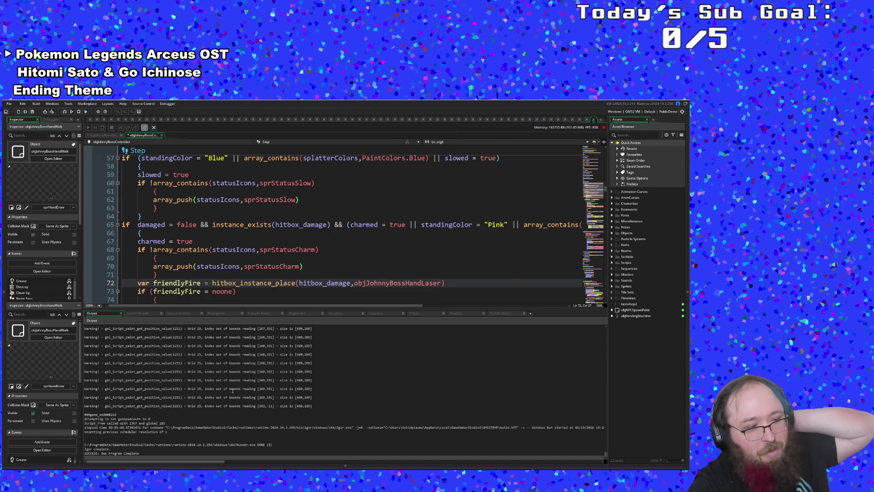
double_click(214, 283)
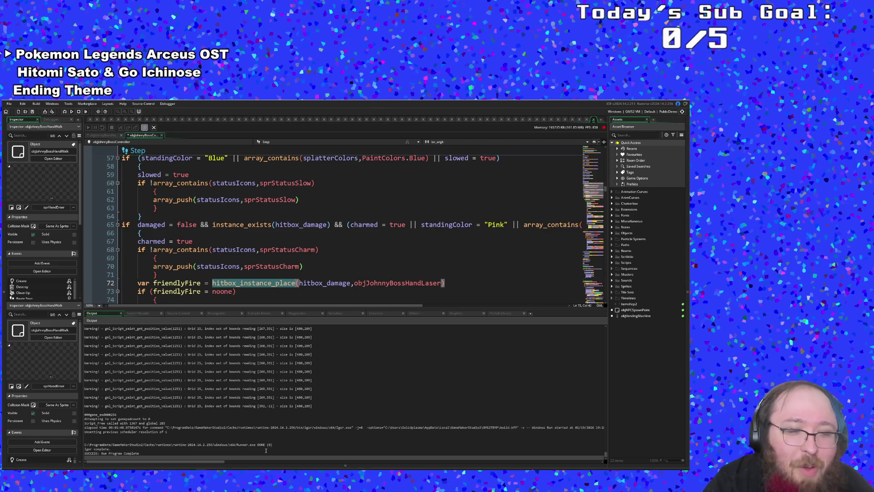
key(alt+Tab)
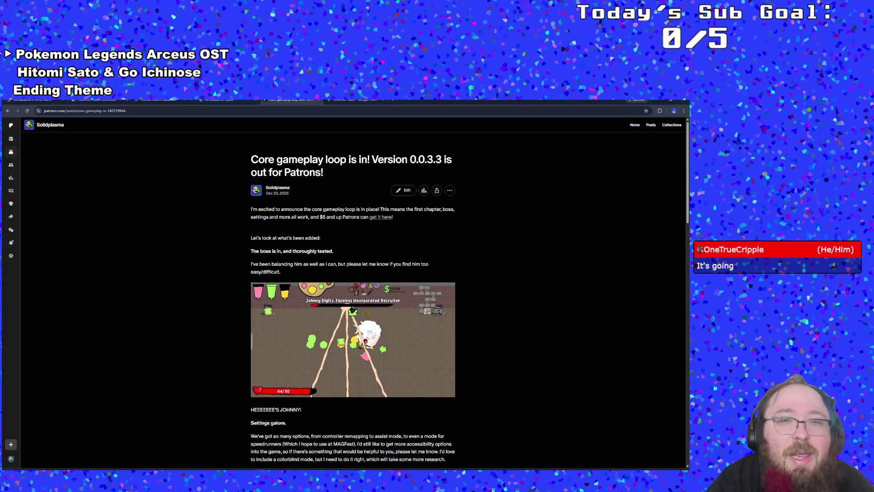
- Open the Art Attack store page and play its trailer unmuted in full screen
click(219, 100)
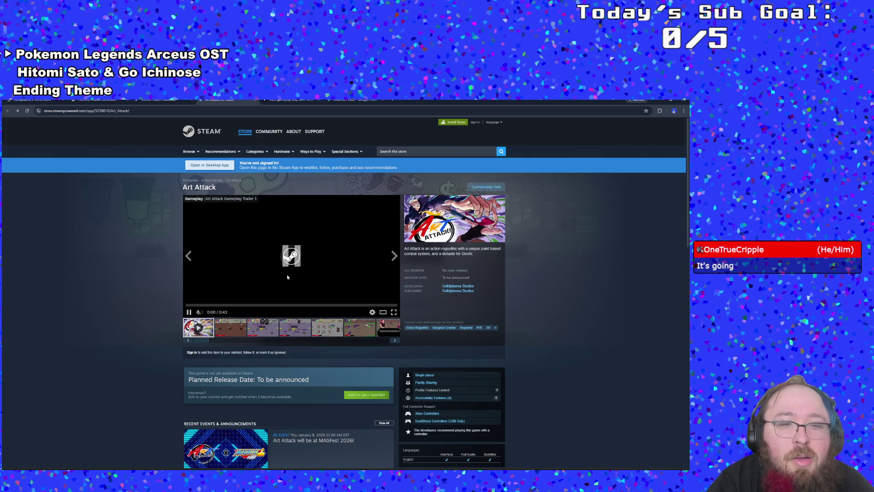
click(198, 313)
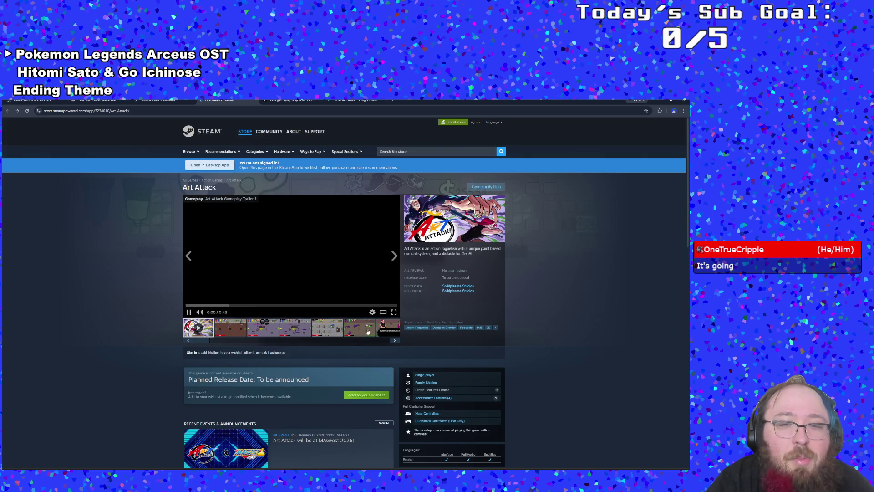
click(394, 312)
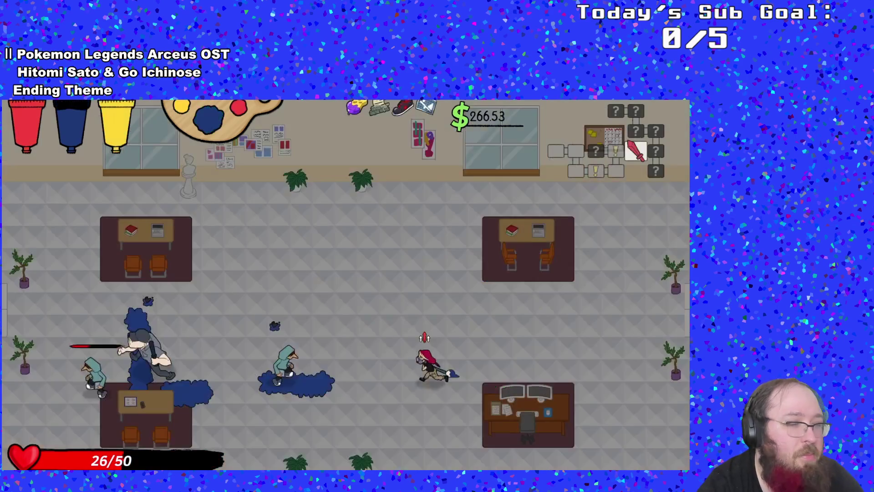
- Pause and resume the trailer, then watch it through the 'Wishlist on Steam!' card
click(220, 412)
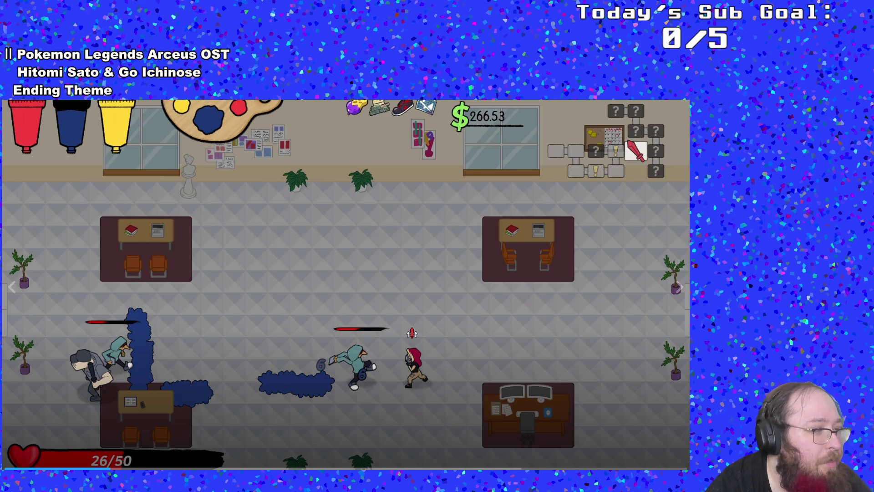
click(186, 354)
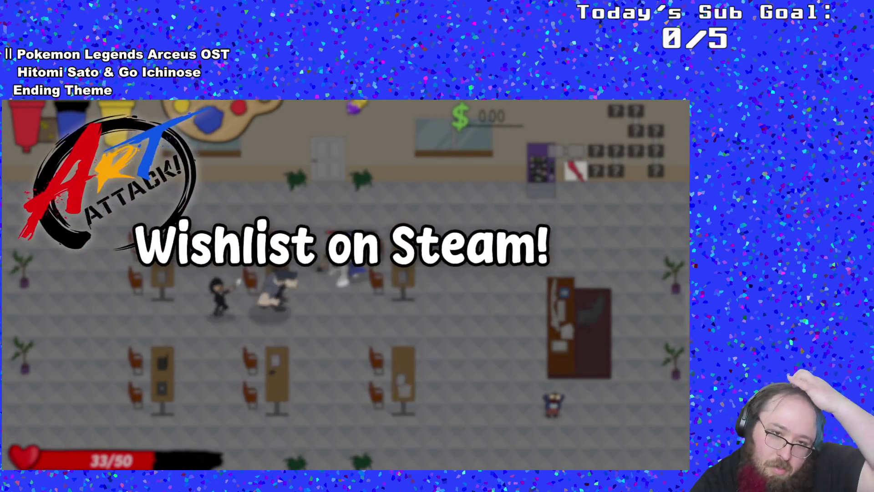
mouse_move(245, 324)
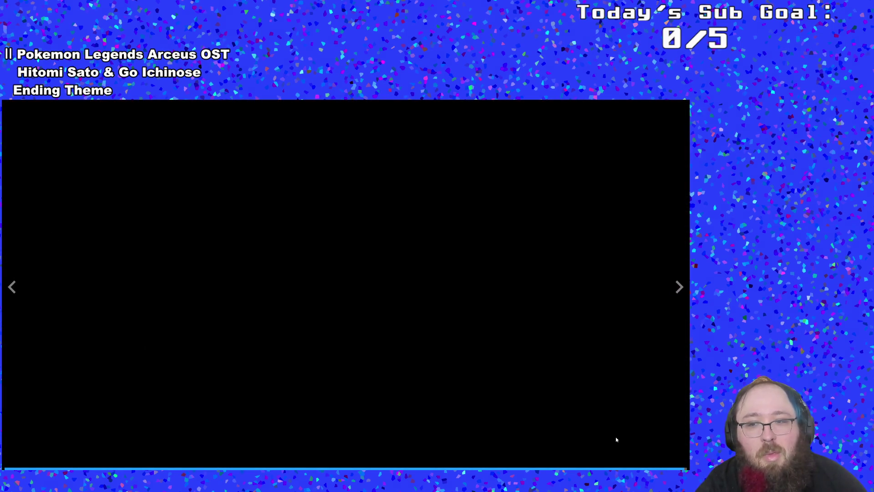
- Exit full screen, glance at a screenshot, then Alt+Tab back to GameMaker's Step code
key(Escape)
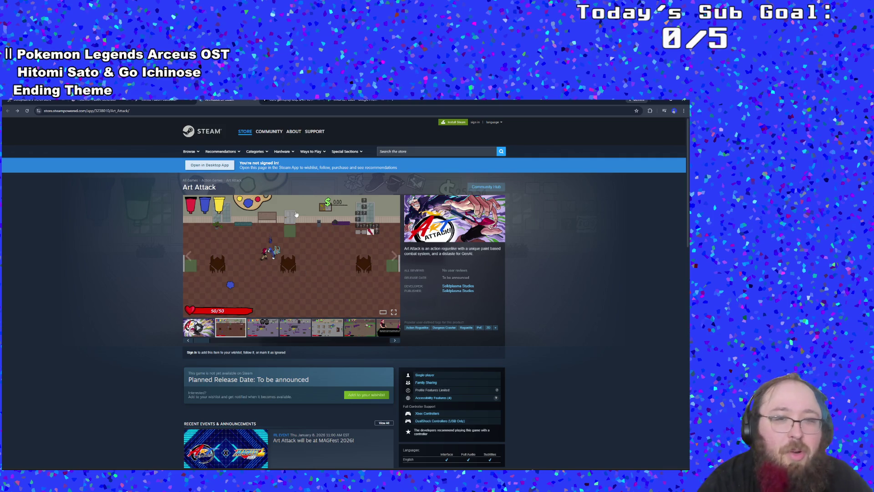
click(269, 330)
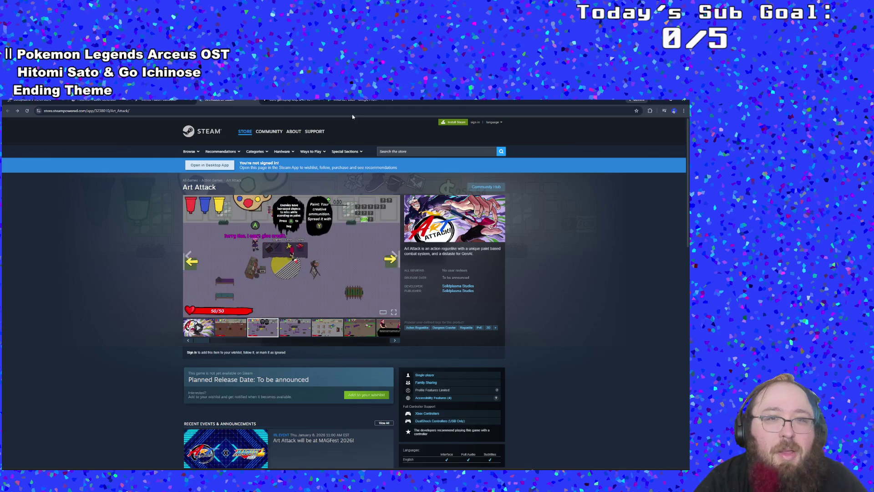
click(195, 326)
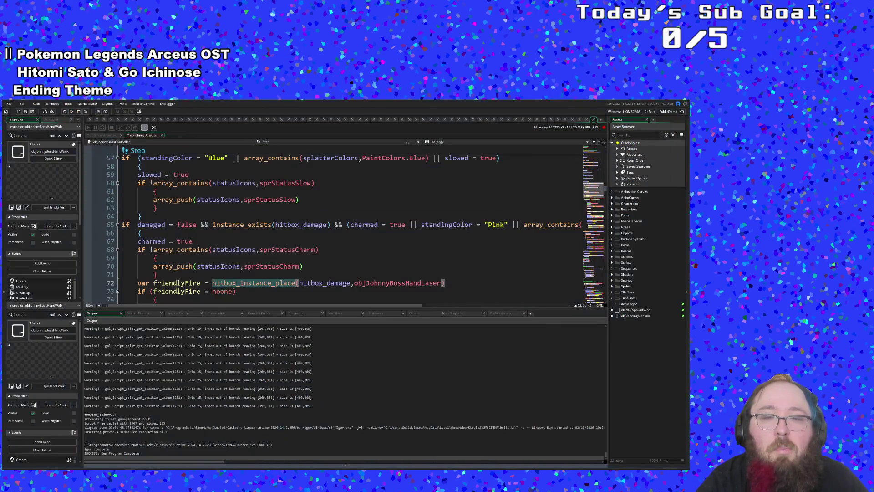
key(alt+Tab)
click(415, 260)
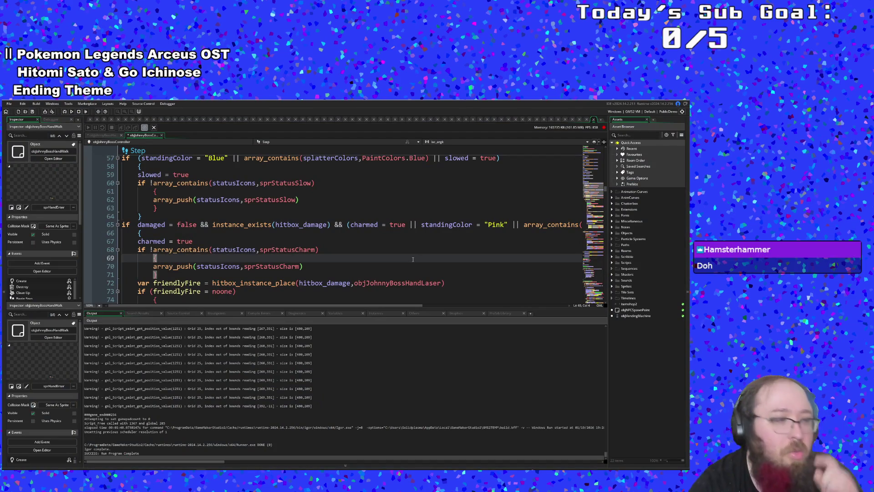
click(434, 216)
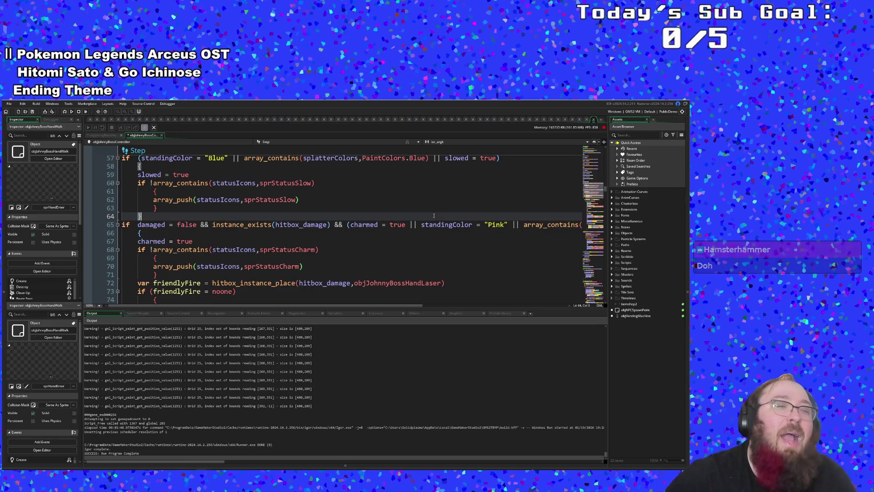
scroll(329, 260, down, 2)
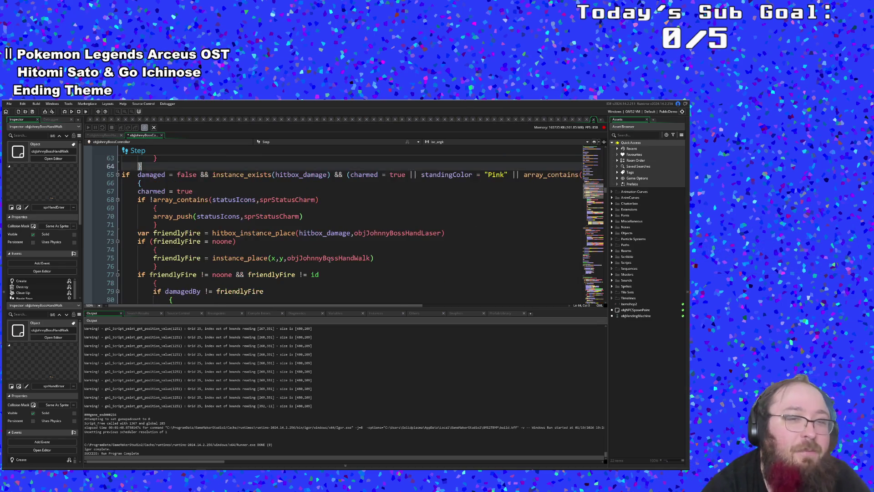
scroll(329, 260, up, 2)
click(330, 260)
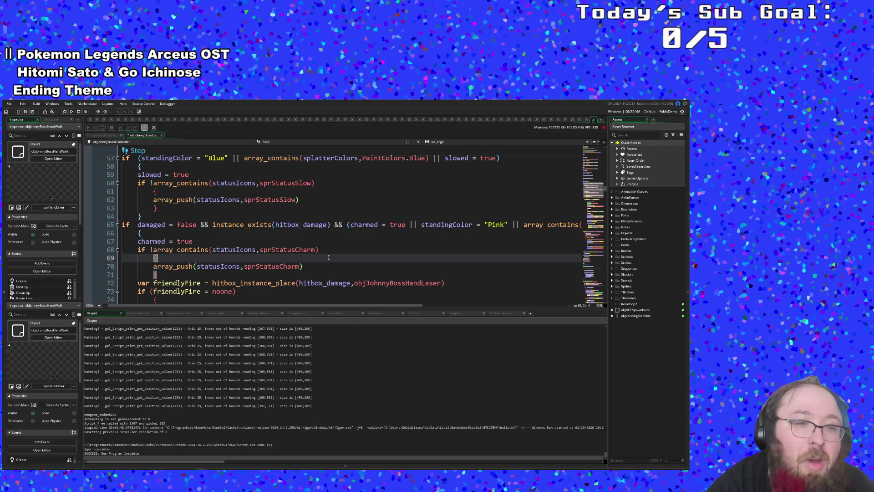
scroll(328, 258, down, 2)
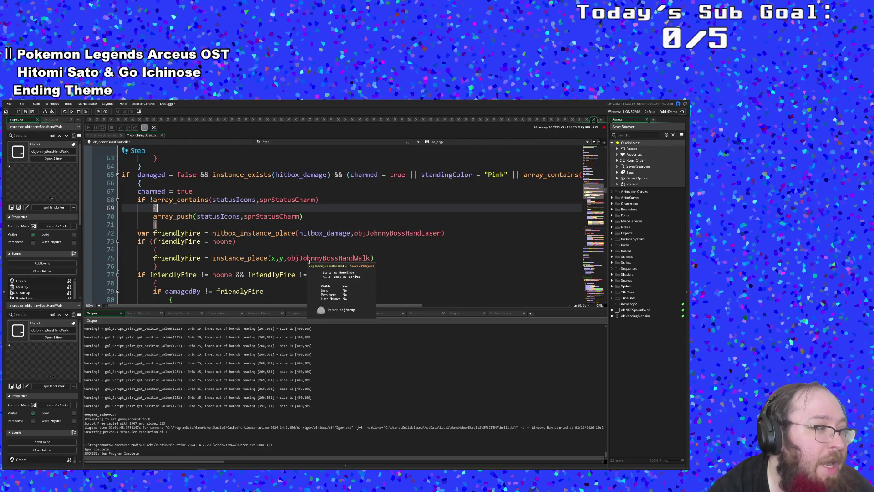
click(309, 258)
click(305, 243)
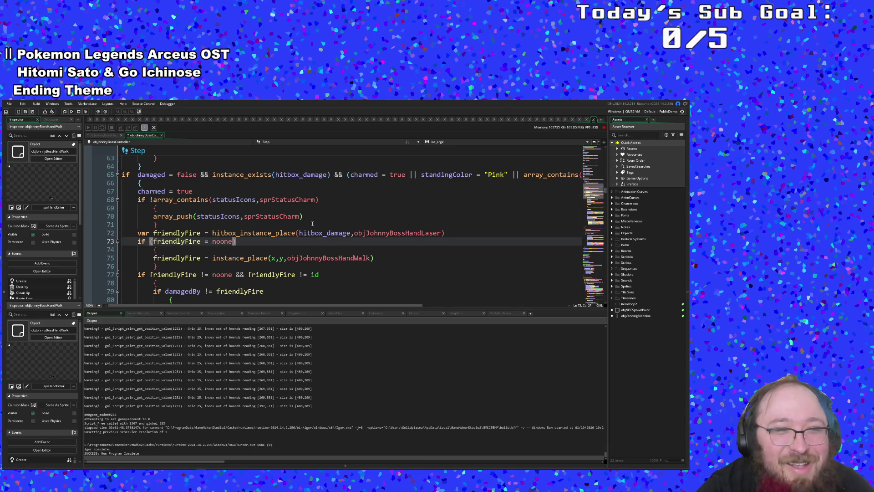
scroll(310, 237, up, 2)
scroll(310, 237, down, 4)
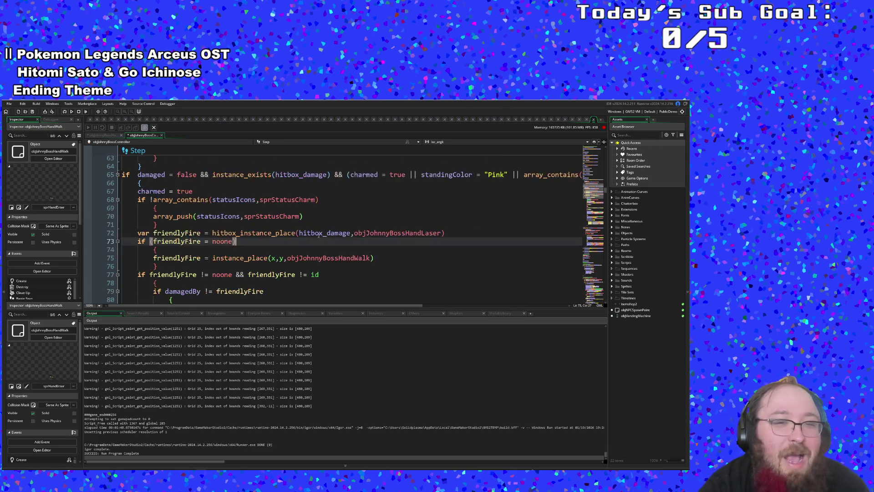
scroll(322, 240, up, 2)
click(310, 217)
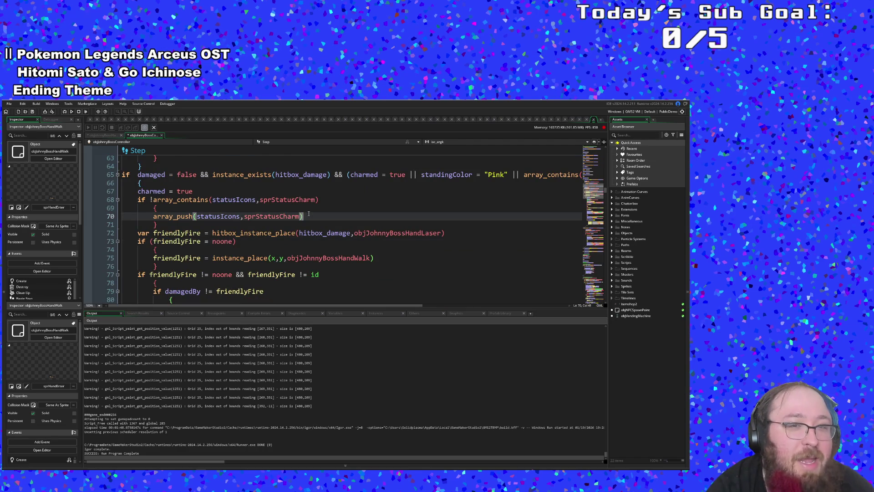
click(306, 202)
scroll(304, 198, up, 4)
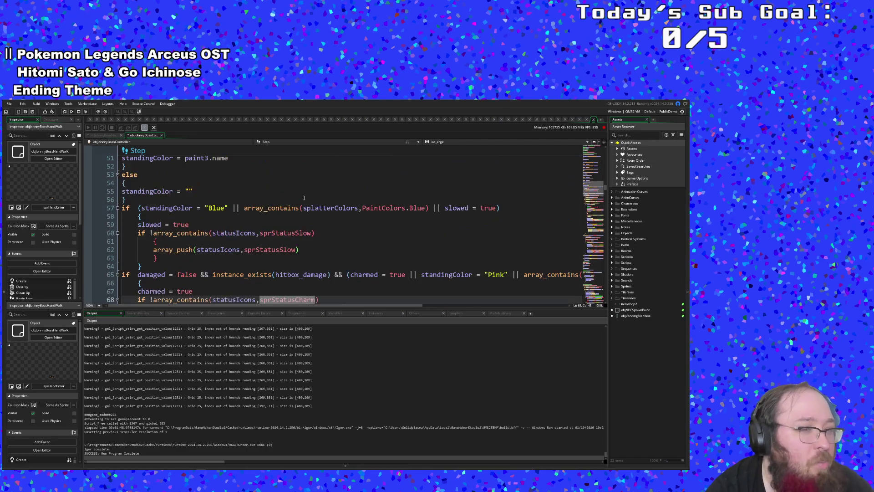
click(305, 198)
click(294, 240)
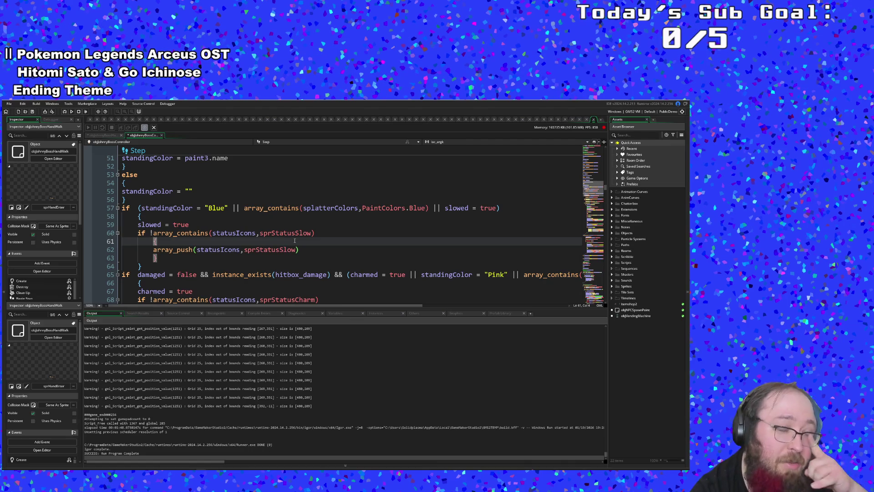
scroll(294, 240, up, 4)
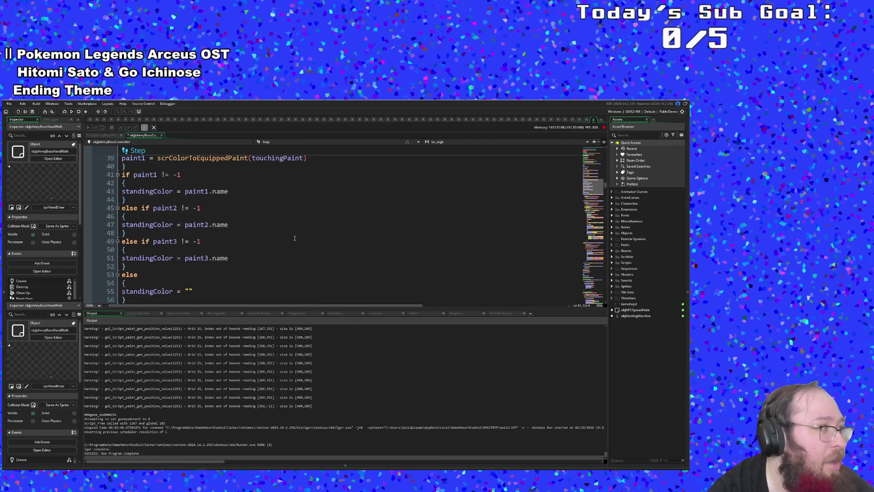
scroll(295, 238, down, 6)
click(295, 237)
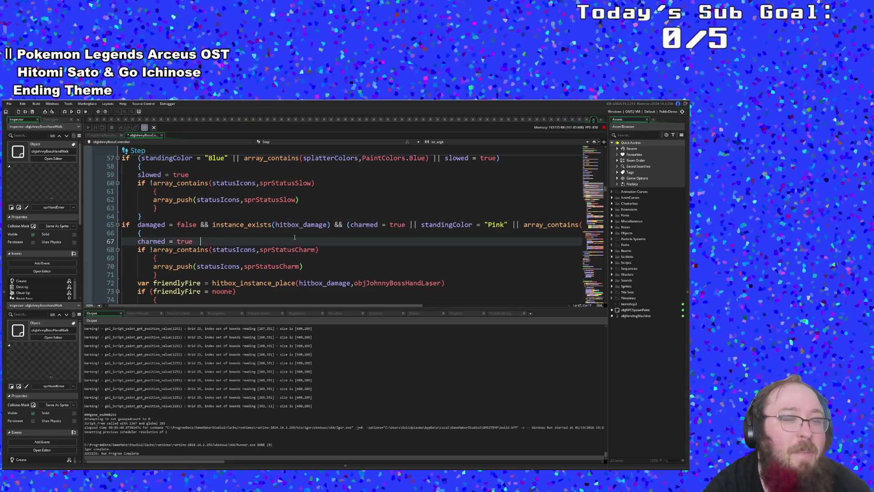
scroll(295, 239, up, 4)
scroll(294, 238, down, 2)
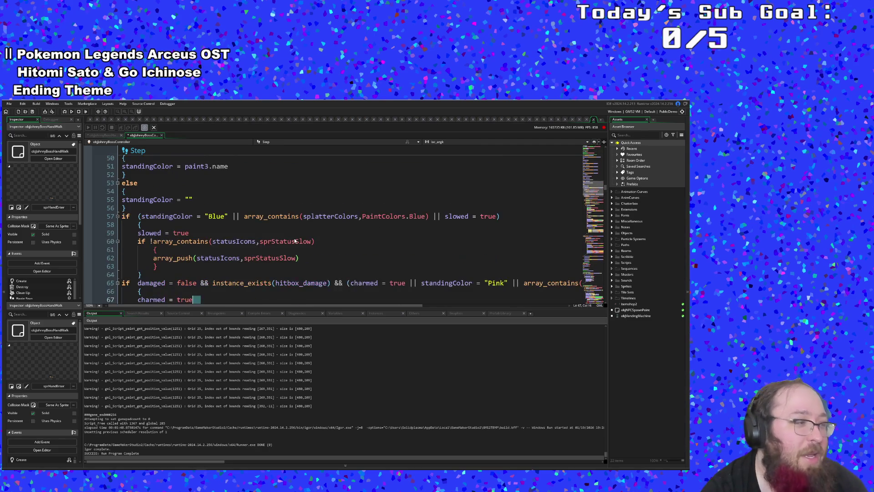
scroll(295, 239, down, 2)
click(294, 240)
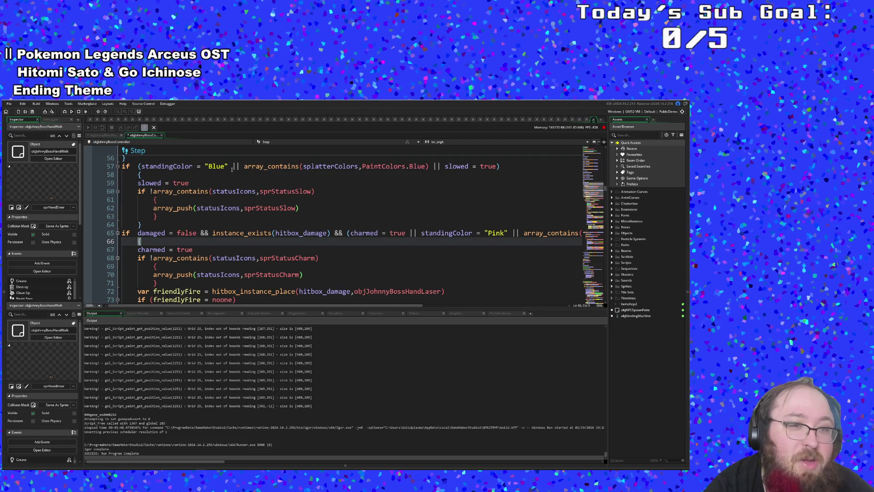
scroll(232, 169, up, 6)
scroll(240, 231, down, 10)
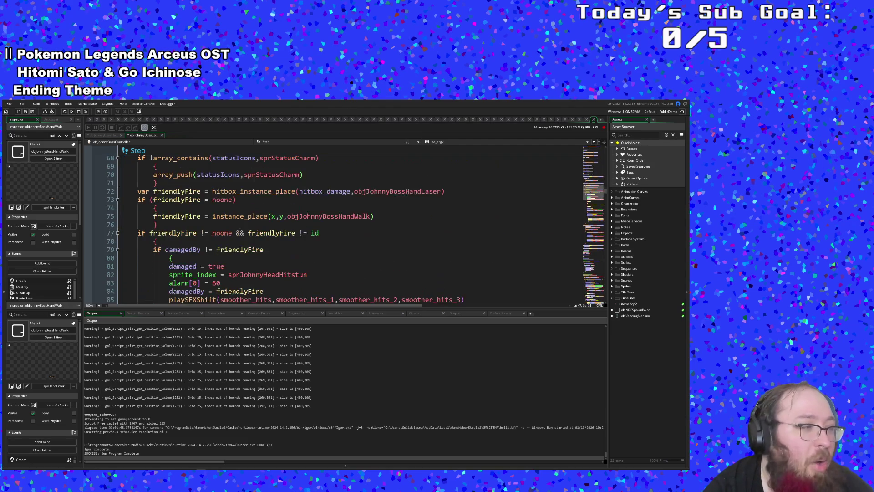
click(240, 231)
scroll(239, 231, up, 3)
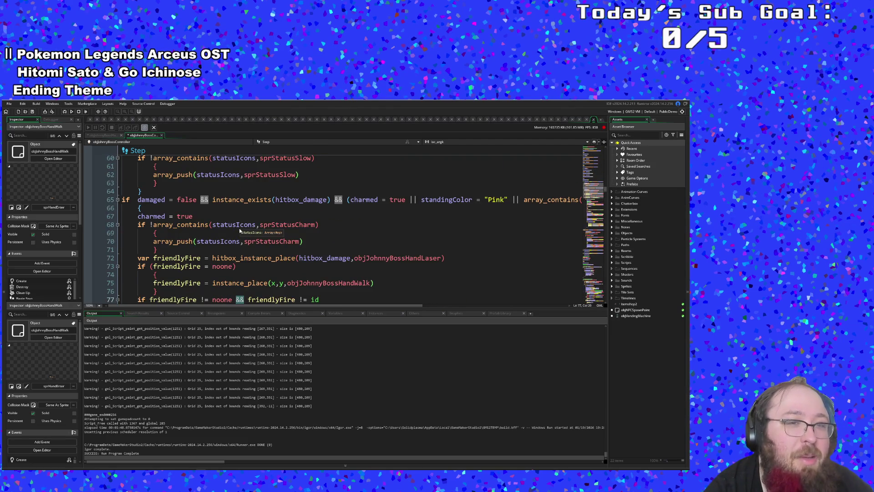
key(Home)
key(shift+End)
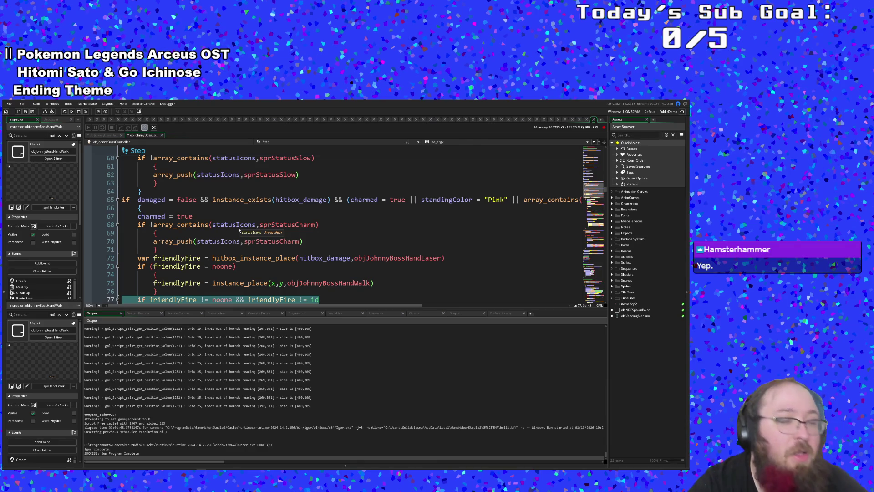
click(239, 229)
scroll(239, 229, up, 4)
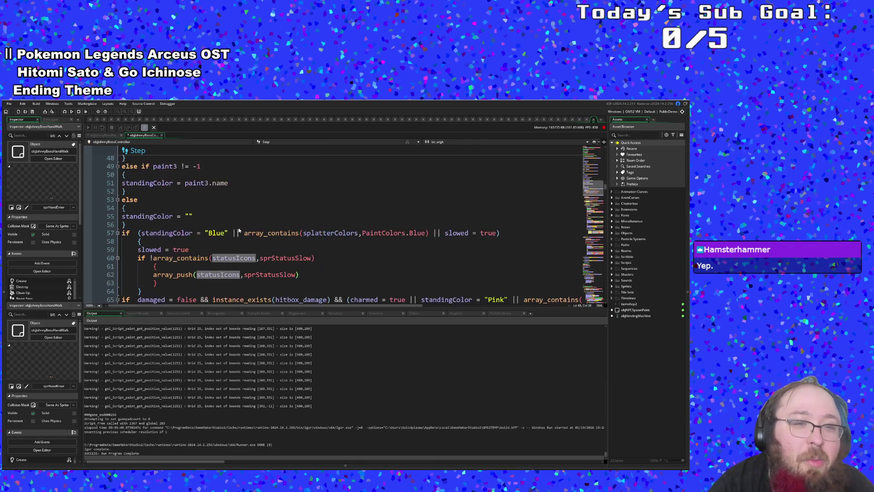
click(238, 229)
scroll(239, 231, up, 6)
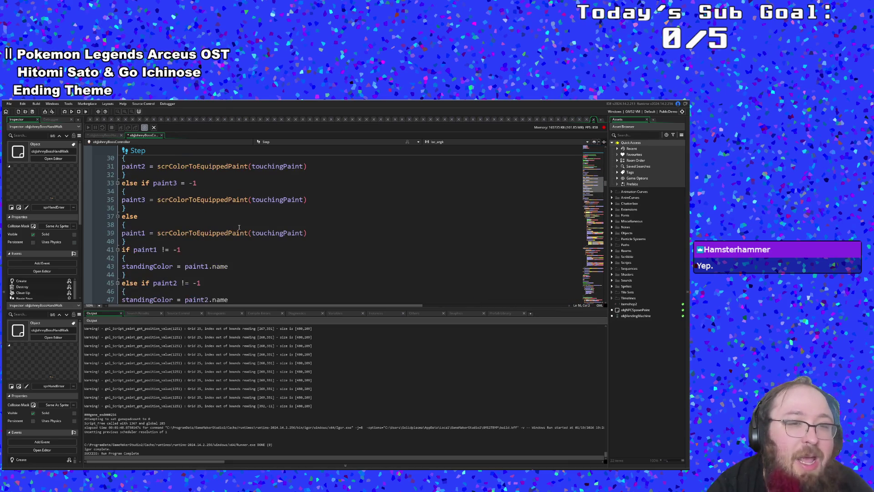
click(239, 226)
scroll(240, 226, down, 8)
click(240, 225)
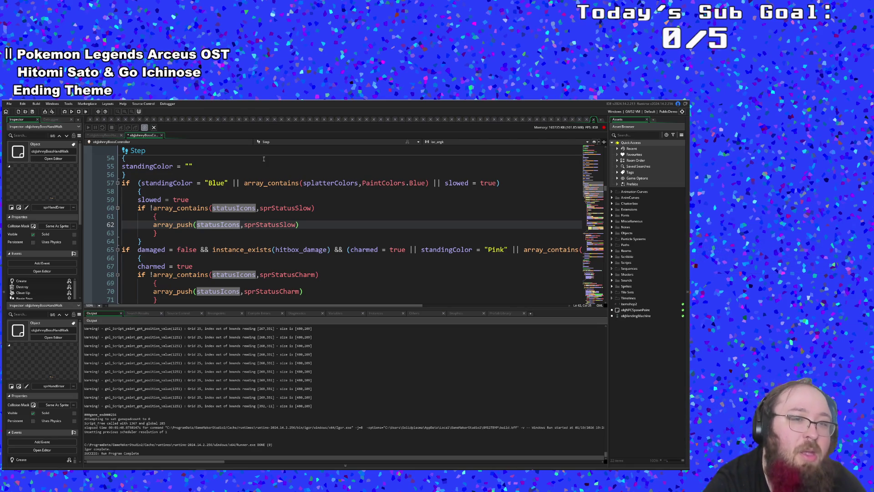
scroll(289, 280, up, 2)
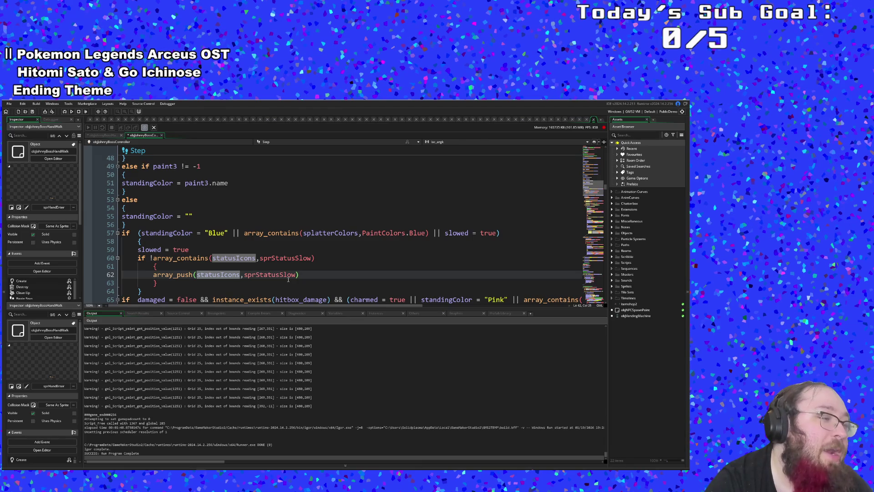
scroll(288, 280, up, 8)
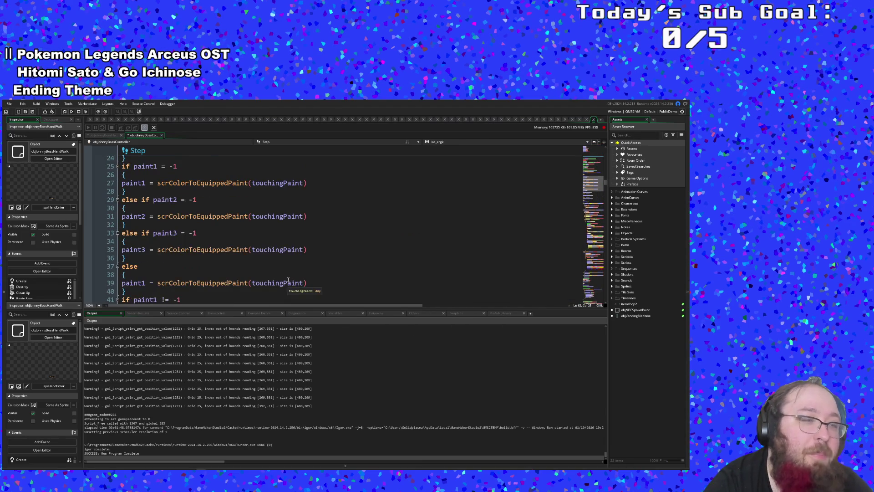
scroll(288, 279, down, 8)
click(288, 275)
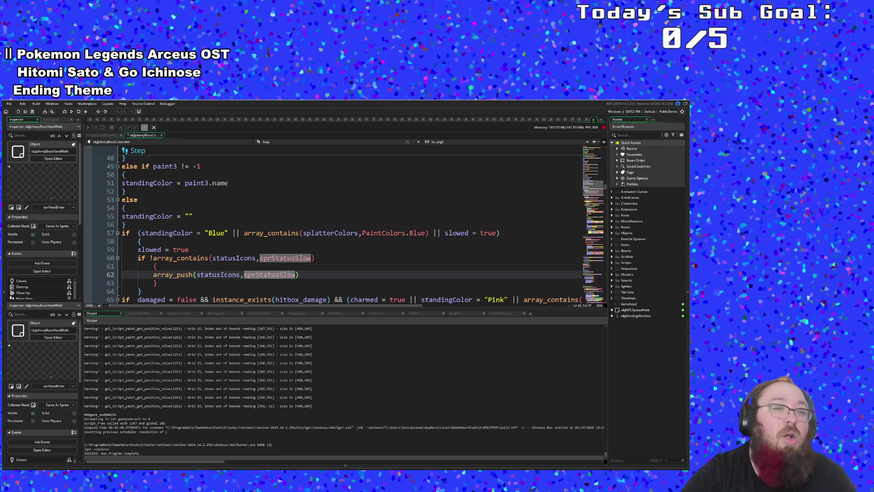
scroll(179, 228, down, 2)
click(177, 224)
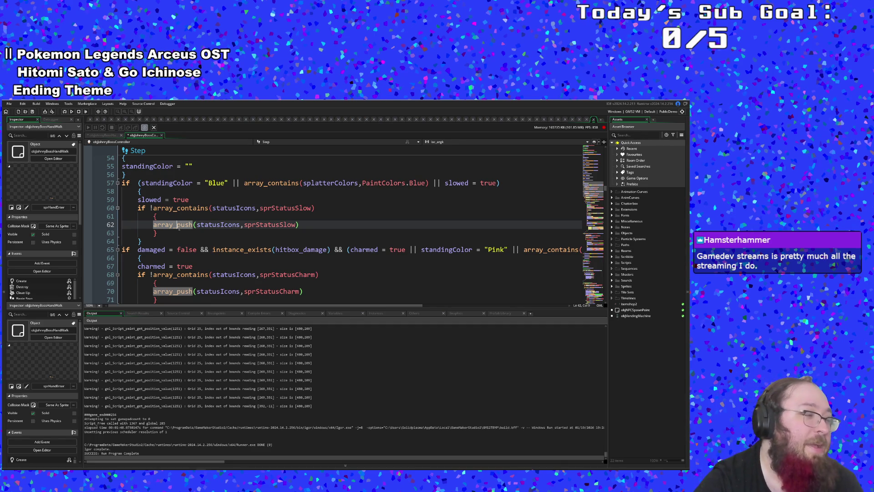
scroll(179, 229, down, 2)
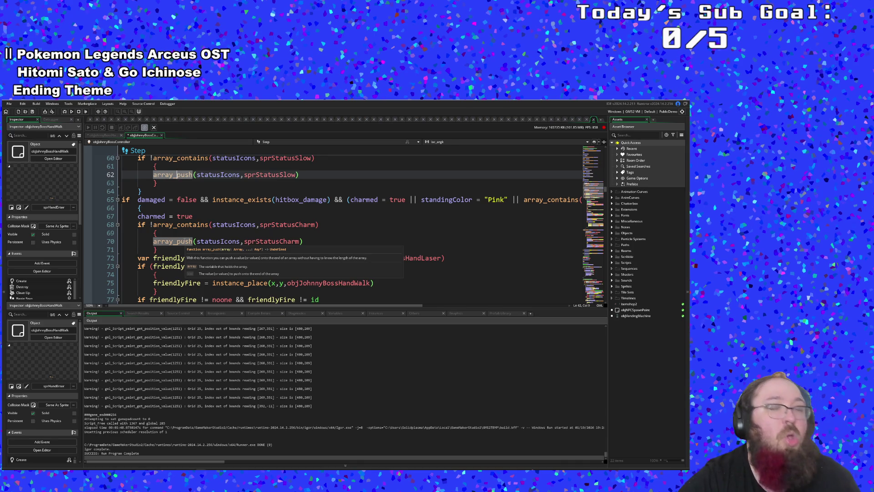
scroll(213, 241, down, 2)
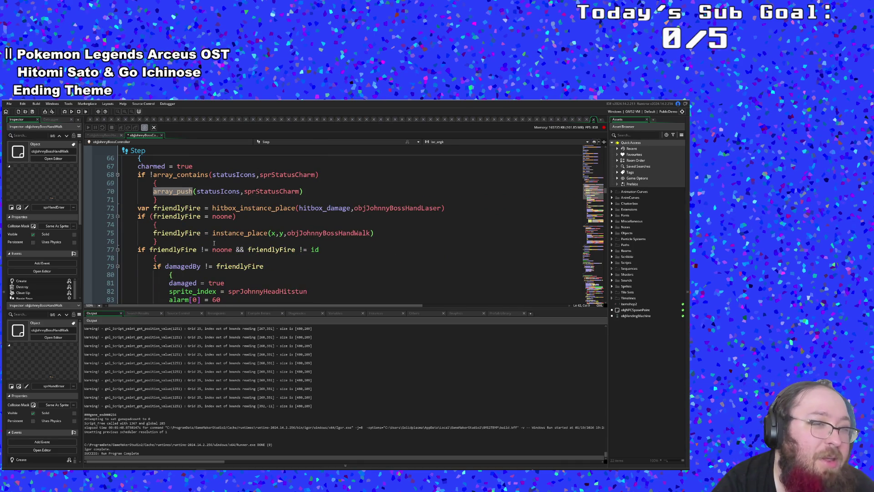
scroll(213, 242, up, 4)
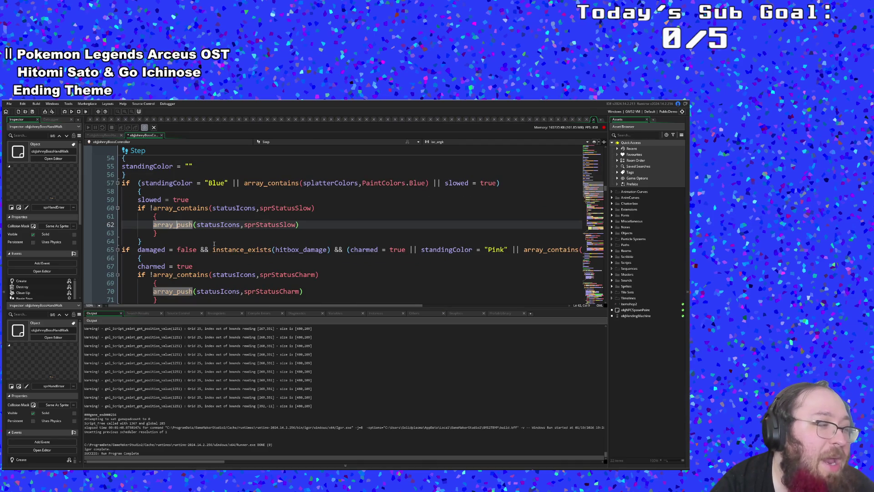
scroll(214, 244, up, 4)
scroll(213, 244, down, 5)
click(281, 278)
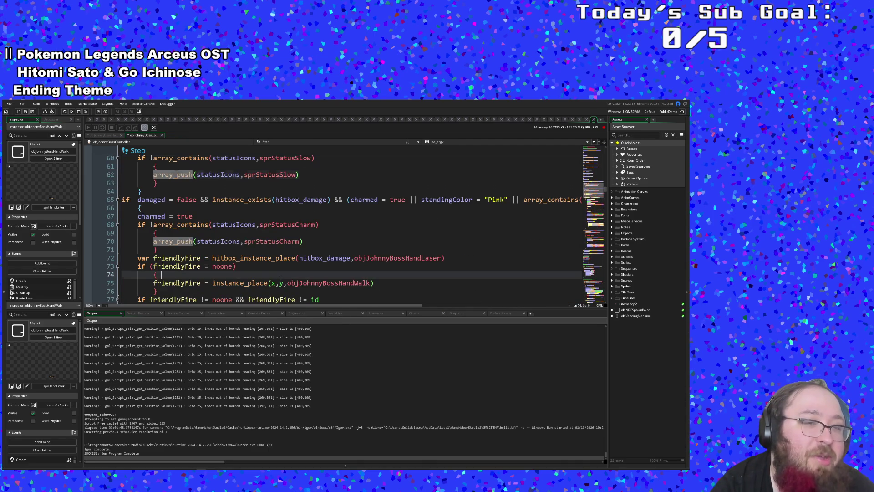
scroll(281, 278, up, 2)
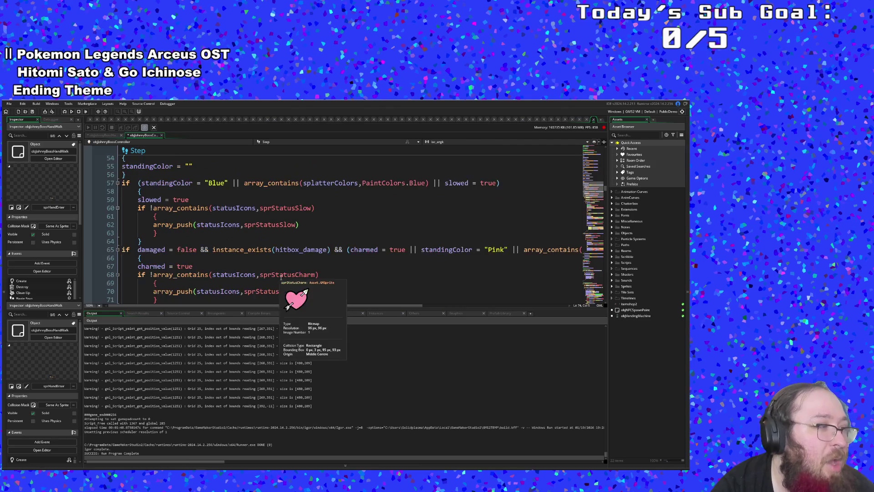
scroll(281, 278, up, 2)
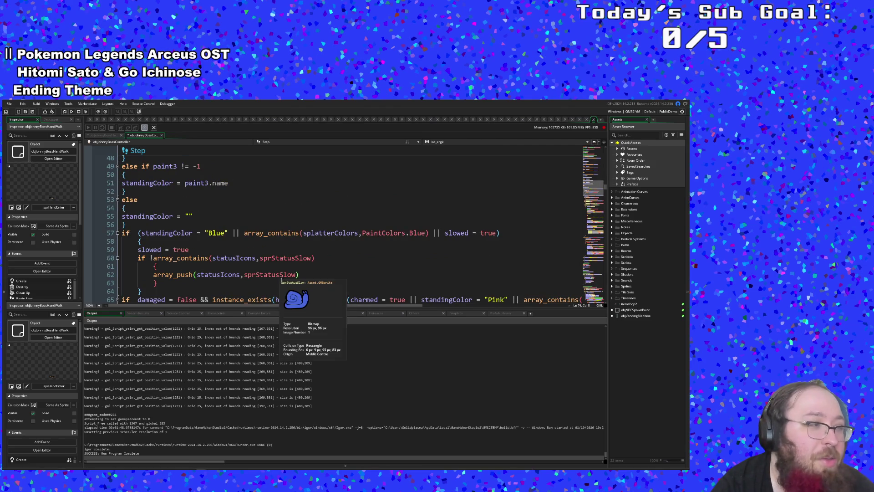
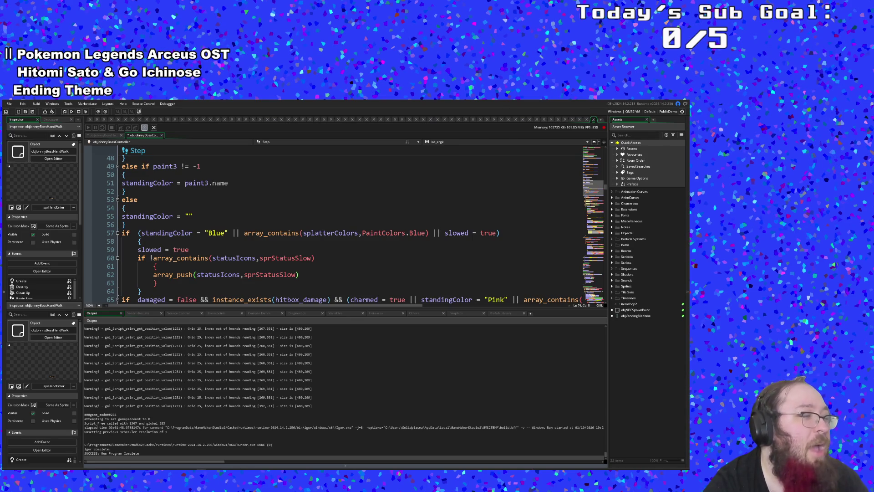
- Review the slow-status block and the charmed = true line in the boss controller's Step code
click(275, 265)
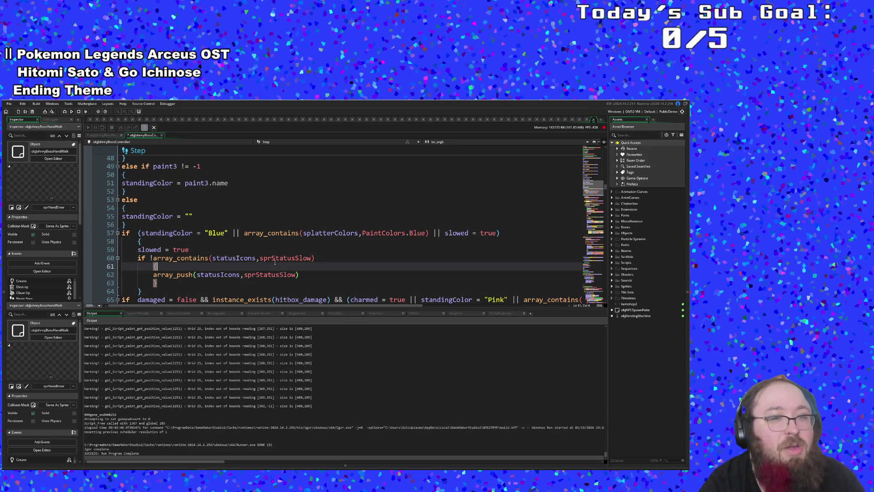
scroll(274, 262, down, 4)
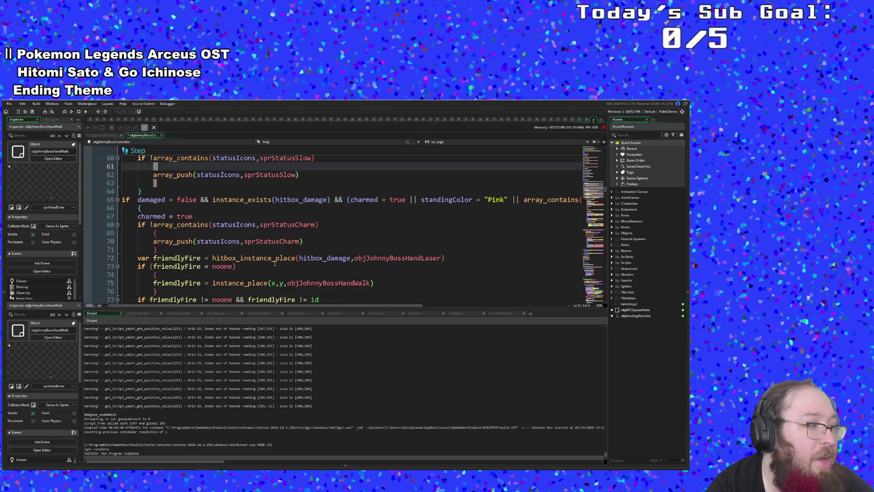
scroll(274, 262, up, 2)
click(274, 264)
scroll(275, 263, down, 4)
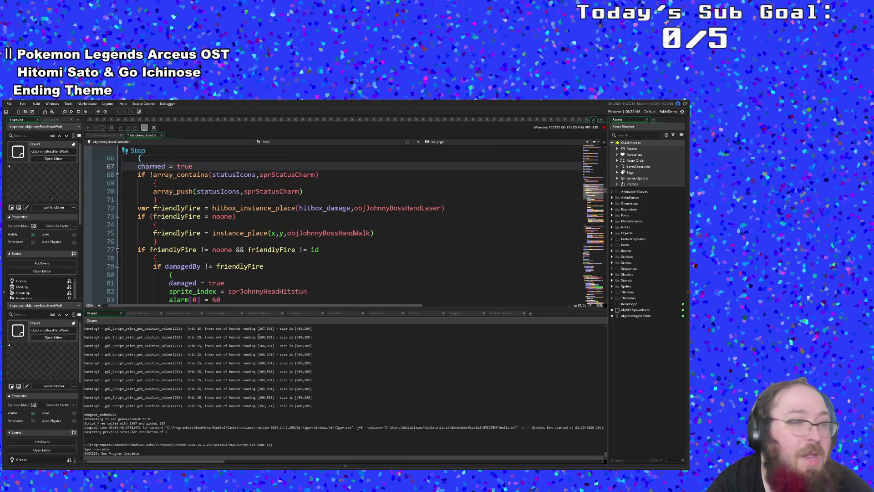
scroll(274, 283, up, 2)
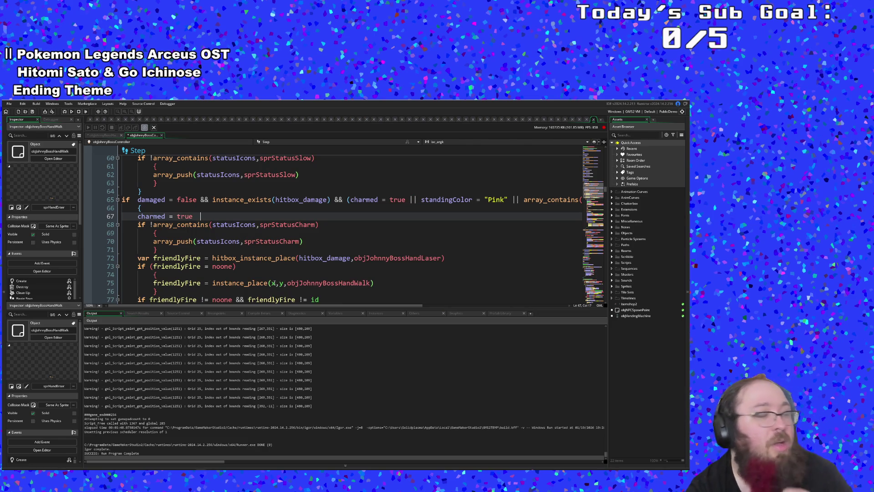
scroll(274, 283, down, 6)
scroll(275, 280, up, 2)
scroll(275, 280, up, 6)
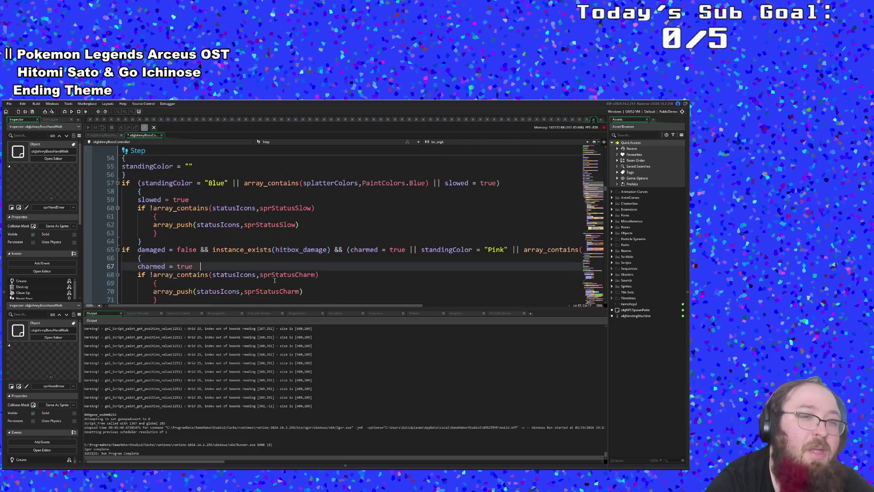
scroll(274, 280, down, 8)
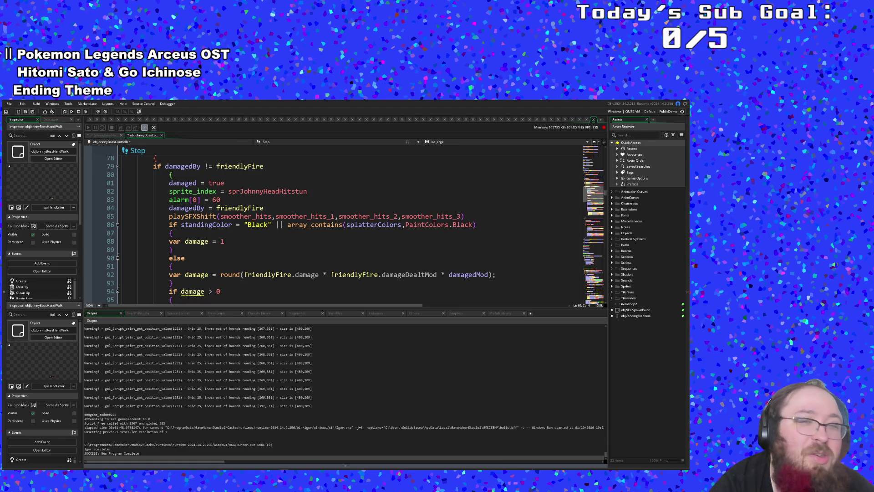
scroll(272, 267, down, 4)
- Inspect the instance_create_layer call, the friendlyFire noone check, damage = 1 and the chip-damage block
click(272, 266)
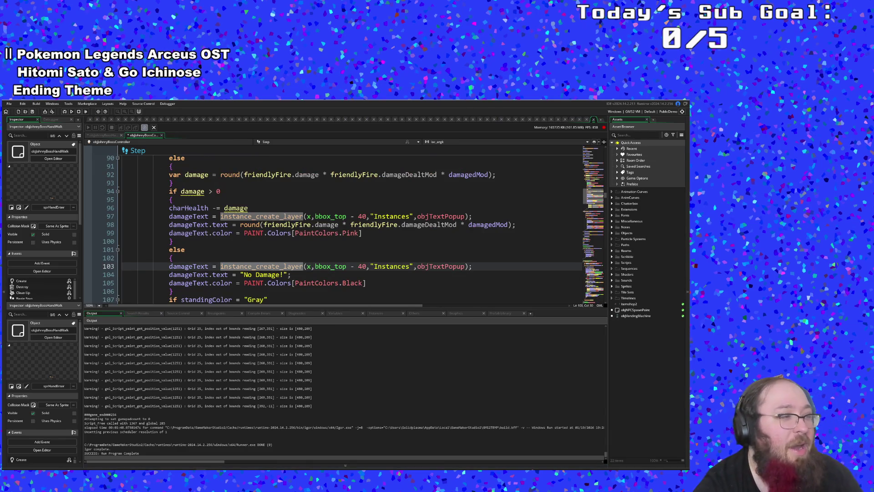
scroll(273, 267, up, 10)
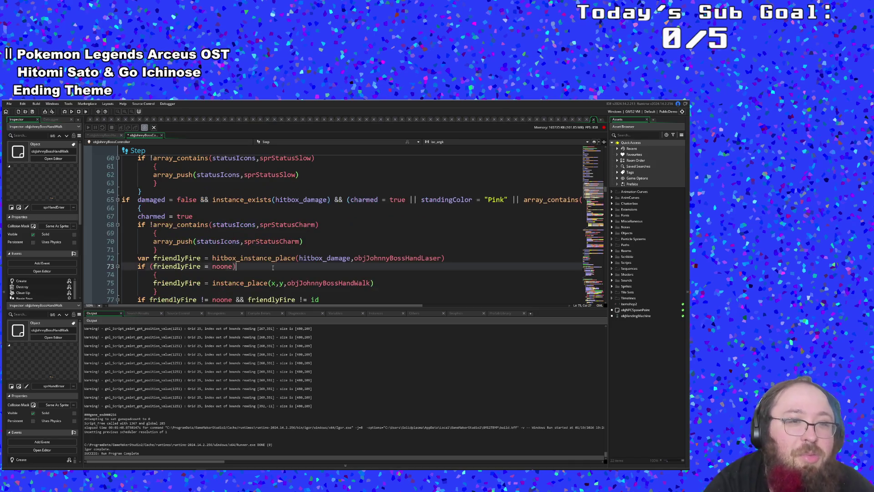
click(273, 268)
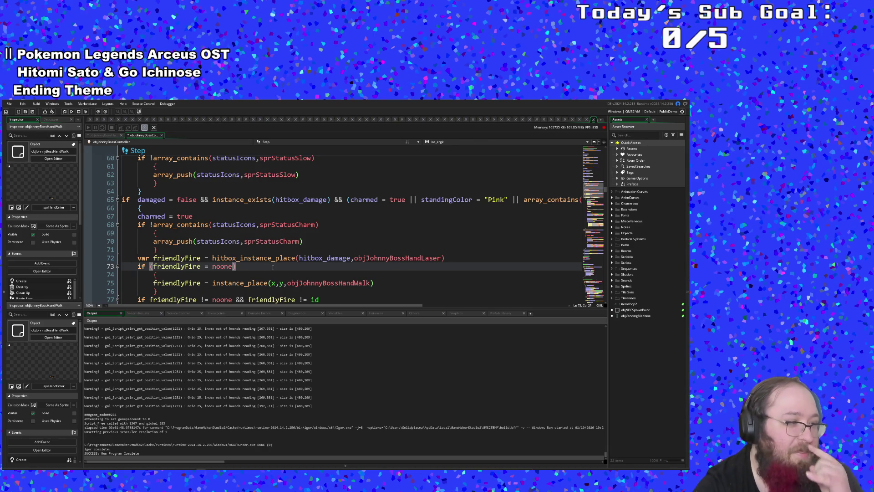
scroll(285, 258, down, 6)
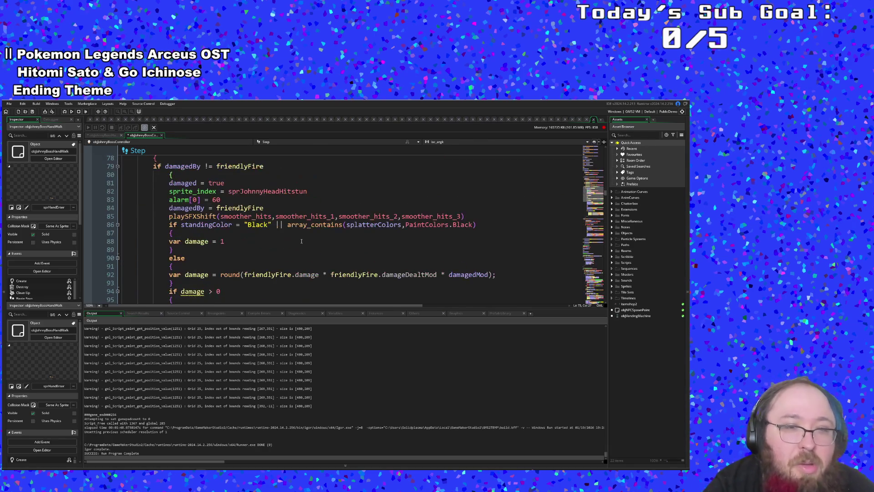
click(301, 241)
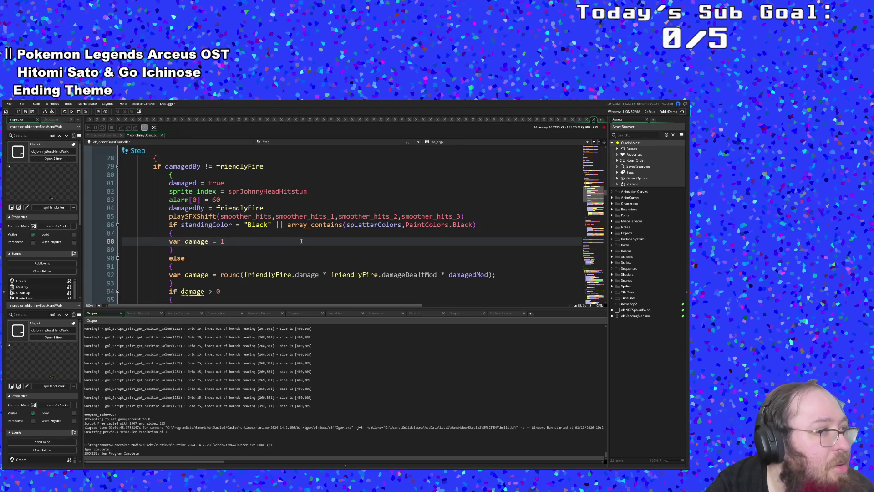
scroll(302, 241, up, 4)
click(302, 241)
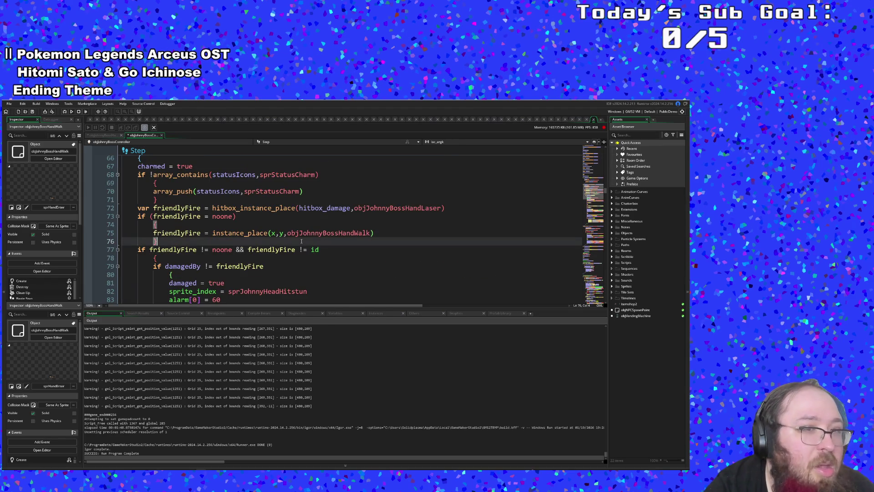
scroll(315, 241, down, 16)
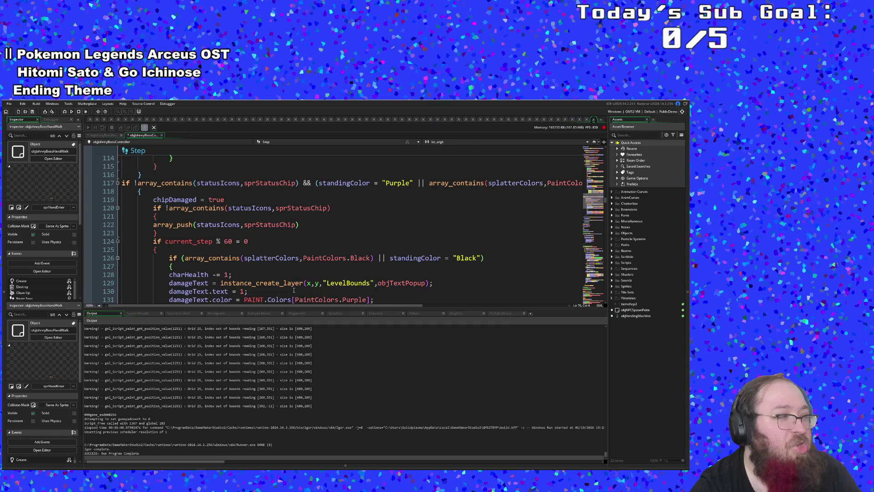
scroll(293, 290, down, 6)
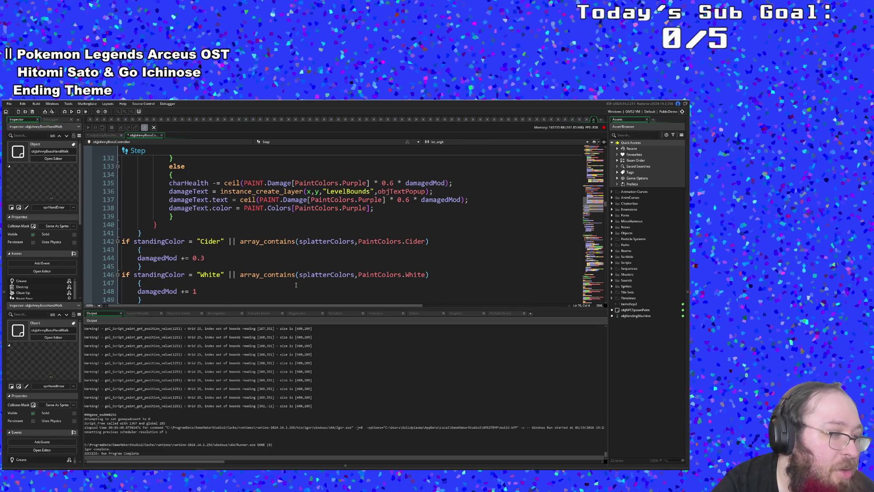
scroll(296, 285, up, 6)
click(255, 283)
click(285, 268)
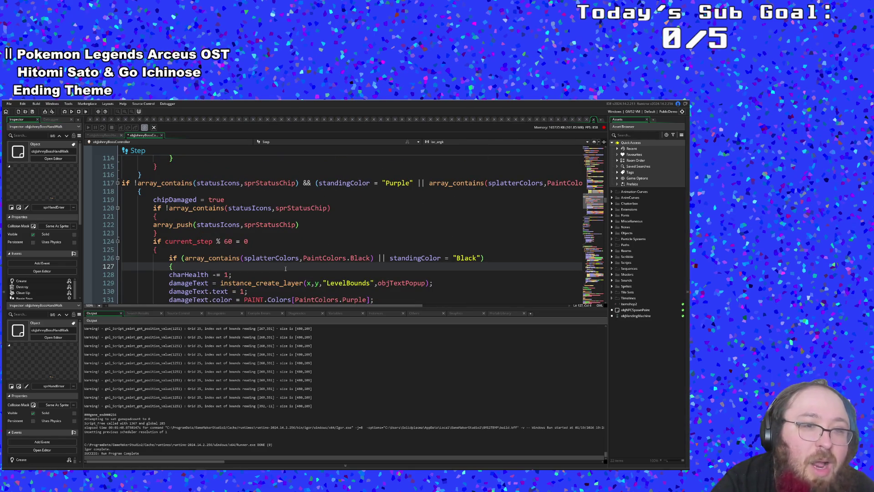
- Look over the brace on line 74, the Black colour check and sprStatusChip on line 117
scroll(286, 268, up, 6)
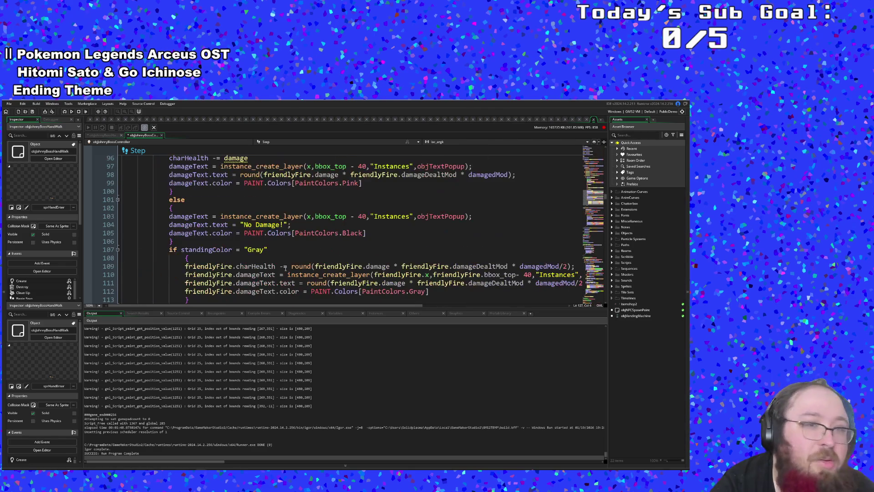
scroll(285, 269, down, 6)
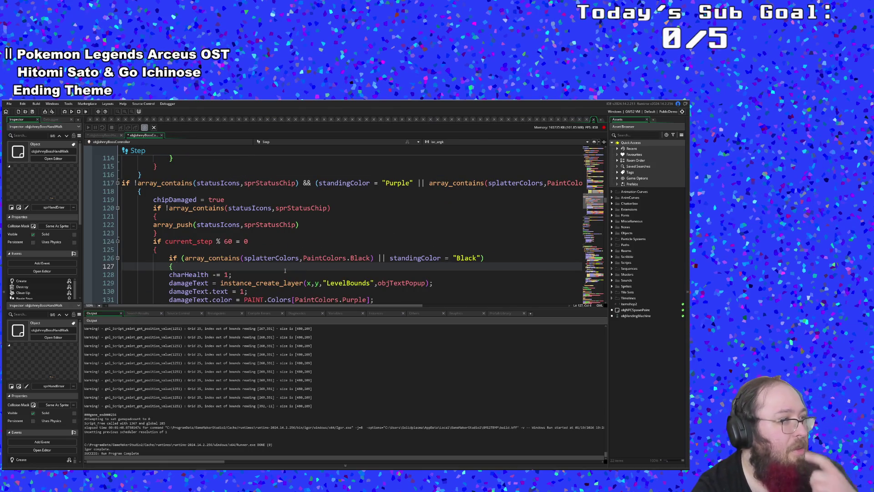
scroll(285, 271, up, 16)
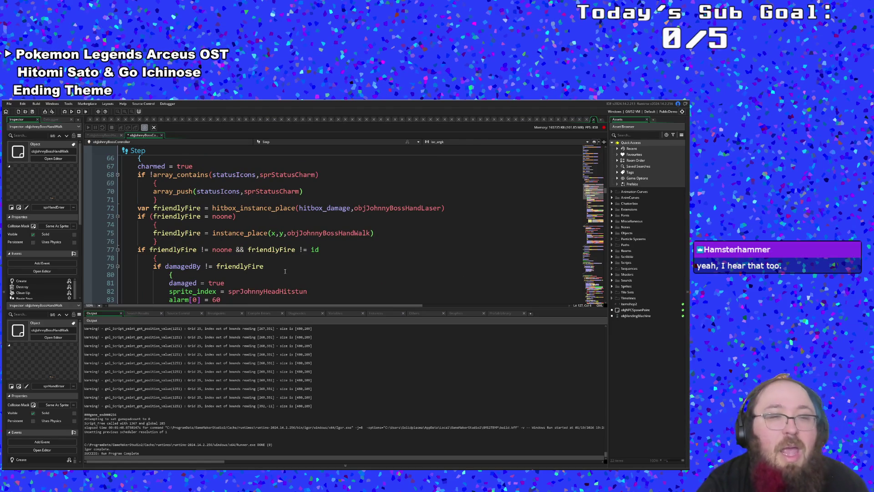
scroll(285, 271, up, 2)
click(285, 272)
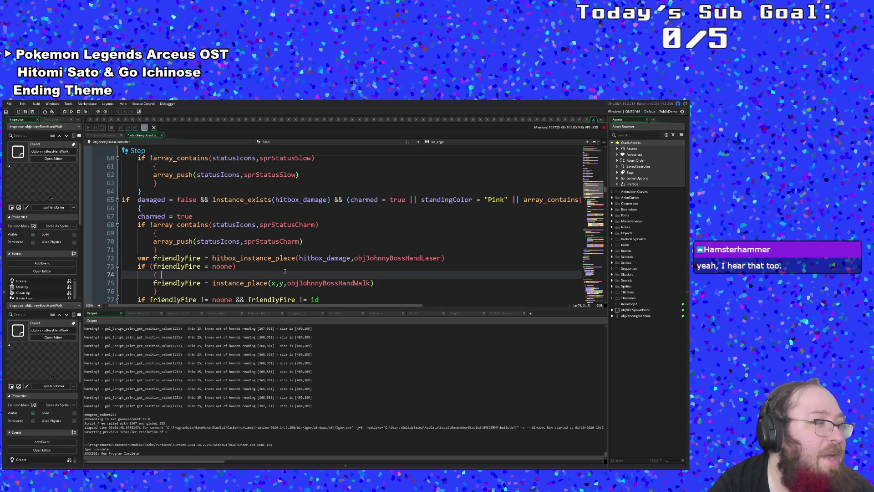
scroll(279, 280, down, 4)
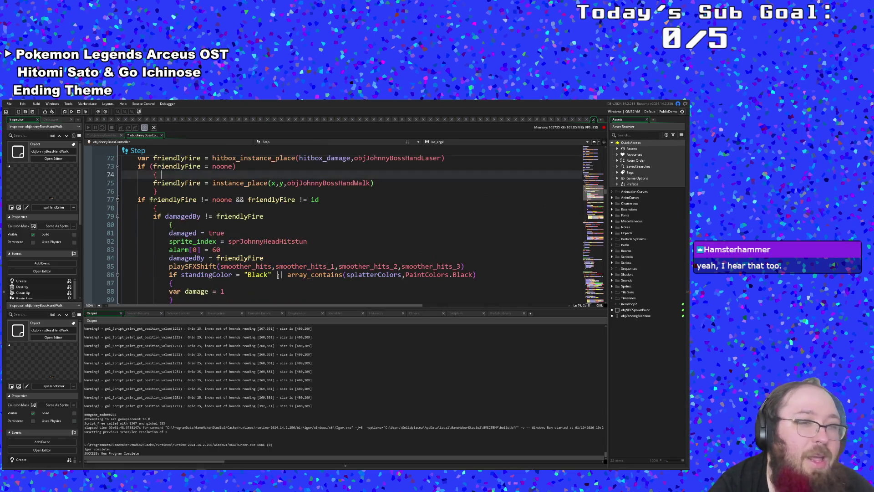
click(276, 275)
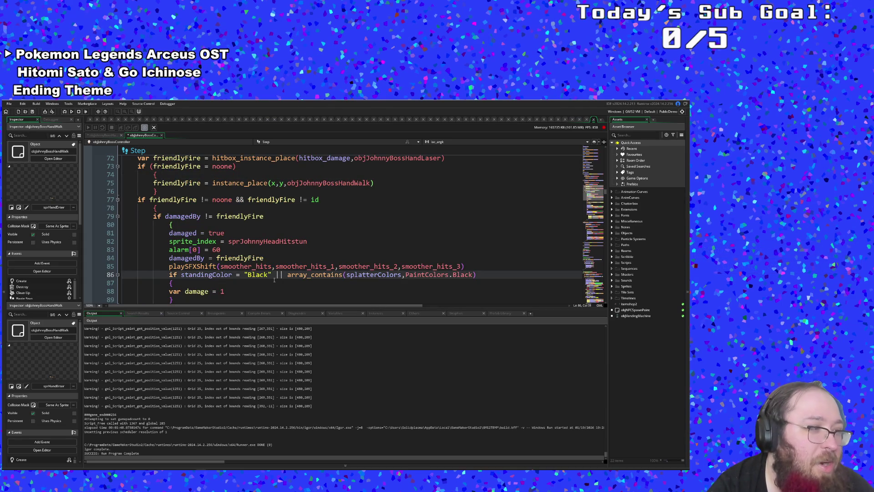
scroll(274, 279, up, 10)
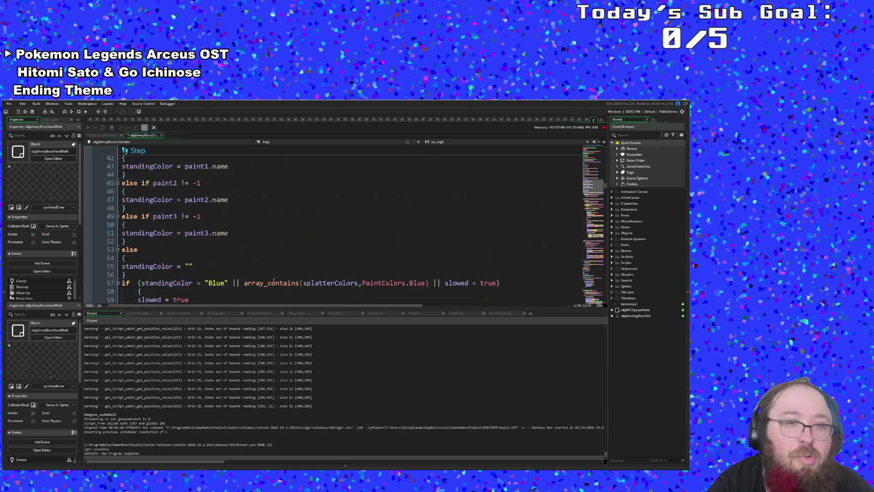
scroll(273, 287, down, 20)
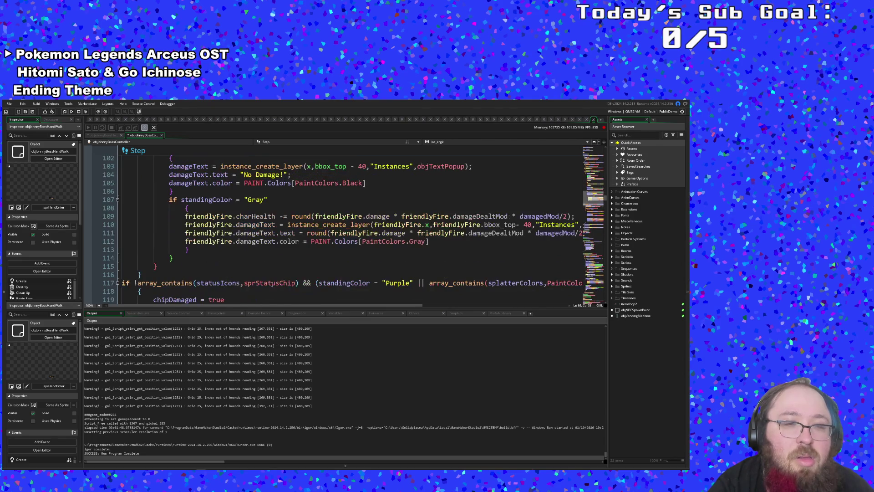
click(272, 283)
scroll(271, 283, down, 5)
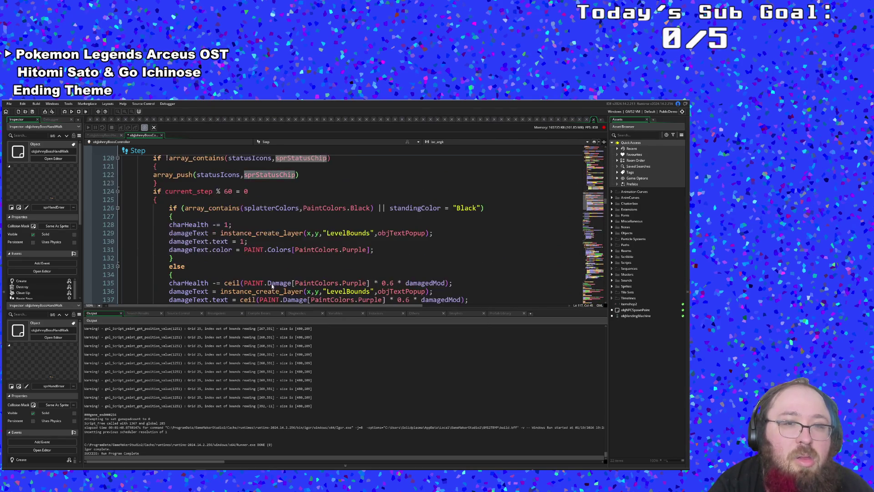
key(ctrl+Right)
- Highlight every occurrence of true and array_contains in the controller code
scroll(271, 283, up, 20)
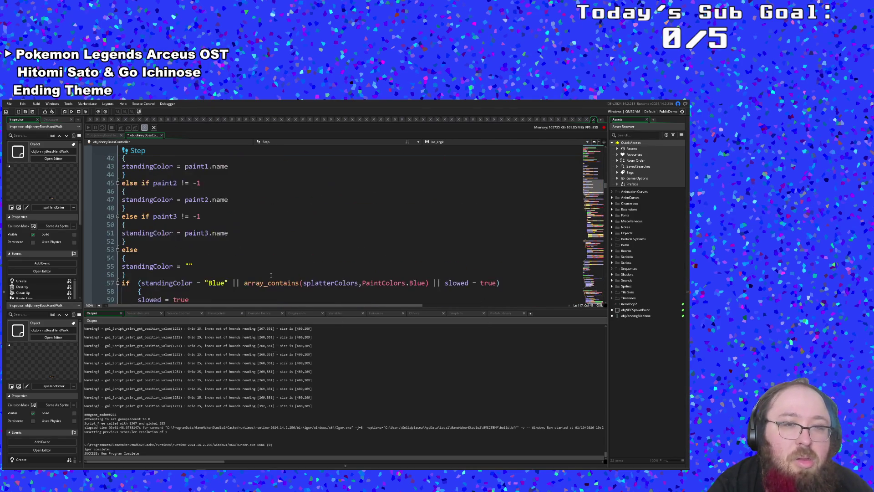
scroll(271, 275, down, 6)
scroll(271, 275, down, 2)
scroll(271, 276, up, 2)
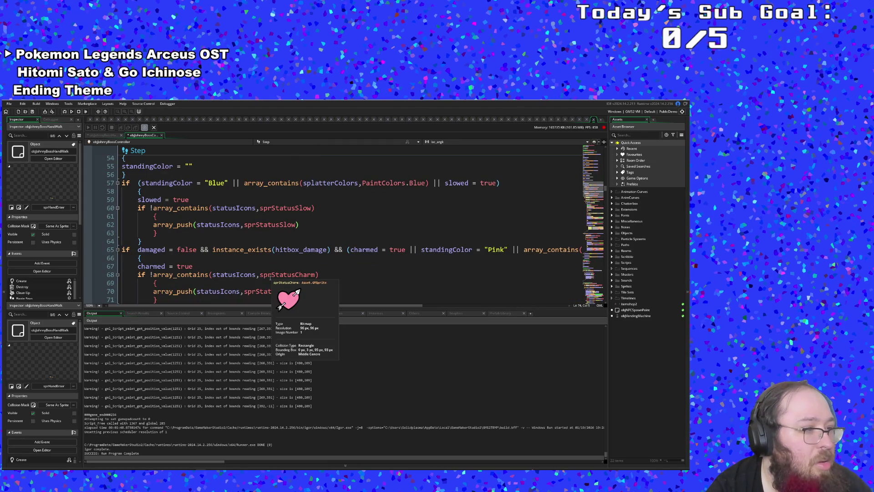
scroll(270, 277, down, 1)
scroll(270, 277, up, 2)
scroll(269, 277, down, 2)
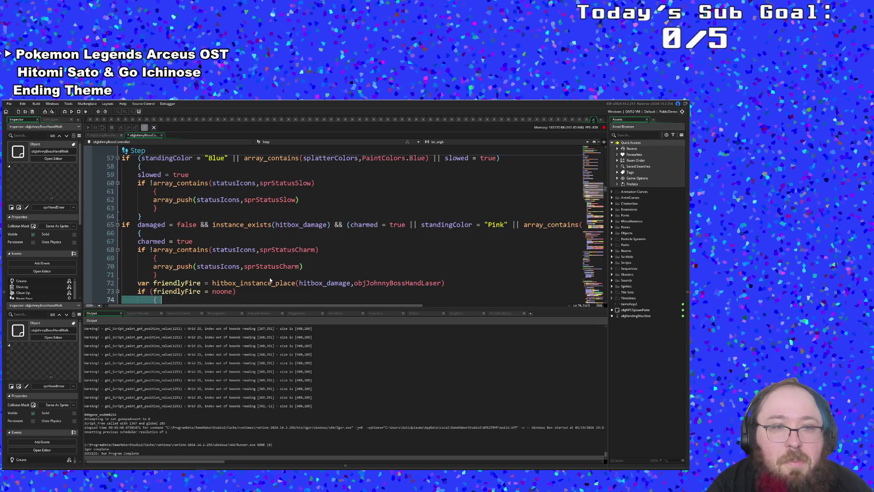
scroll(270, 277, up, 2)
click(270, 277)
click(181, 225)
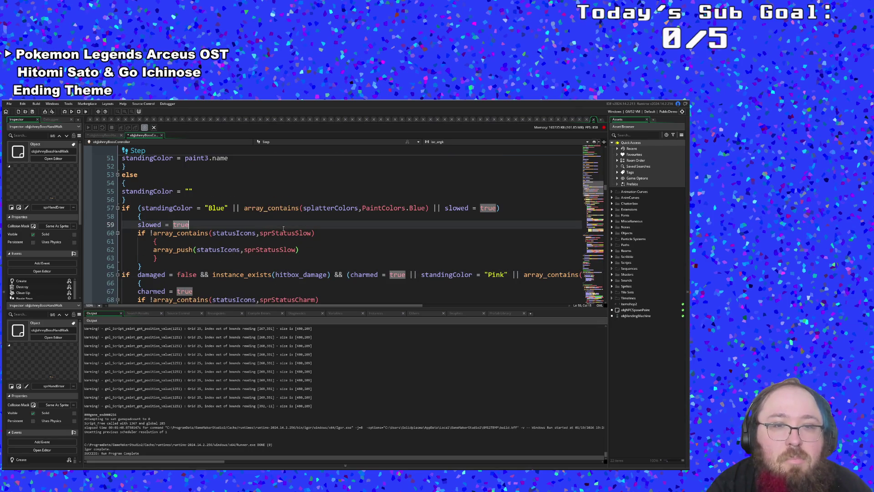
click(283, 210)
scroll(283, 212, up, 2)
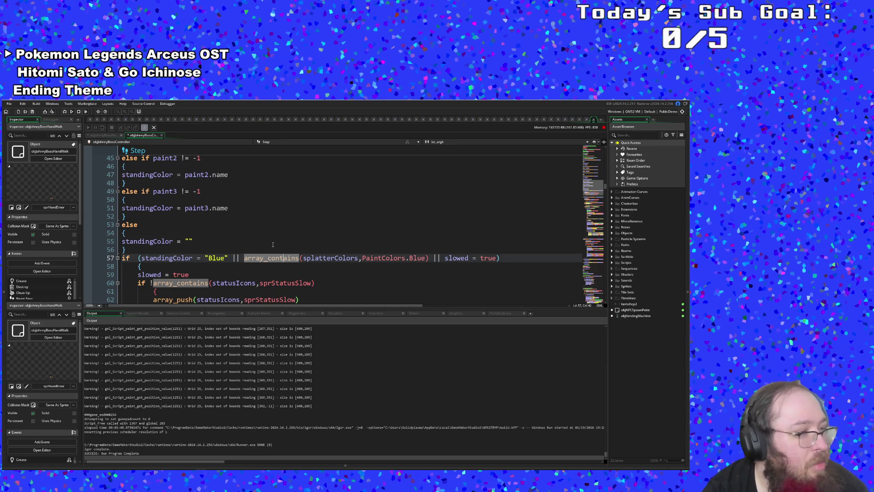
scroll(274, 245, down, 12)
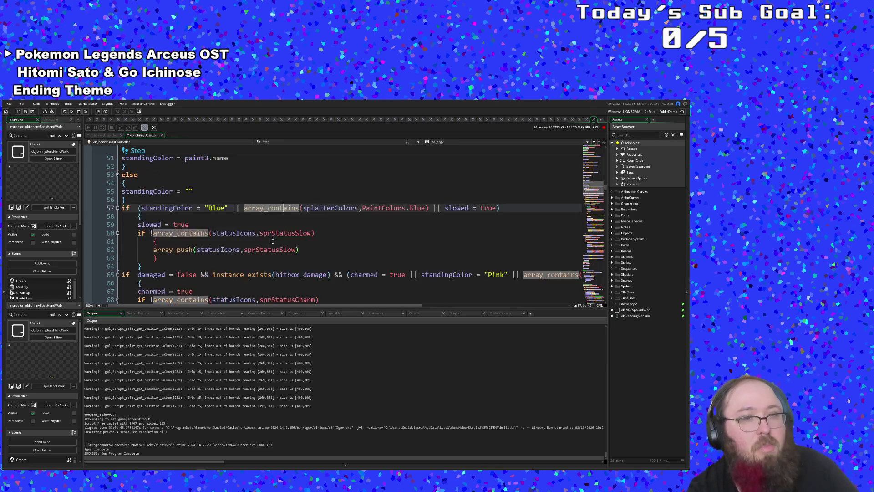
scroll(273, 242, down, 14)
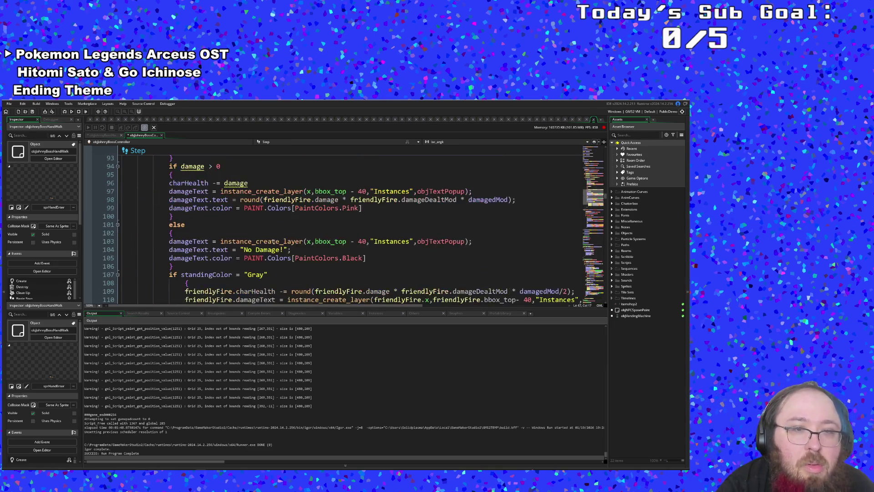
scroll(275, 244, down, 2)
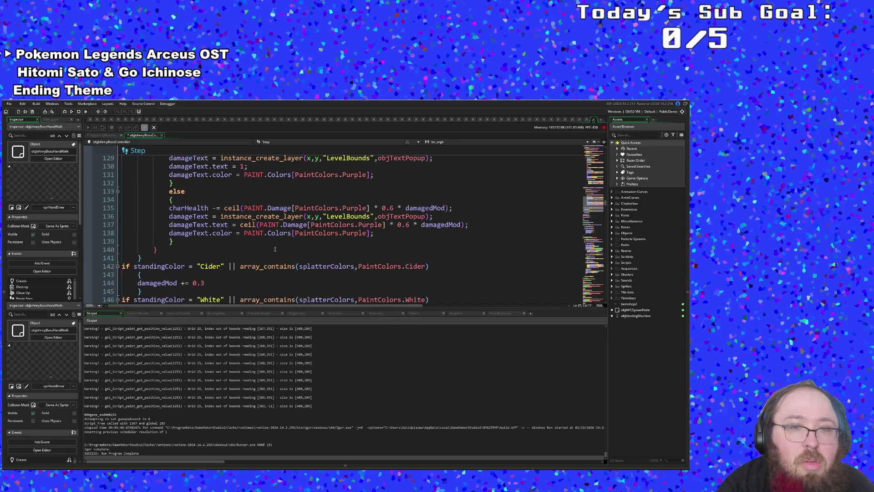
- Examine the chip status icon code, the Black damage check and the damaged = true assignment
click(277, 250)
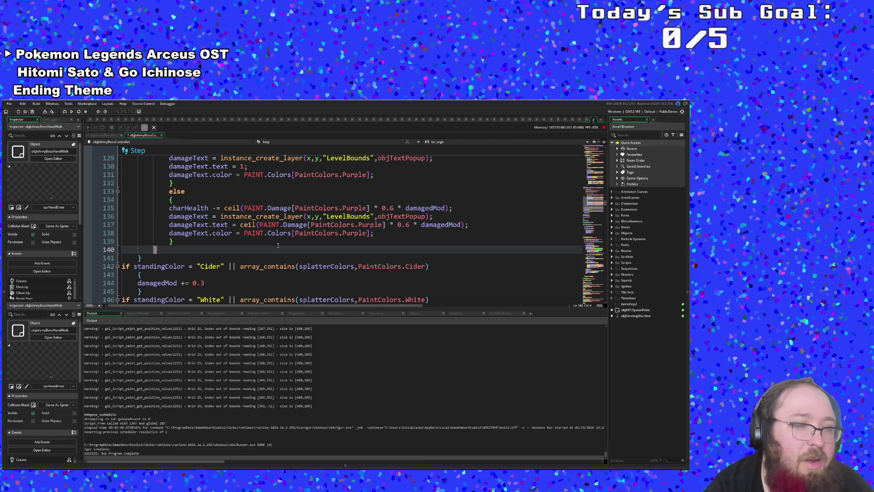
scroll(278, 246, up, 6)
click(278, 244)
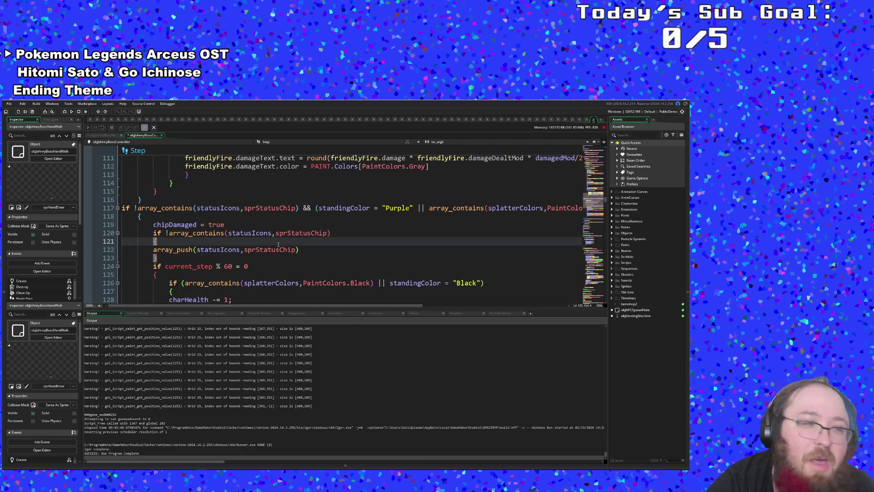
scroll(278, 244, up, 5)
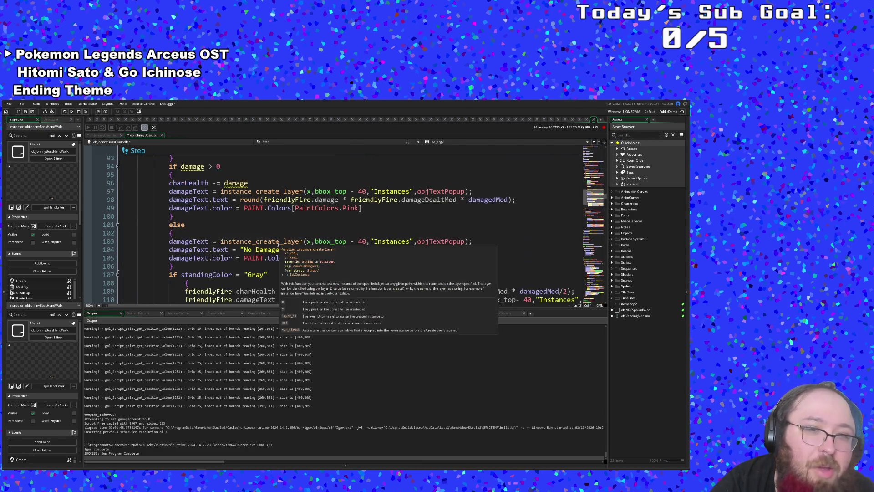
scroll(279, 244, down, 3)
scroll(277, 246, up, 6)
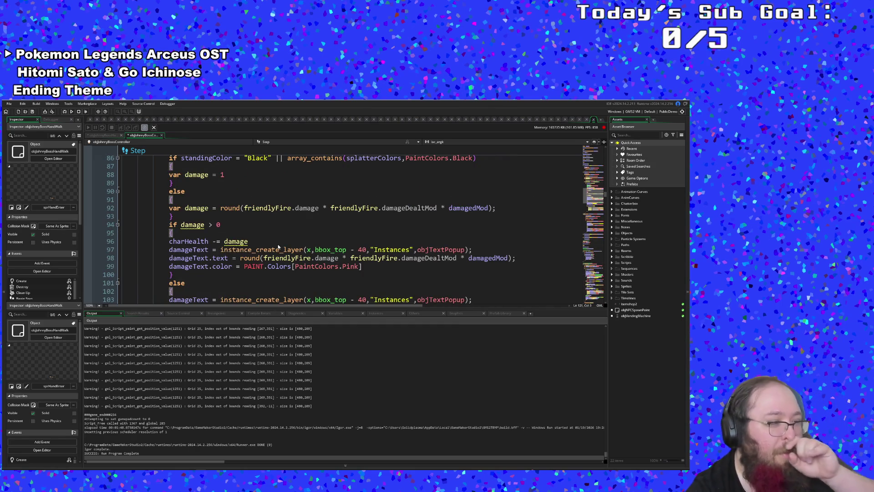
scroll(279, 246, up, 4)
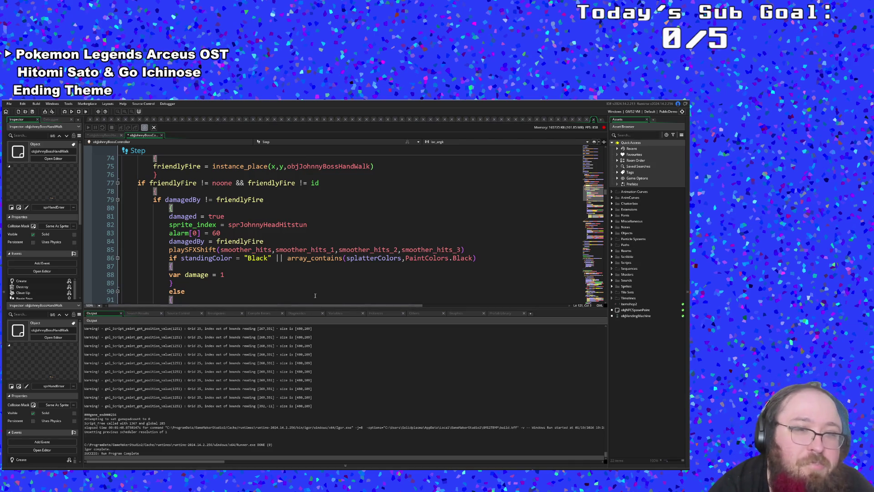
scroll(312, 295, up, 6)
scroll(312, 296, down, 4)
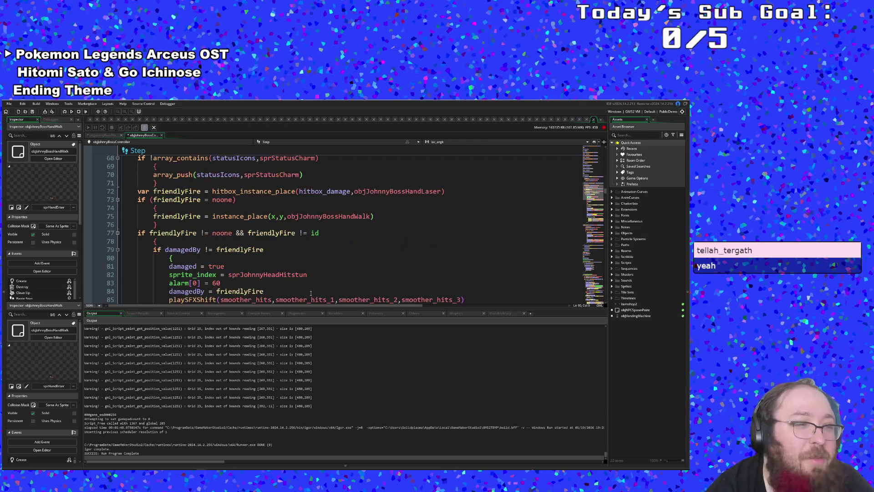
scroll(306, 271, down, 2)
click(303, 268)
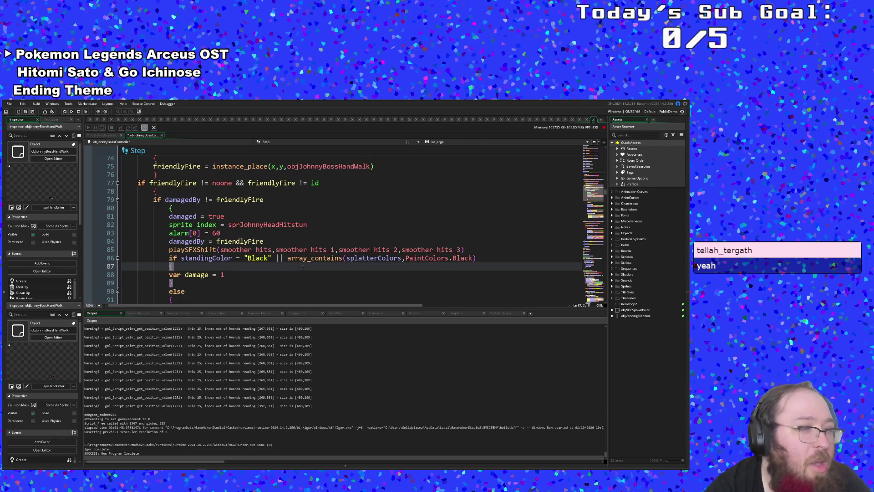
mouse_move(308, 256)
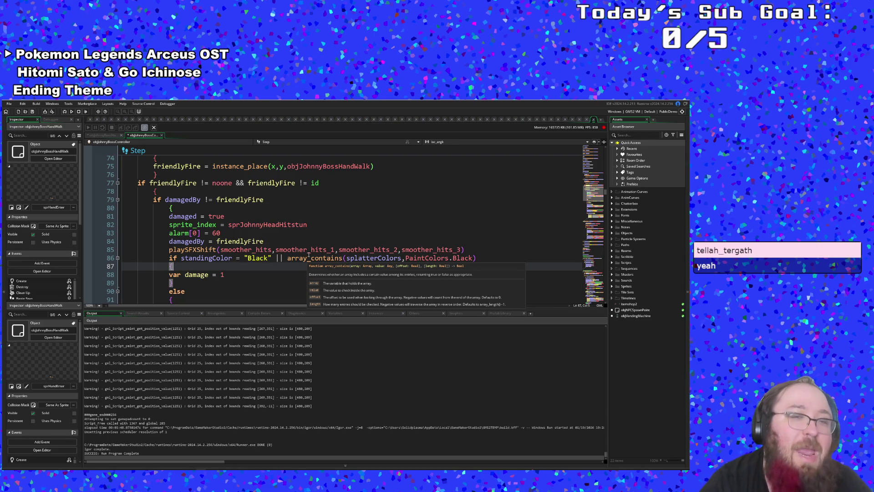
double_click(217, 216)
scroll(286, 220, up, 6)
scroll(286, 219, down, 4)
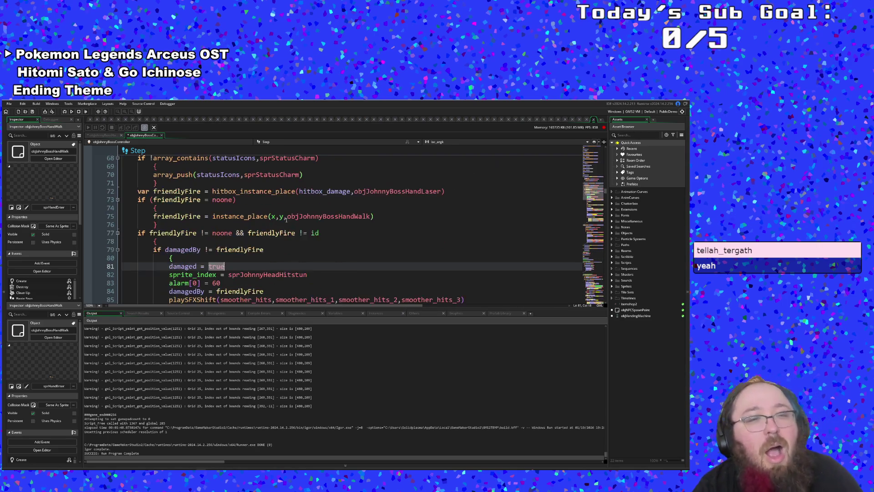
- Trace friendlyFire, the instance_exists(hitbox_damage) check, sprStatusSlow, array_contains and damagedBy usages
click(271, 233)
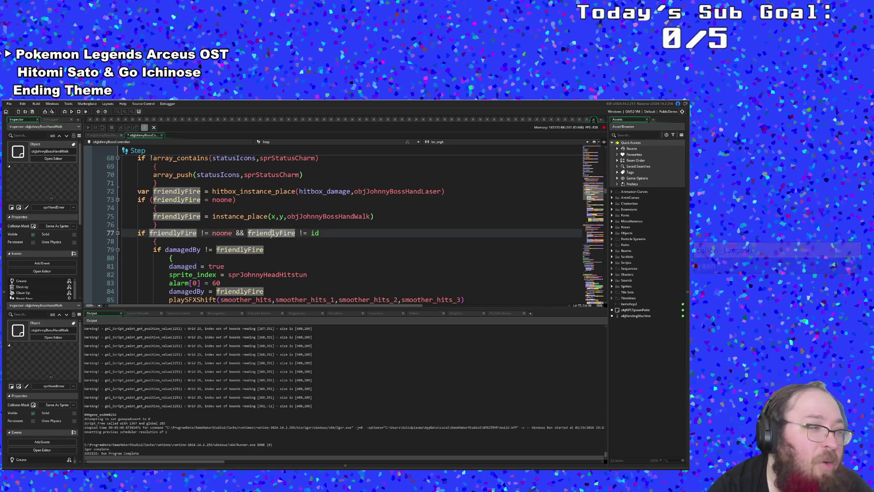
scroll(270, 235, up, 4)
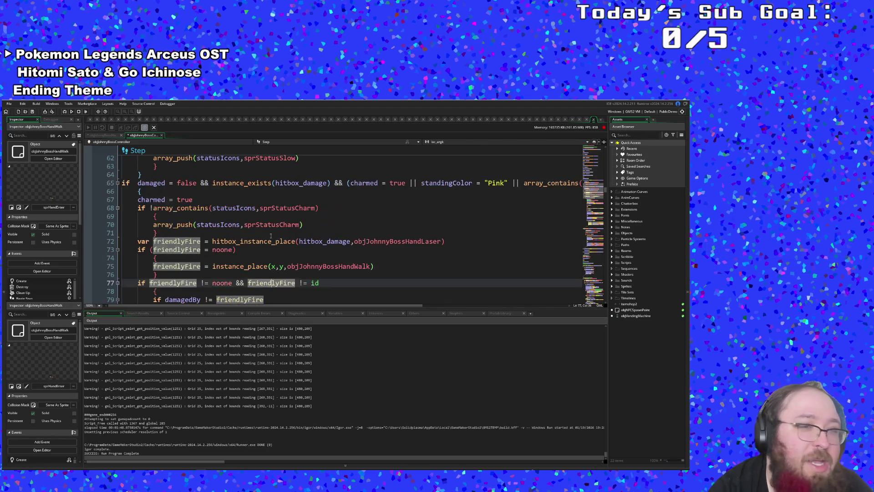
click(272, 233)
scroll(271, 235, down, 2)
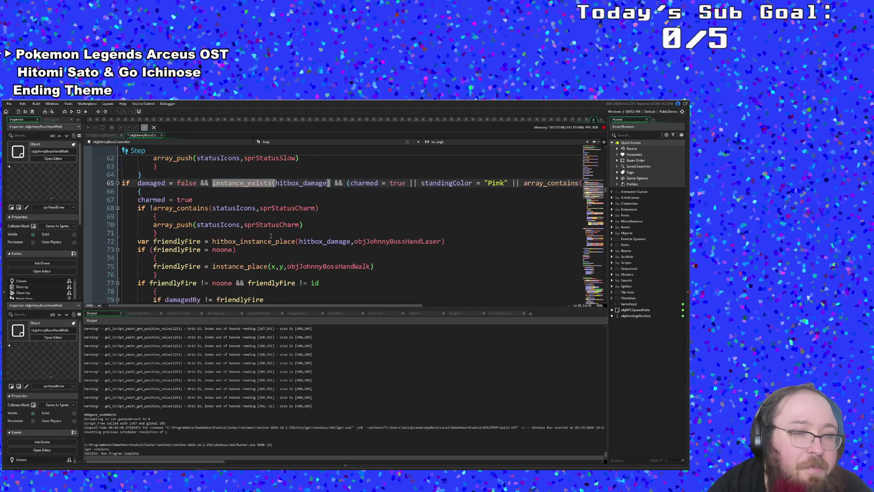
scroll(270, 235, up, 2)
scroll(270, 236, down, 2)
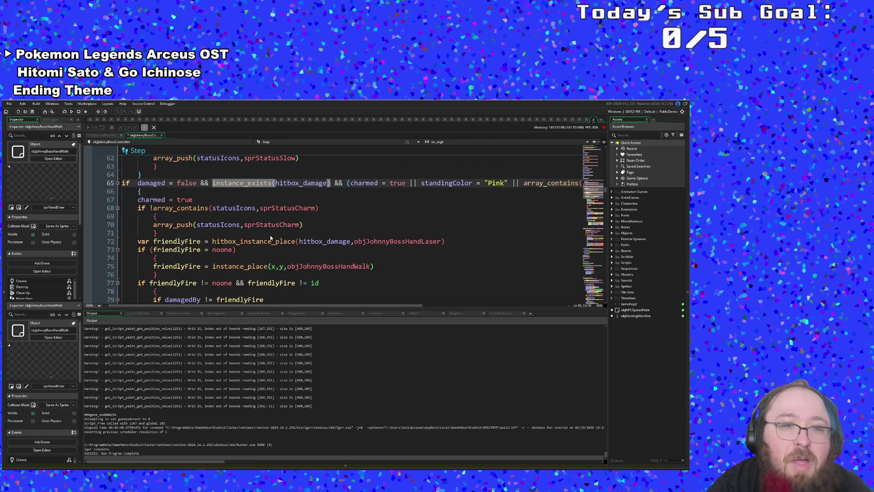
click(268, 257)
scroll(269, 257, up, 4)
click(268, 257)
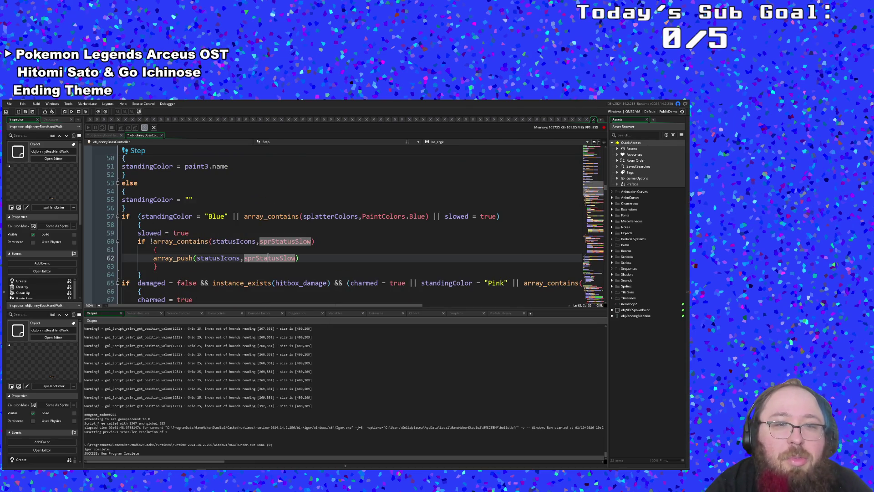
click(232, 250)
scroll(258, 275, down, 8)
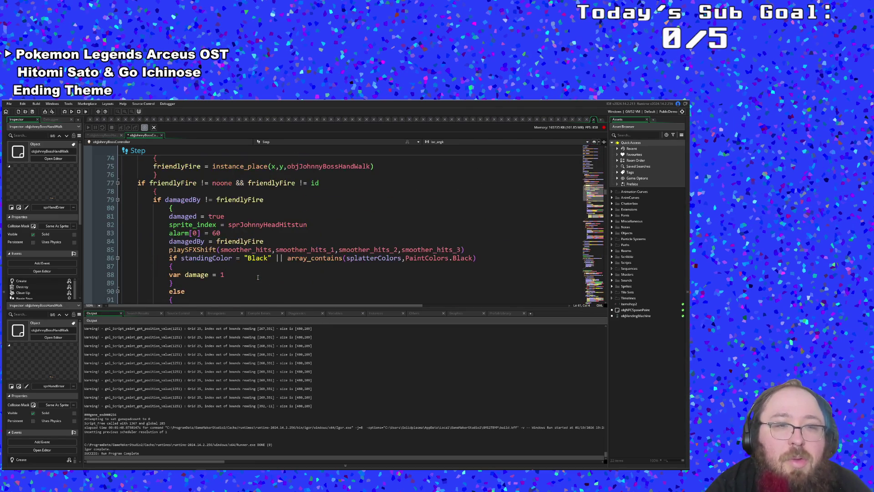
click(306, 258)
click(185, 199)
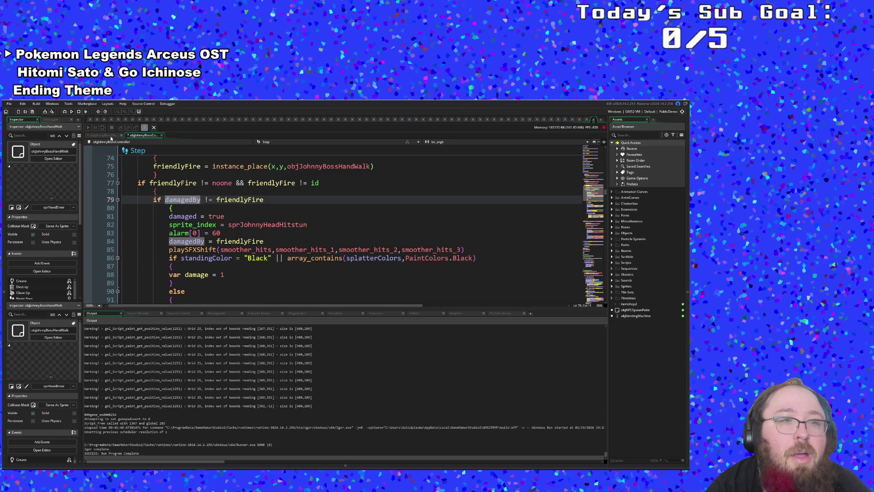
- Compare the boss hand walk's boss.charmed = true line with the boss controller code
click(109, 136)
scroll(258, 237, up, 15)
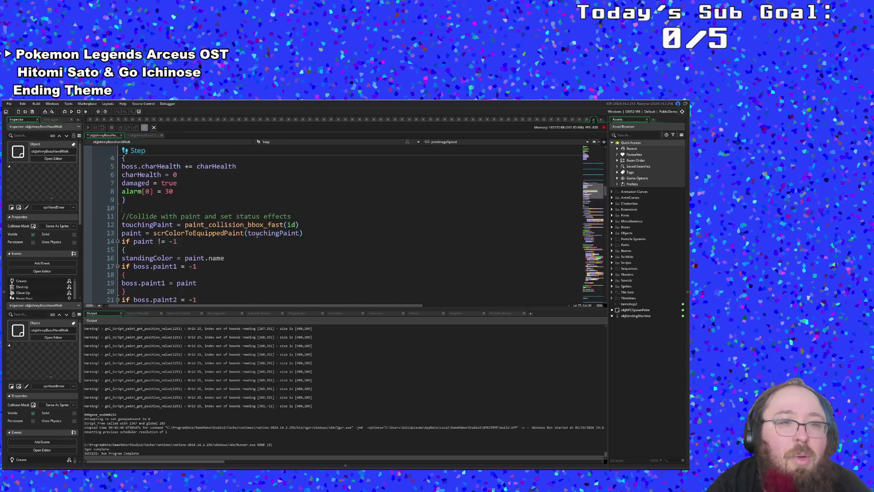
scroll(258, 237, down, 10)
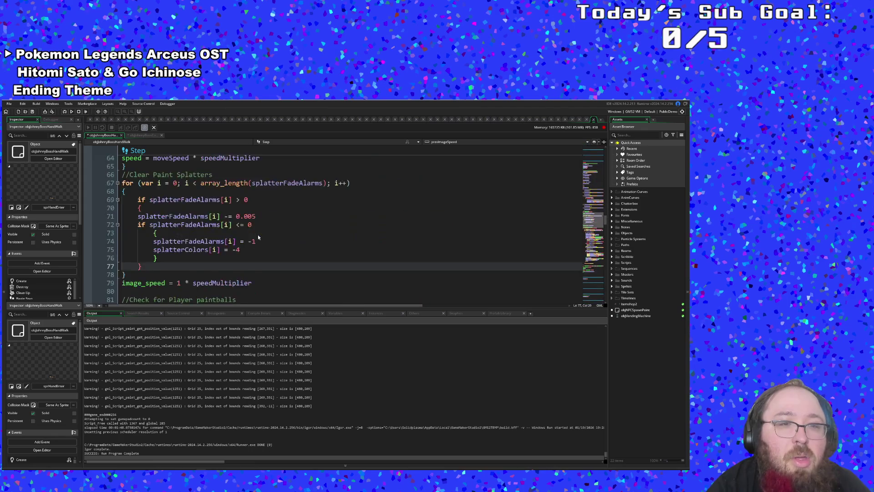
scroll(259, 232, up, 10)
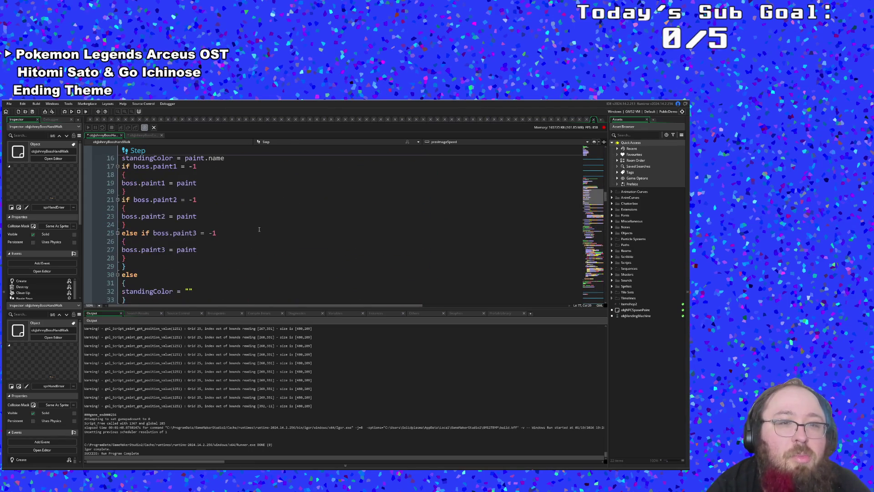
scroll(259, 232, down, 6)
click(233, 206)
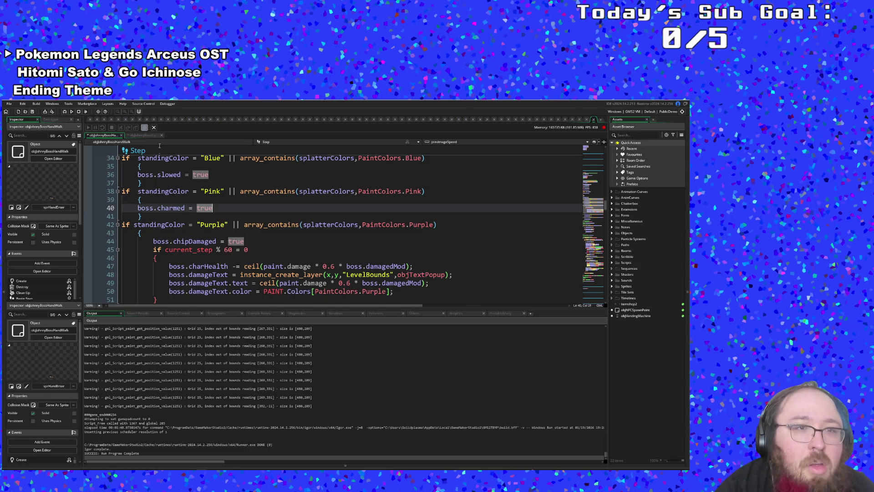
click(144, 136)
scroll(189, 207, up, 4)
scroll(189, 208, down, 2)
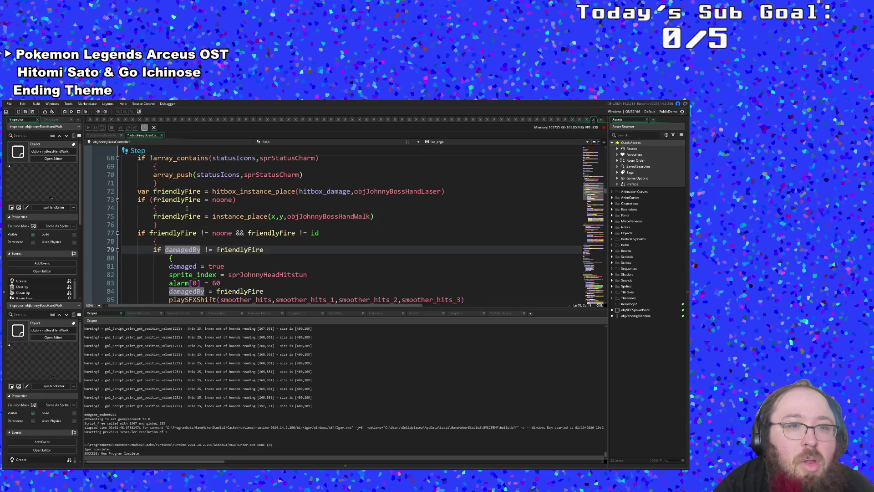
- Search the project for 'charmed =' and jump to the hand walk Step result on line 40
key(ctrl+f)
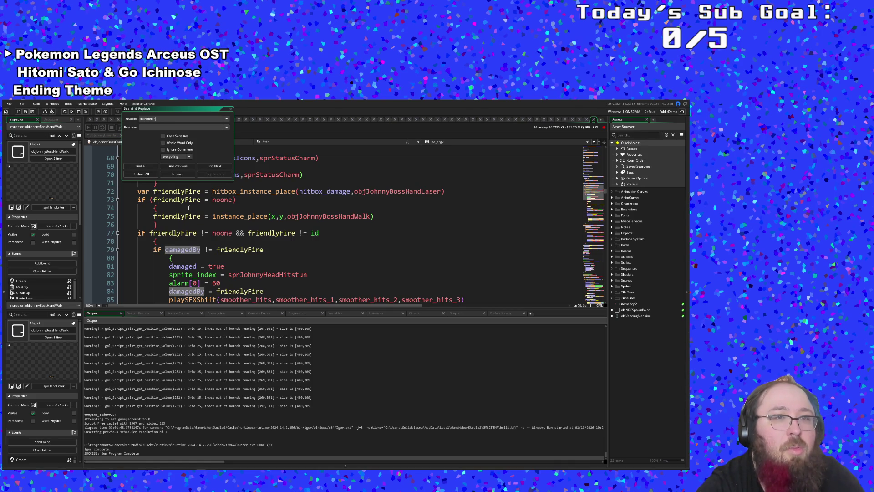
key(Return)
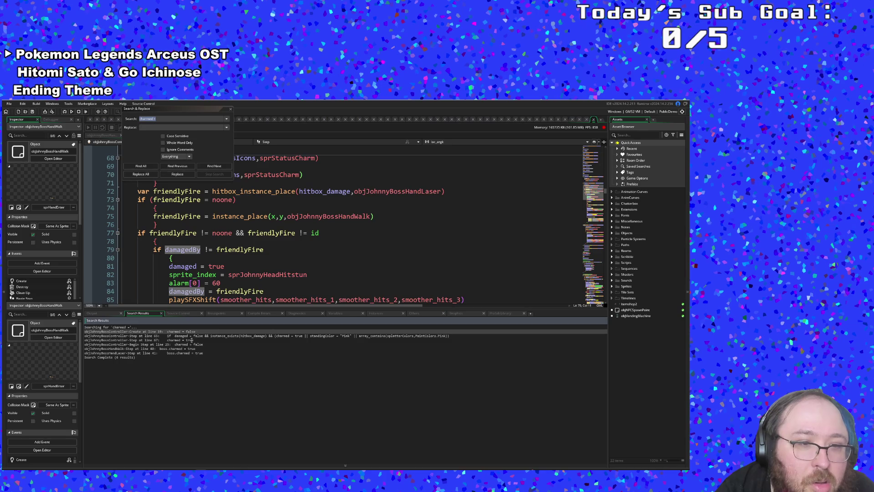
double_click(188, 344)
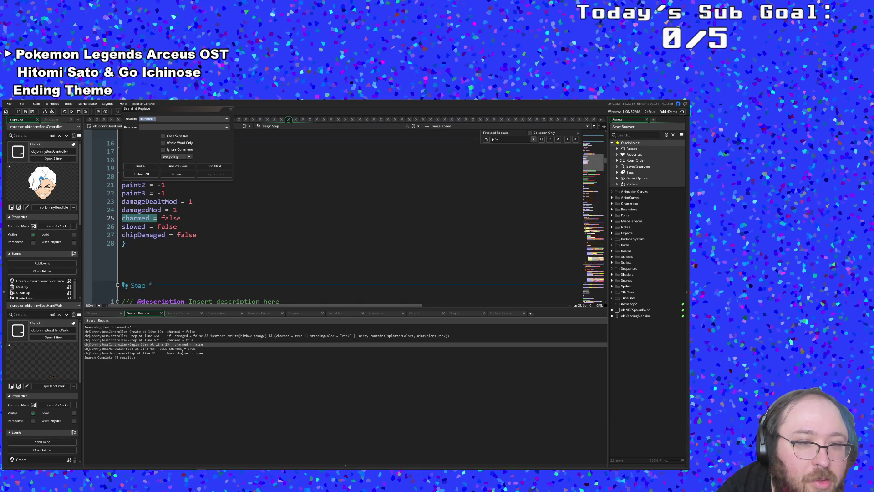
click(183, 353)
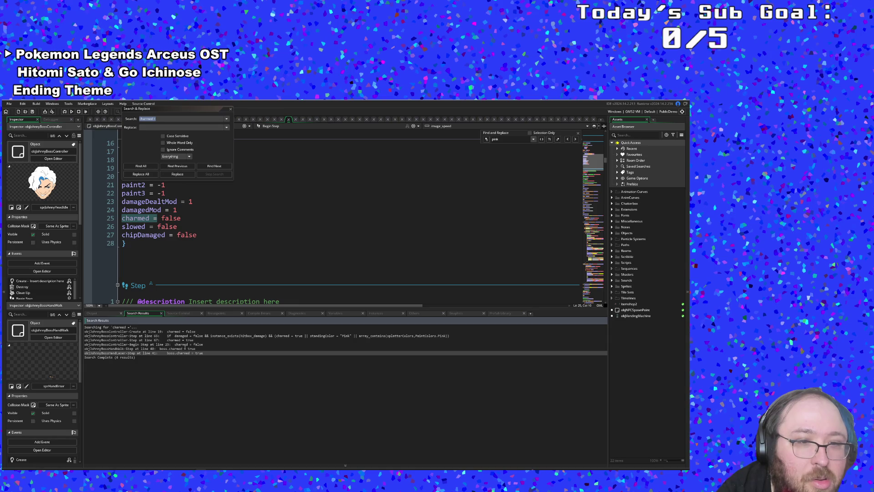
click(185, 345)
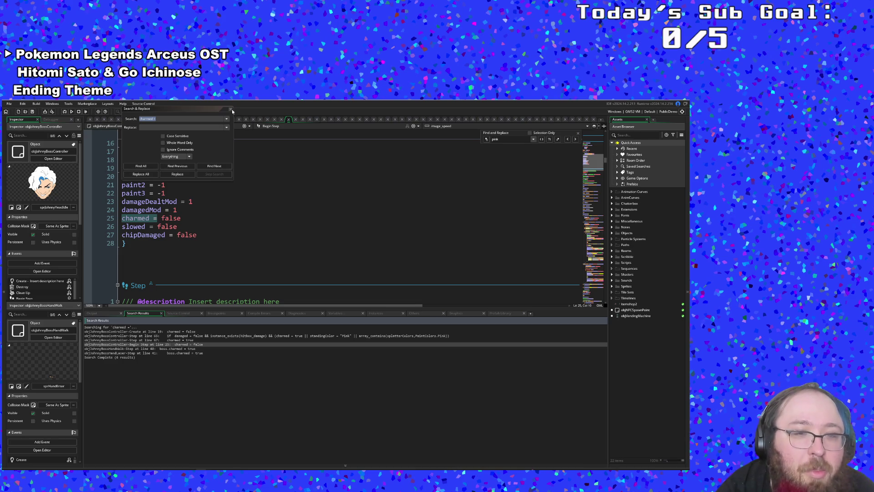
double_click(139, 348)
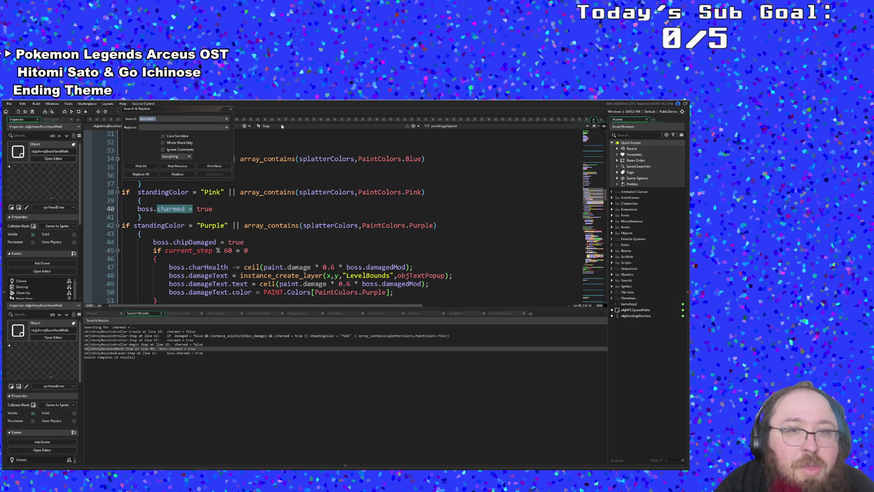
click(230, 109)
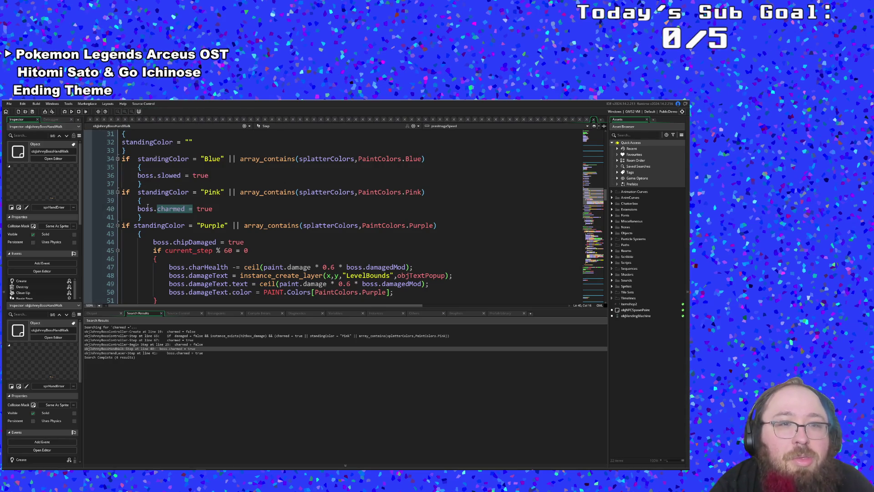
- Set a breakpoint on the line 40 boss.charmed = true assignment and start a debug run with F6
key(Down)
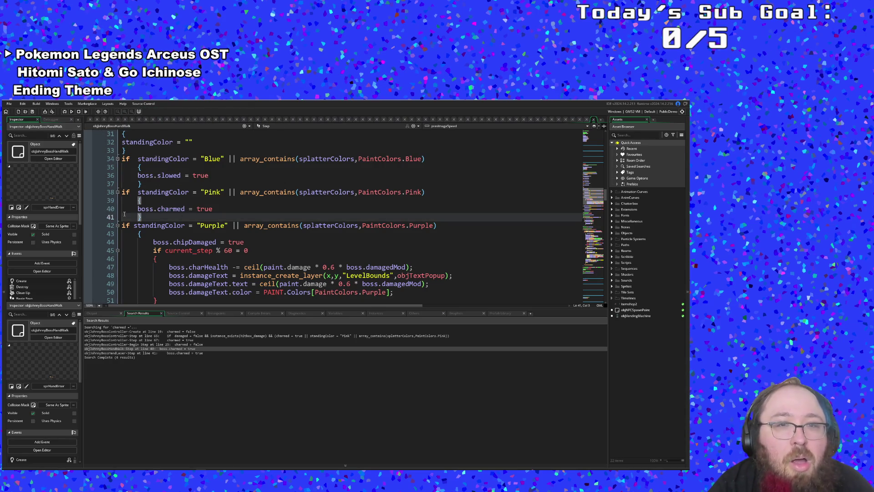
click(88, 208)
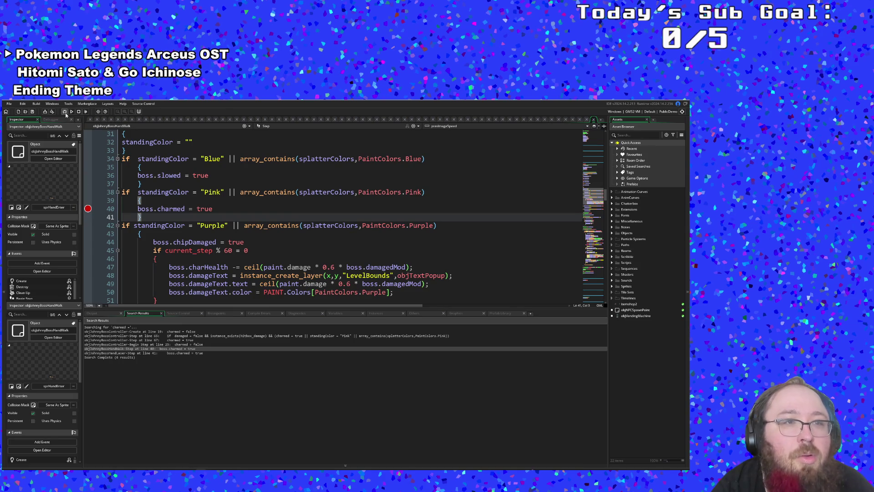
key(F6)
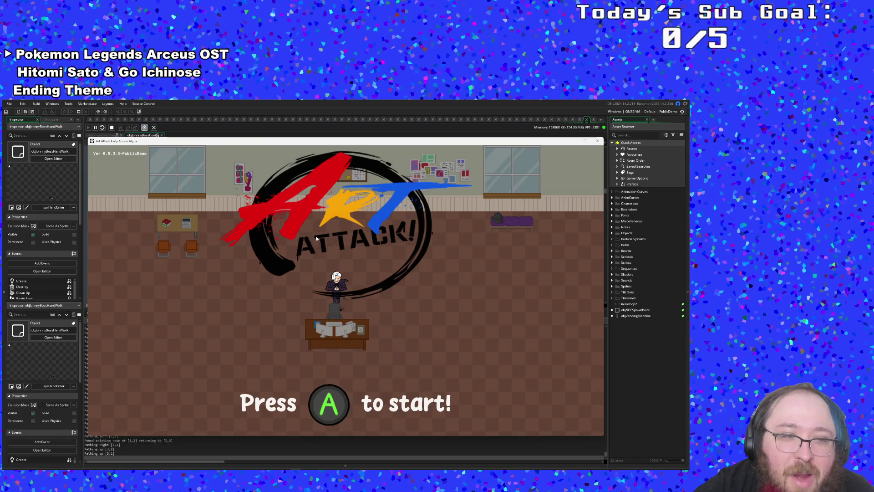
- Start the game, set paint Color 1 to Pink and Color 3 to Purple, and warp to the boss
key(Return)
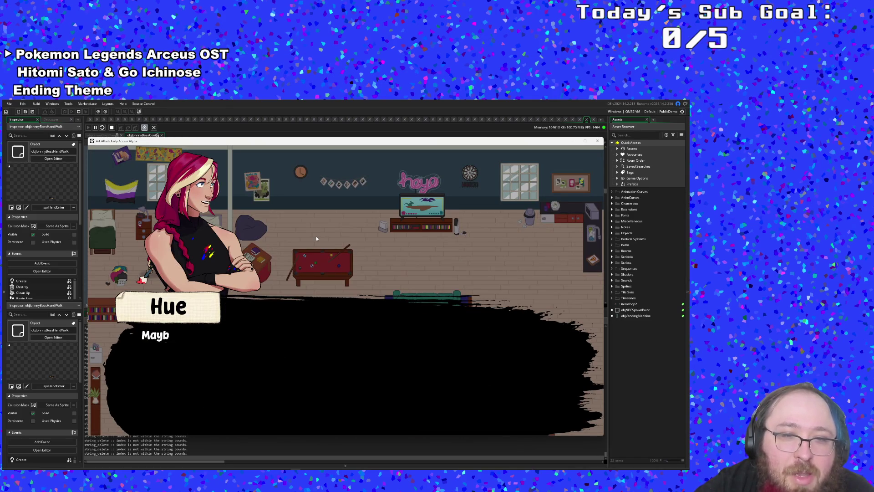
key(Return)
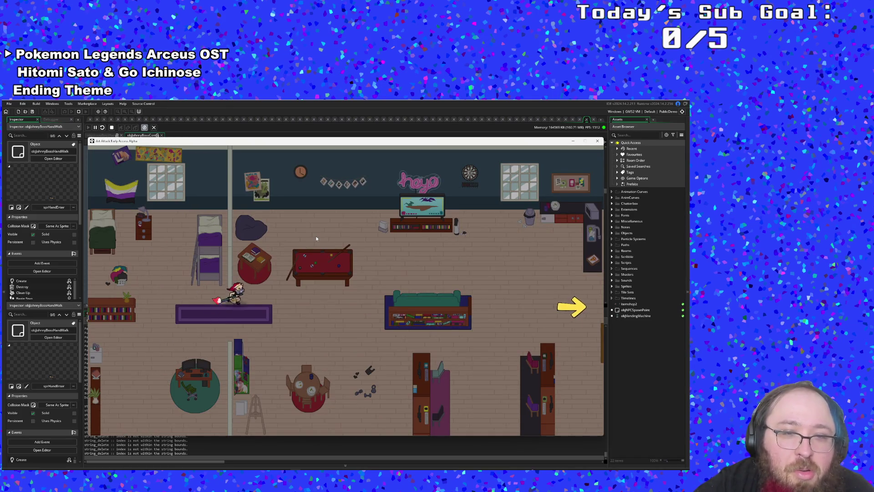
key(F1)
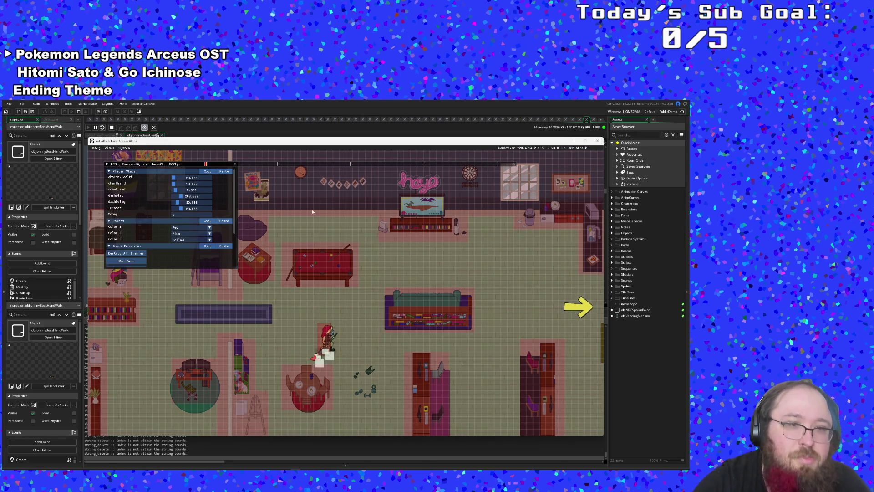
click(180, 230)
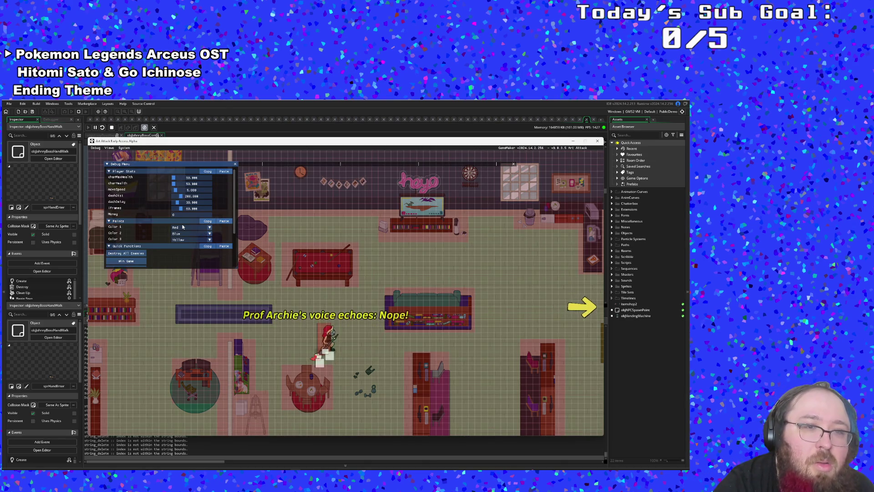
click(180, 230)
click(180, 237)
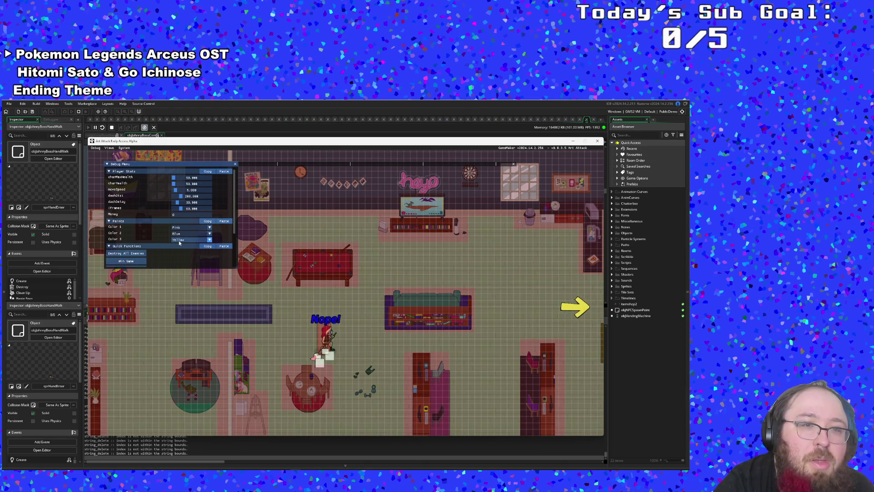
click(180, 239)
scroll(179, 244, down, 2)
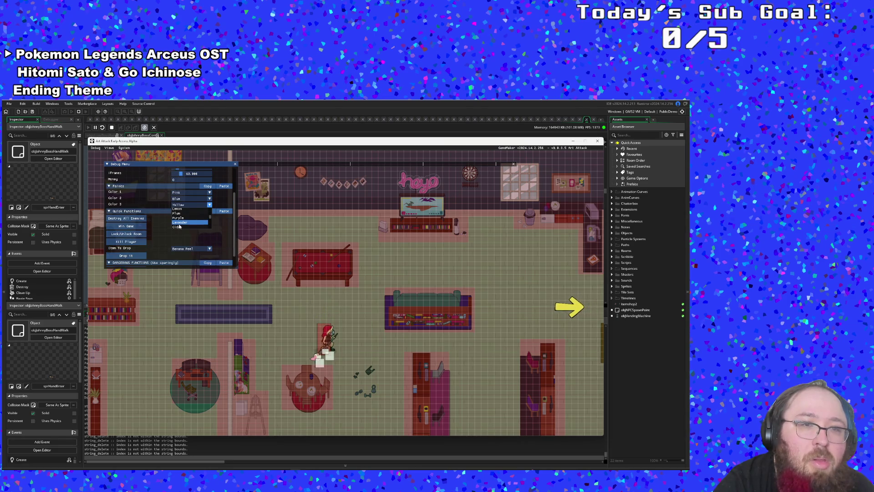
click(176, 219)
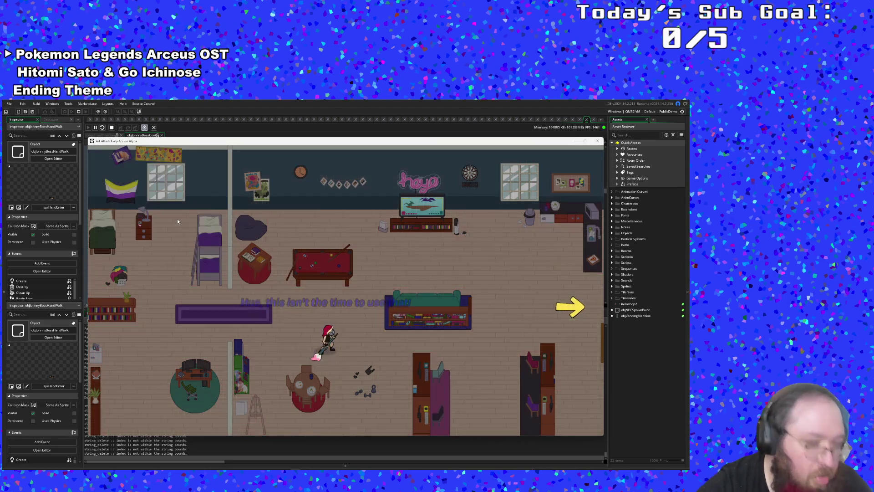
scroll(180, 200, down, 1)
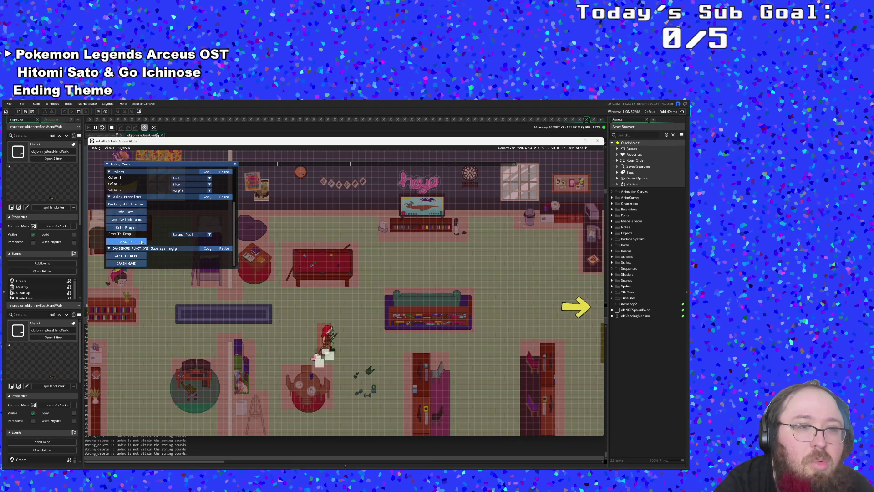
click(129, 256)
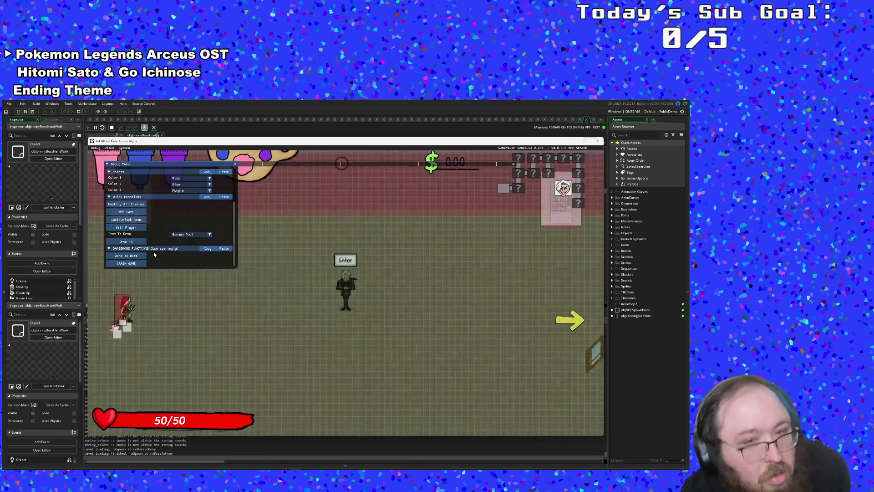
- Begin the boss fight and fire paint at the hand until the breakpoint pauses execution
key(F1)
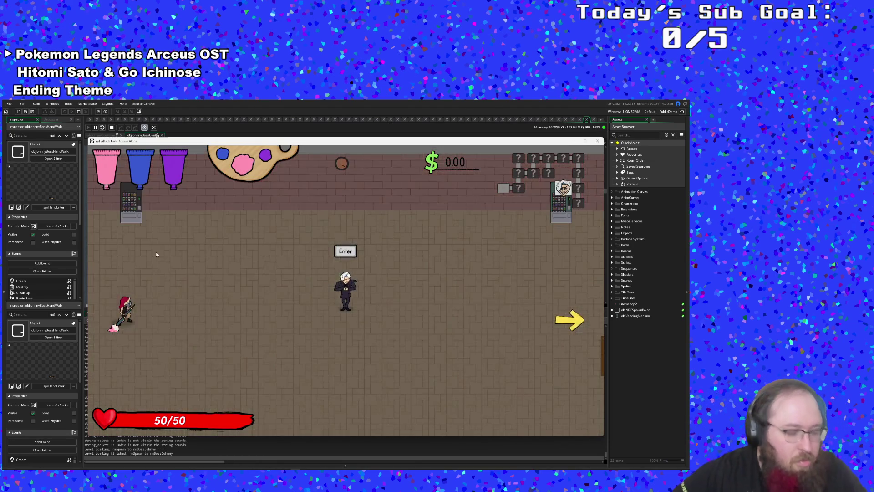
key(Right)
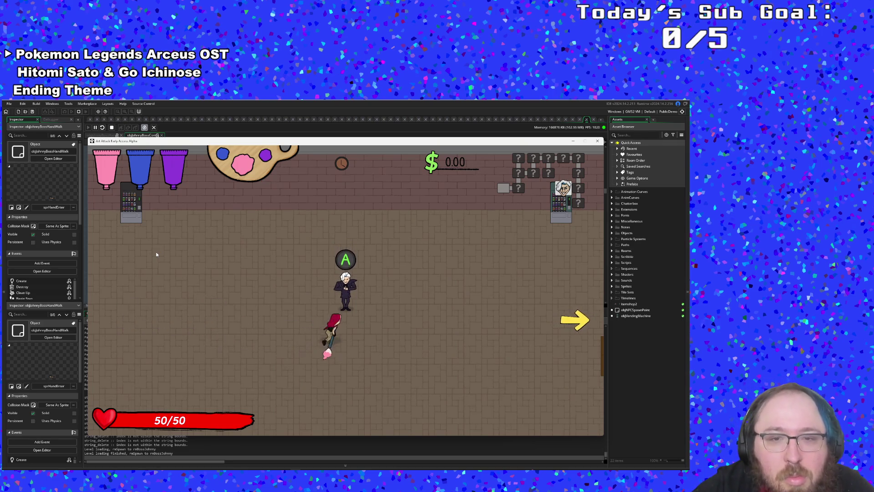
key(Return)
key(Return)
key(Return)
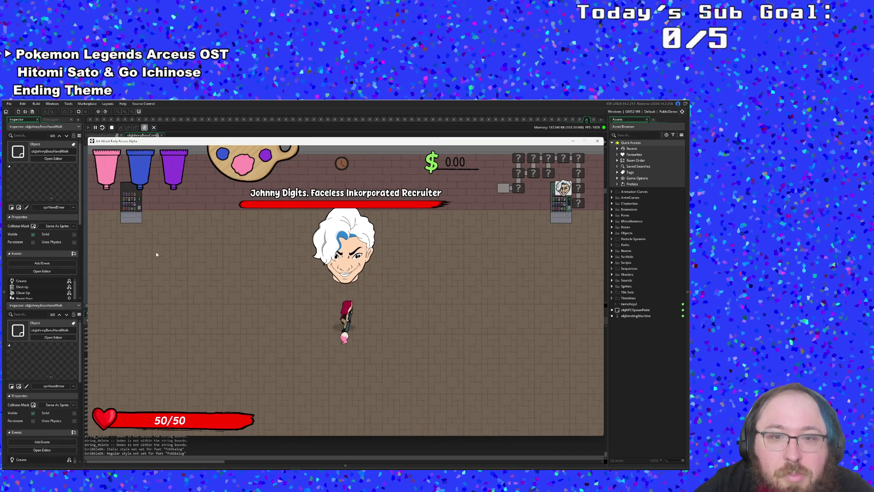
key(d)
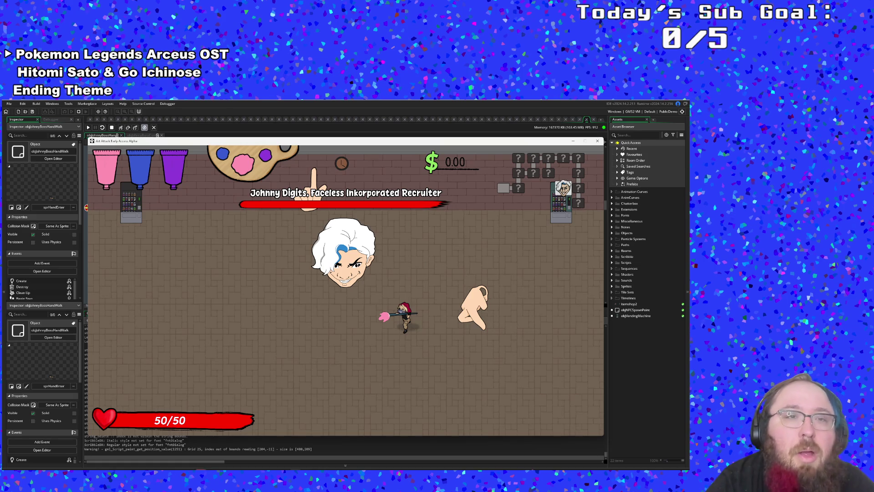
click(219, 101)
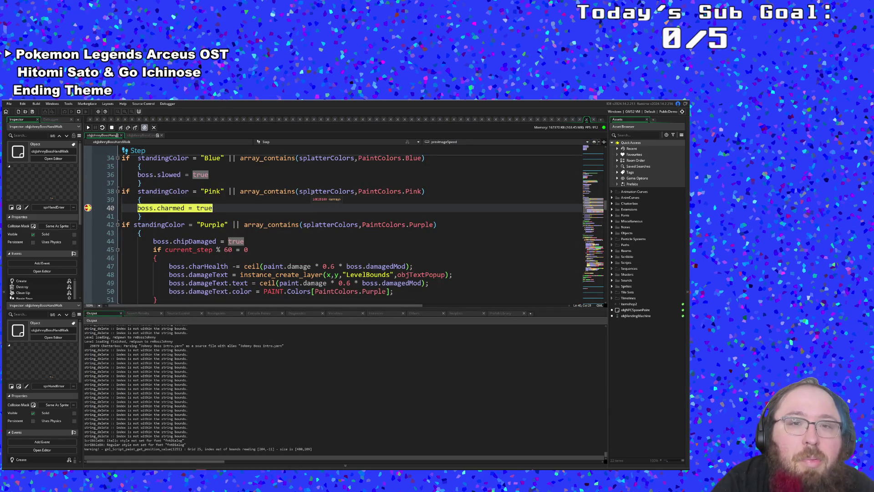
- Show the Variables view and expand the hand's Self variables and its splatterColors array
click(339, 314)
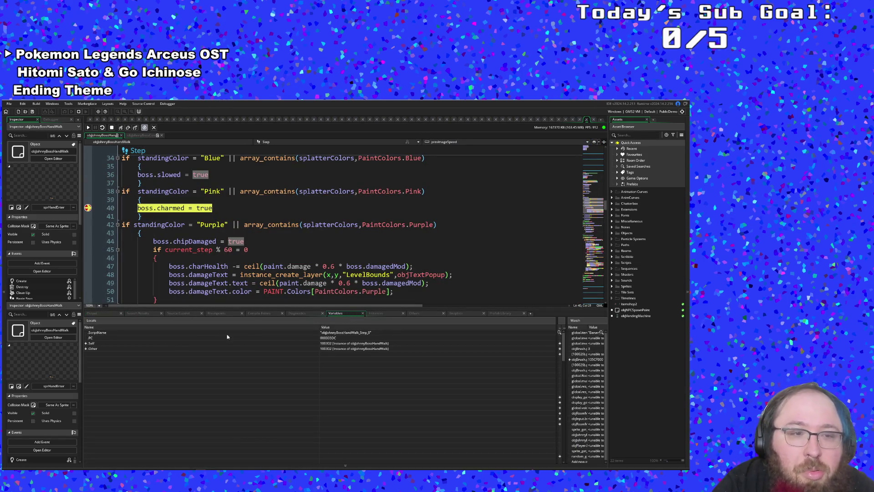
click(87, 345)
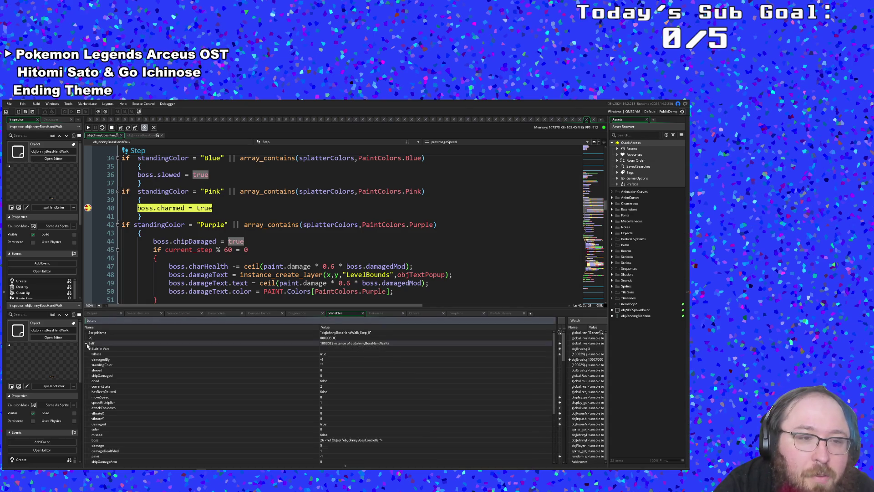
scroll(112, 365, down, 5)
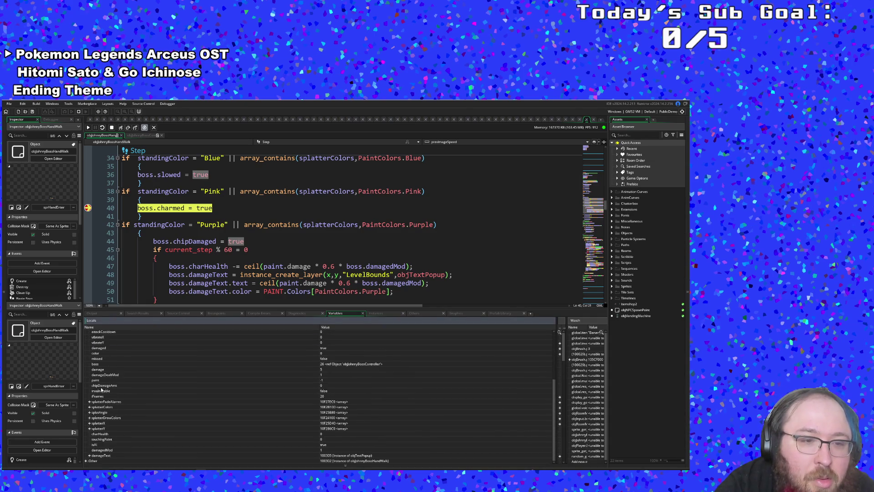
click(89, 407)
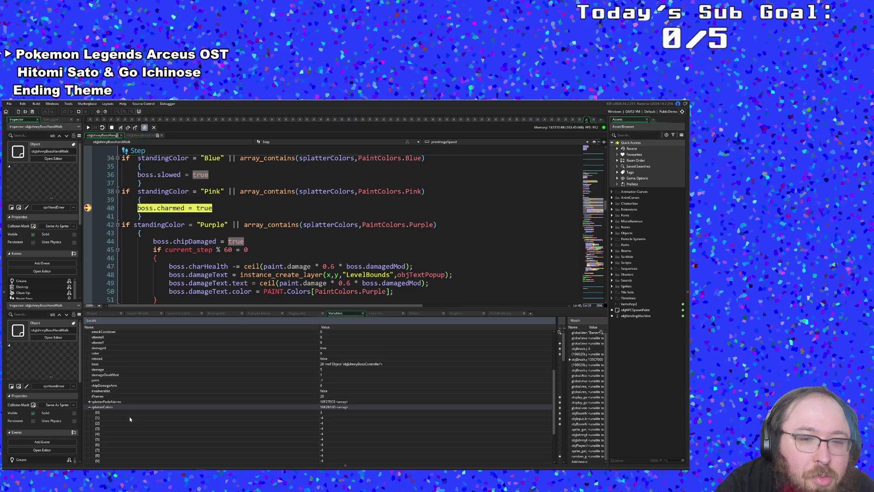
scroll(142, 412, down, 2)
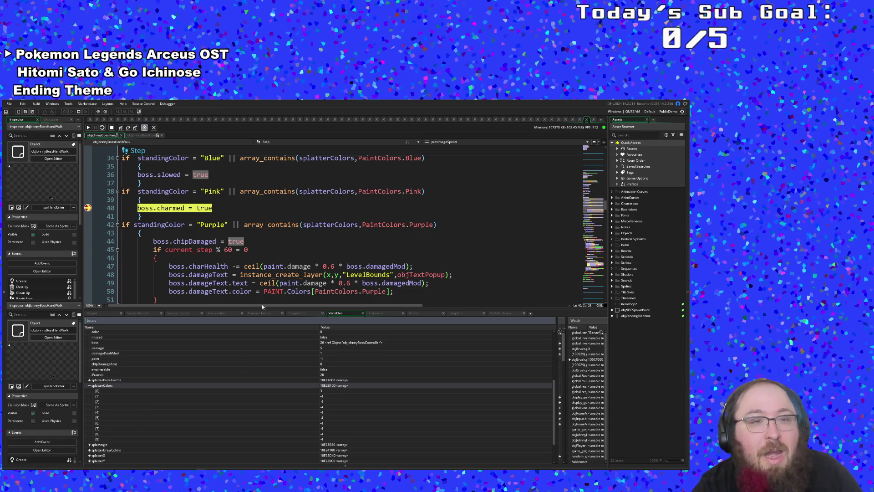
- Step past the charm line, move the game window aside, and continue execution to the breakpoint again
click(121, 128)
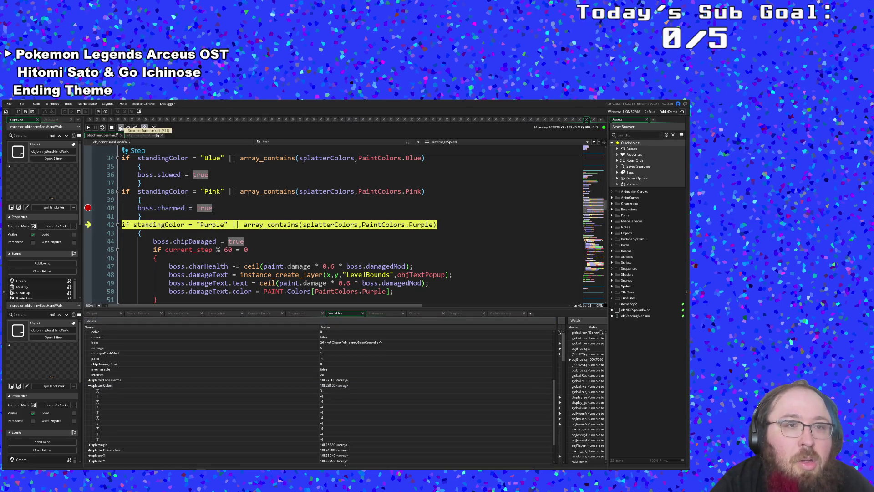
click(121, 128)
click(120, 128)
click(88, 128)
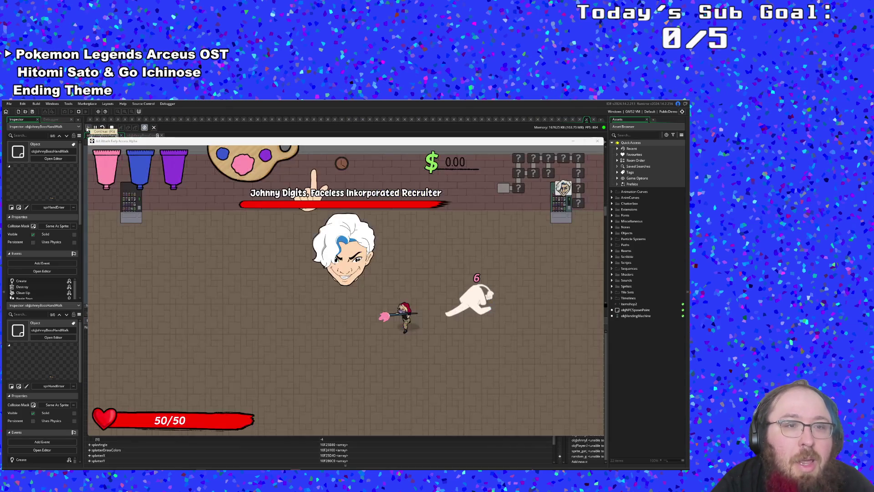
mouse_move(163, 144)
mouse_down()
mouse_move(174, 174)
mouse_move(72, 309)
mouse_move(0, 310)
mouse_up()
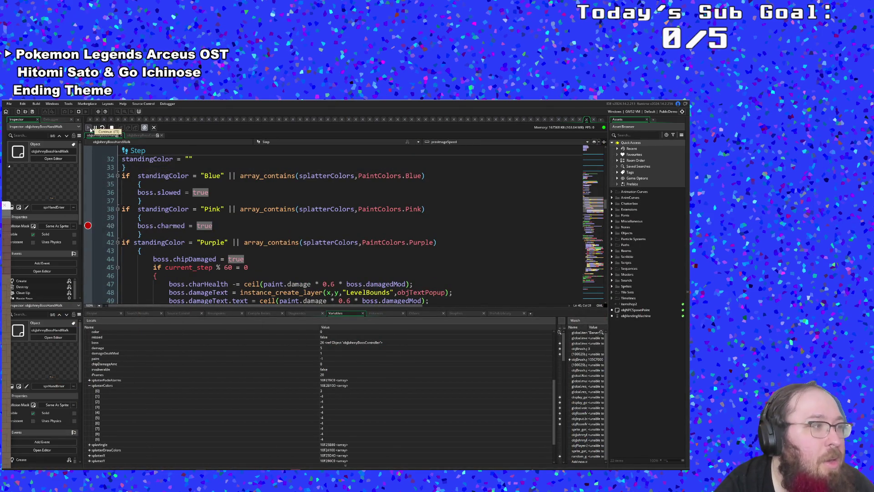
click(89, 128)
click(89, 128)
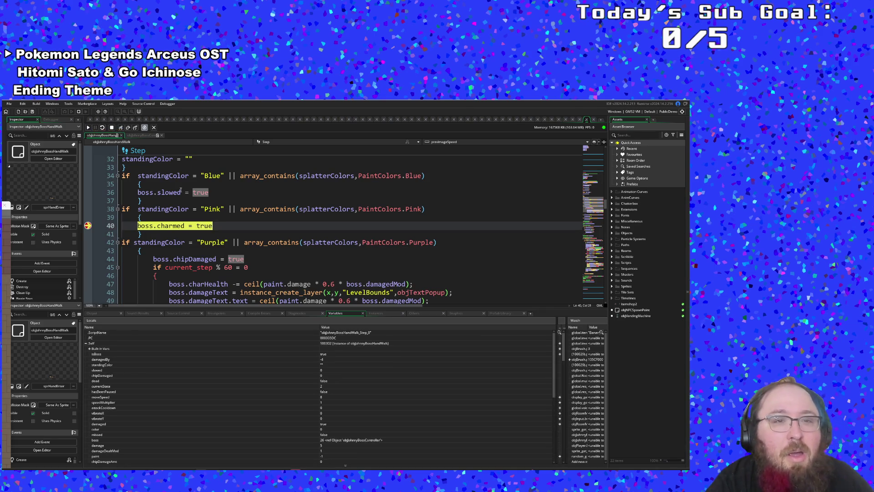
- Inspect the boss.charmed = true assignment and its Pink condition, then stop the debug run
click(230, 236)
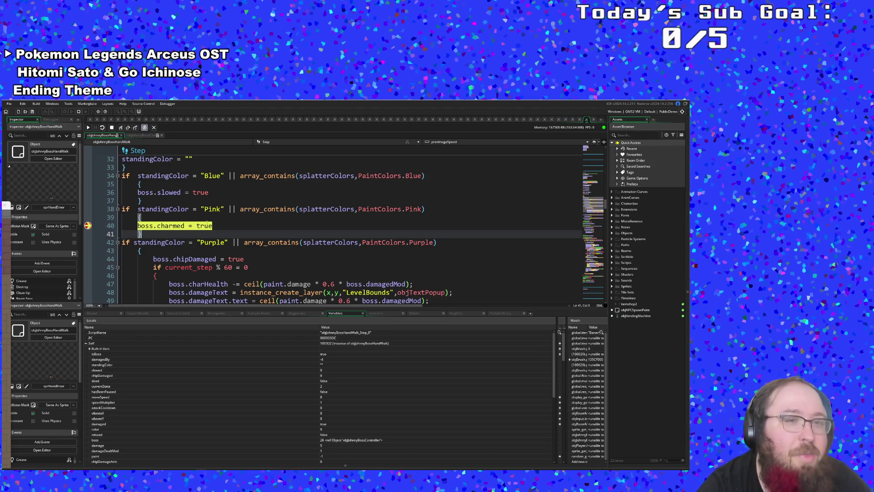
click(197, 226)
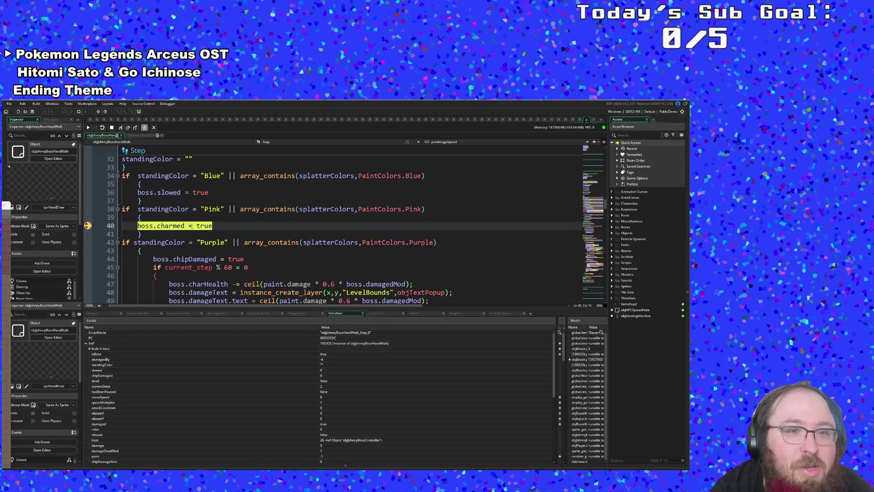
click(219, 229)
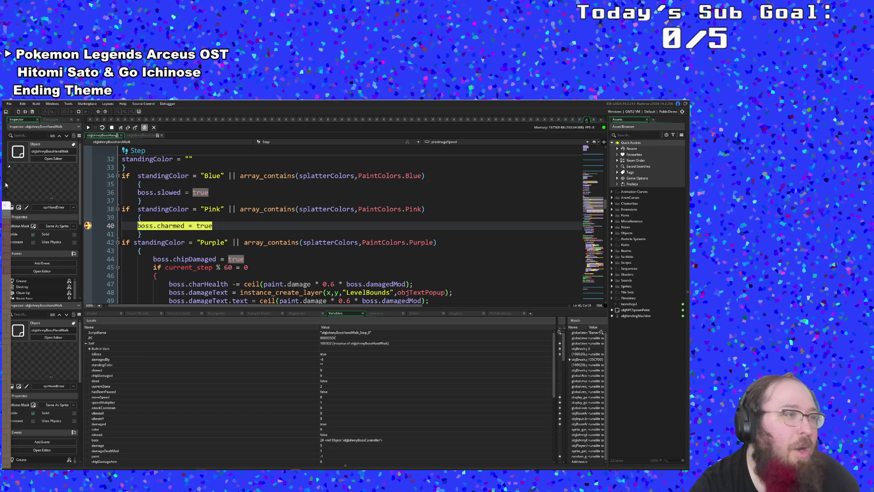
mouse_move(3, 205)
mouse_down()
mouse_move(465, 237)
mouse_move(574, 187)
mouse_move(543, 126)
mouse_move(515, 160)
mouse_move(542, 259)
mouse_move(557, 187)
mouse_move(546, 142)
mouse_move(536, 156)
mouse_up()
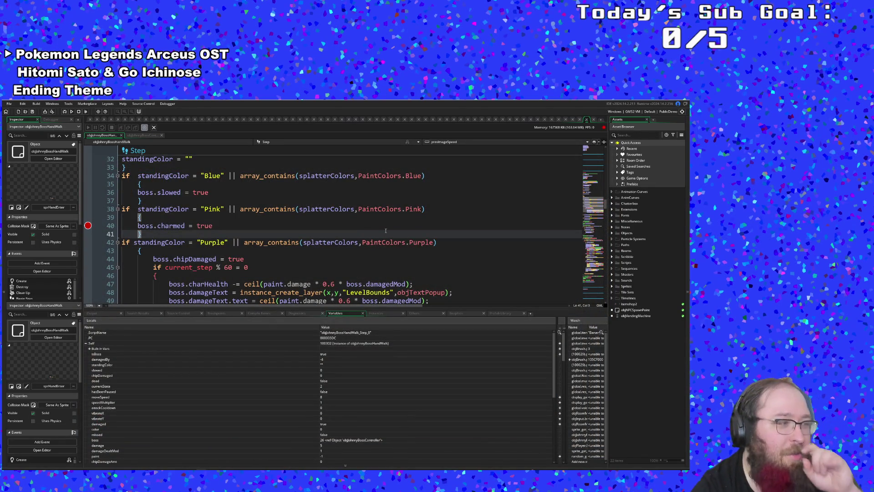
click(374, 244)
click(217, 225)
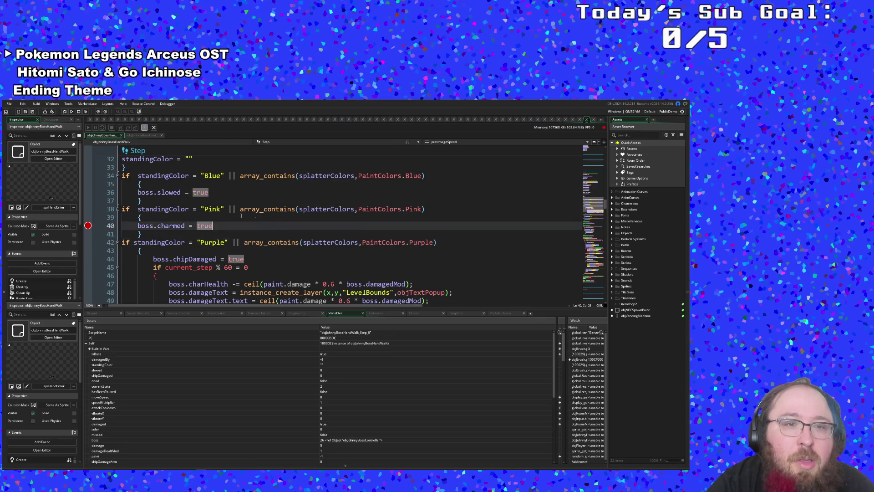
click(228, 214)
click(218, 226)
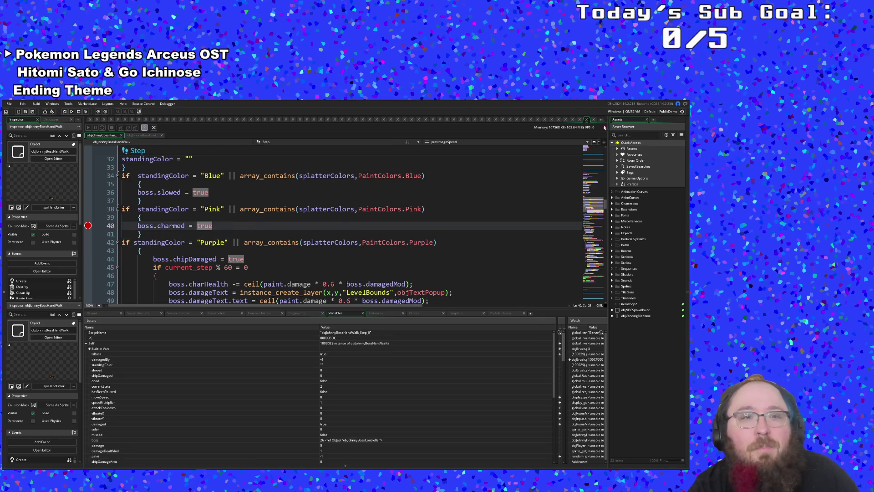
click(497, 210)
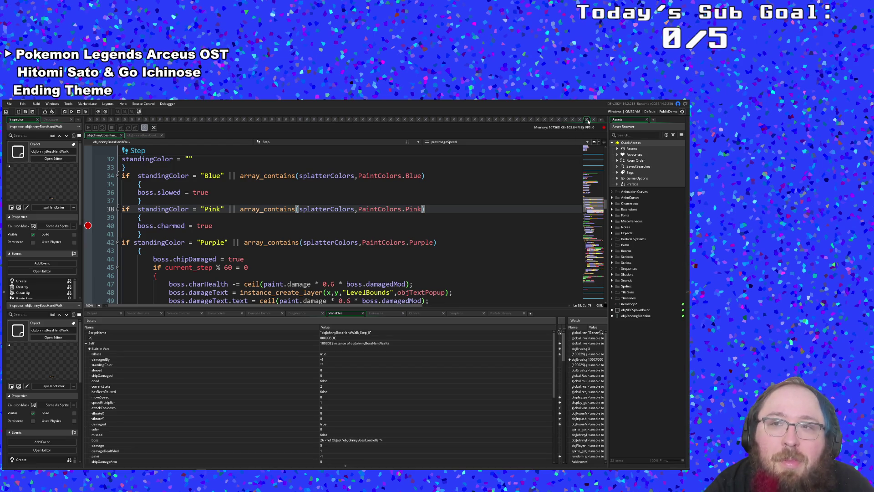
click(585, 121)
- Return to objJohnnyBossController's Step event code and scroll to its status checks
scroll(295, 250, down, 2)
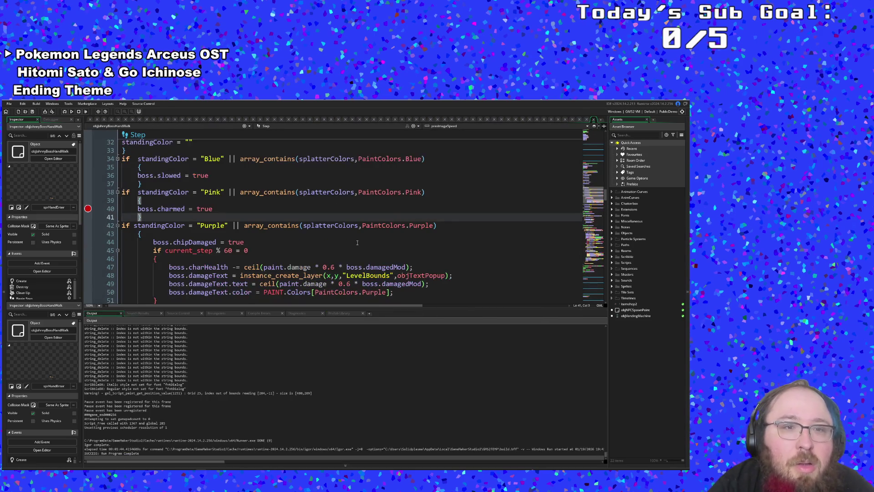
click(295, 250)
scroll(295, 250, up, 2)
click(158, 219)
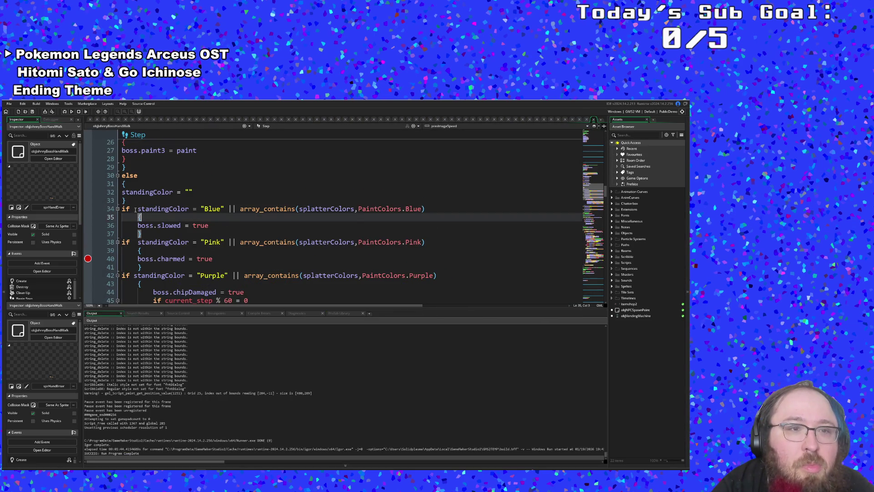
click(133, 208)
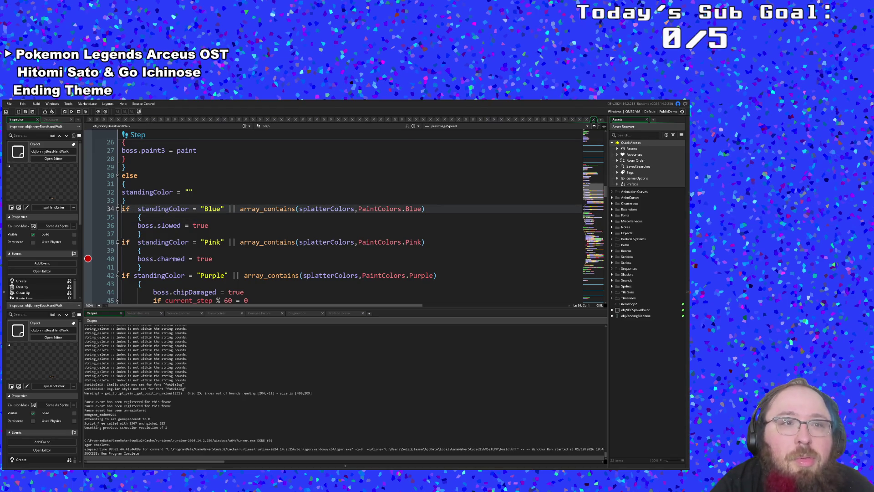
click(604, 125)
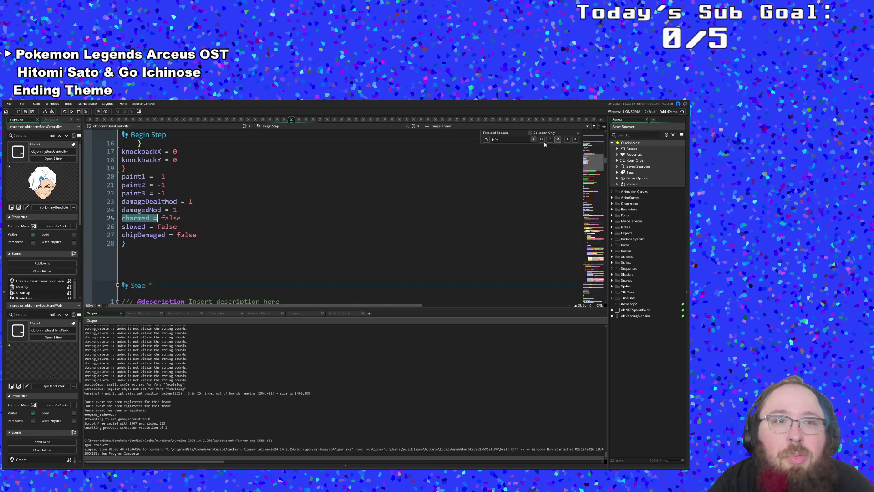
scroll(445, 203, down, 20)
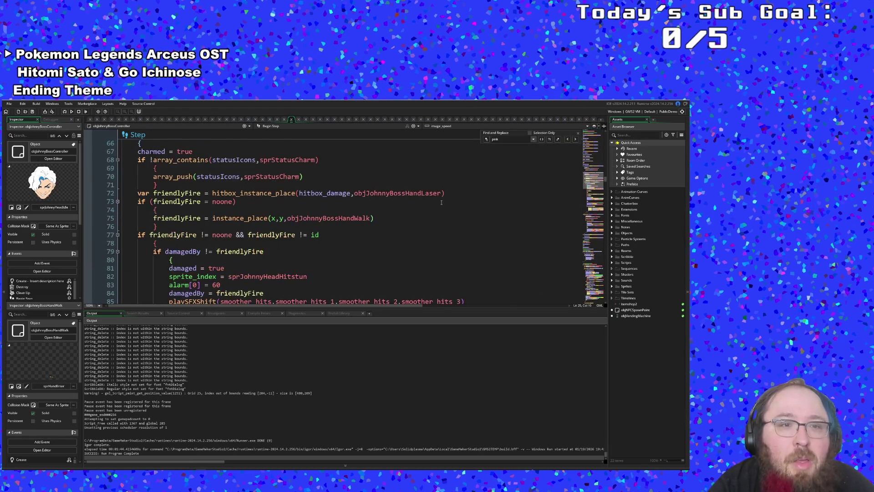
scroll(441, 201, up, 8)
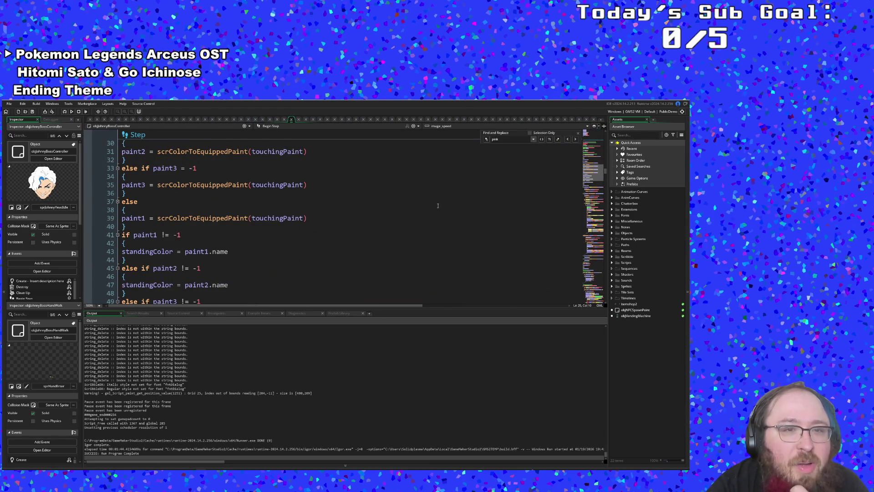
scroll(438, 206, down, 7)
scroll(414, 202, up, 7)
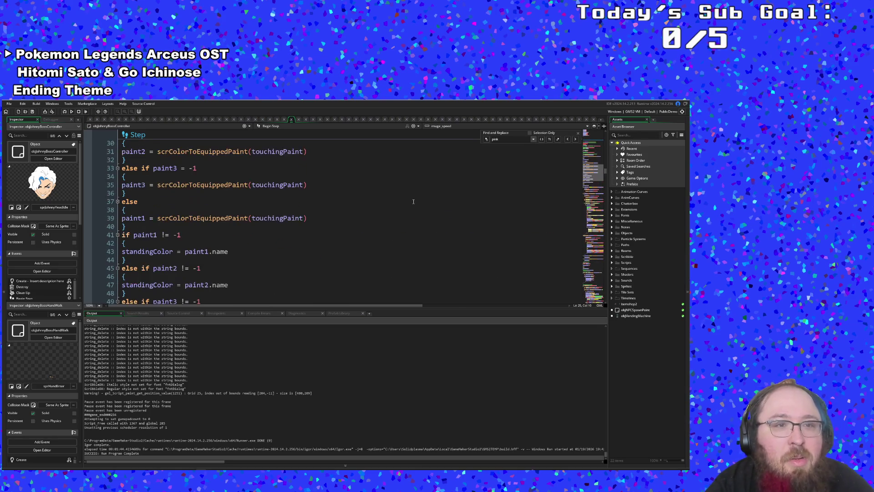
scroll(414, 202, down, 6)
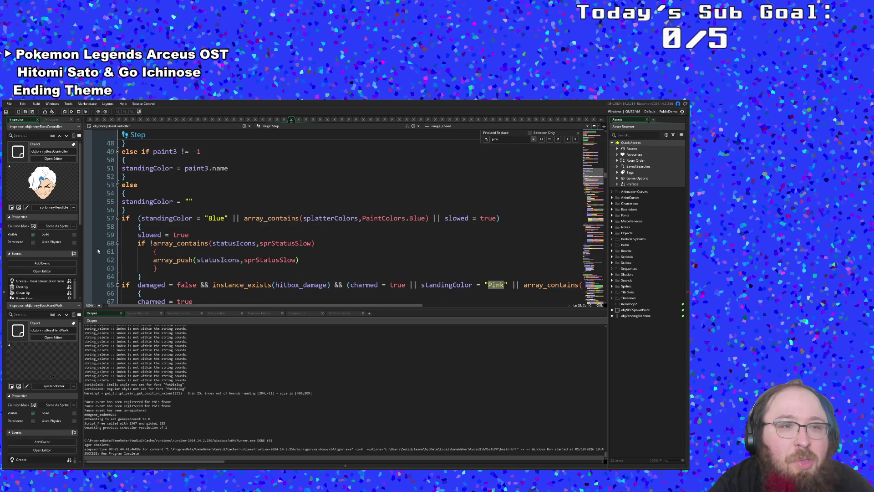
- Remove the extra space before the Blue slow condition's parenthesis on line 57
click(145, 243)
click(136, 219)
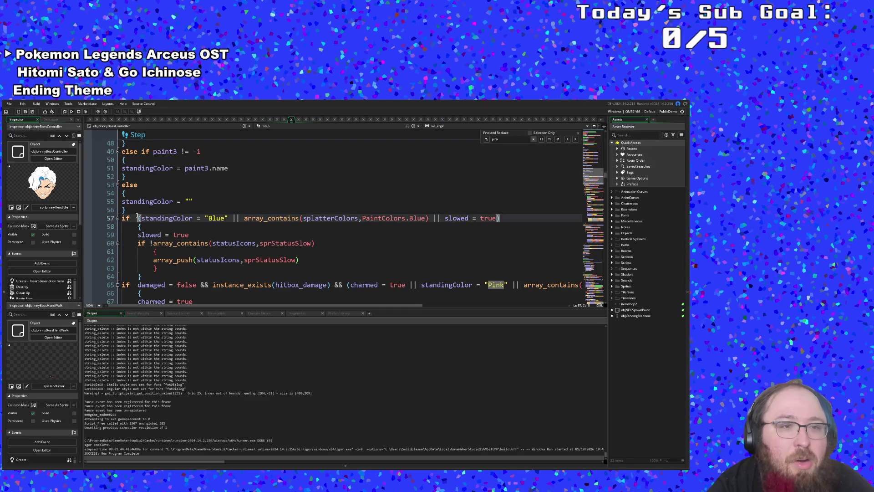
key(BackSpace)
- Select the status-check code from line 57 down to line 141
scroll(119, 233, down, 2)
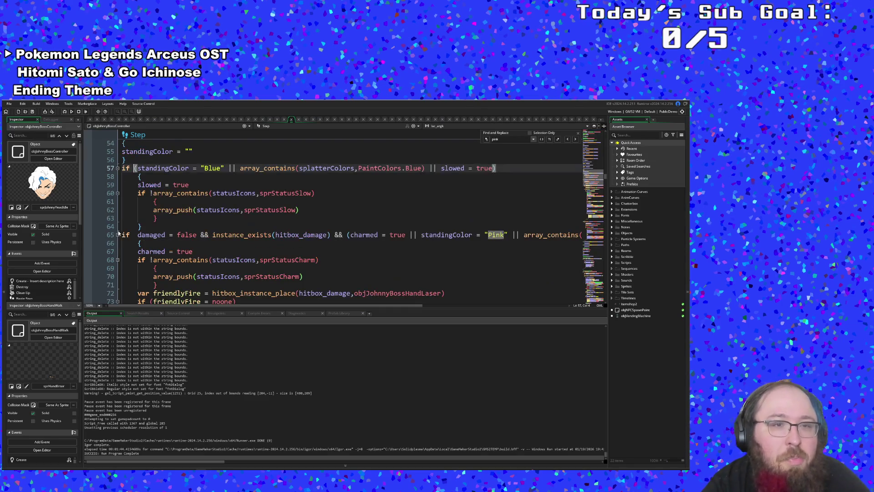
drag(123, 168, 146, 227)
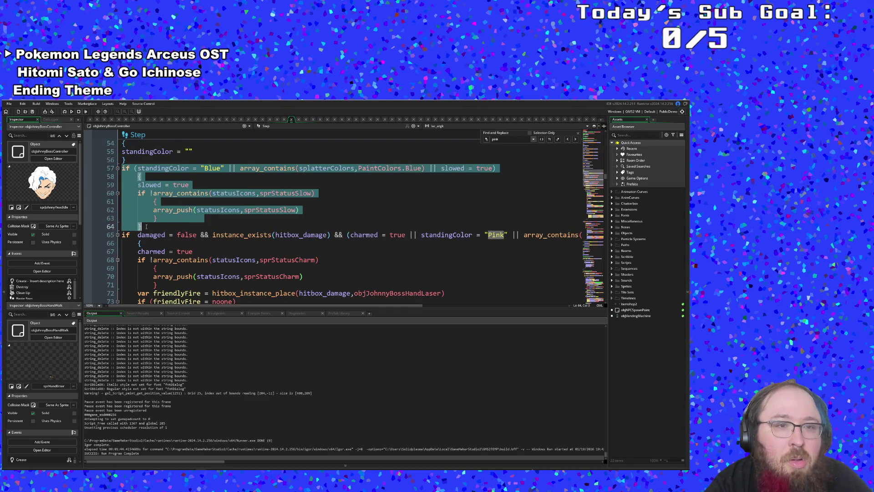
scroll(146, 226, down, 8)
scroll(146, 226, down, 8)
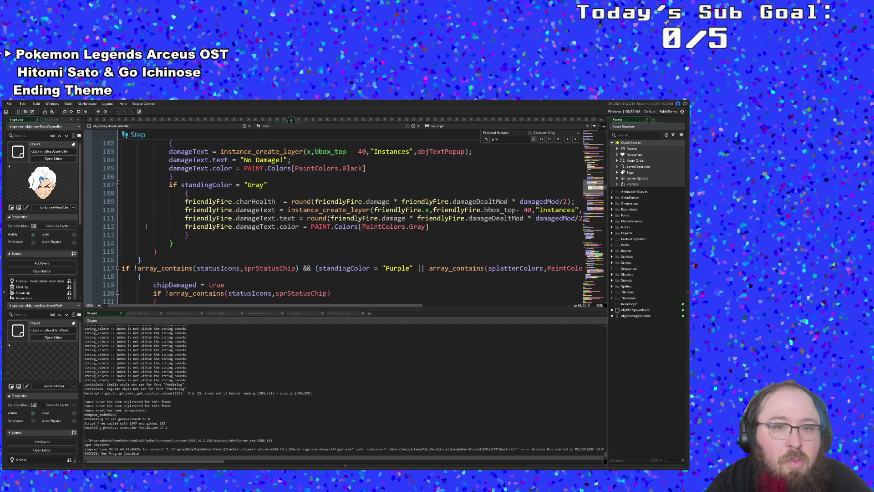
scroll(146, 227, down, 12)
scroll(146, 227, up, 4)
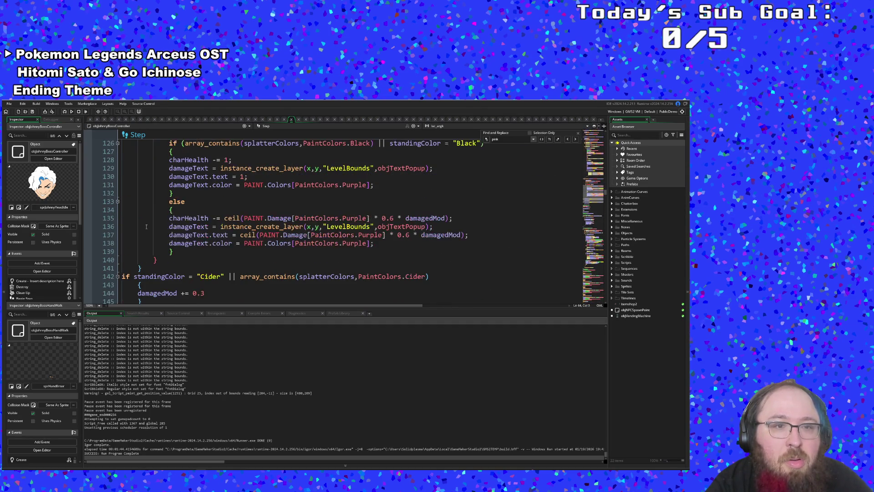
scroll(146, 226, down, 2)
shift+click(147, 219)
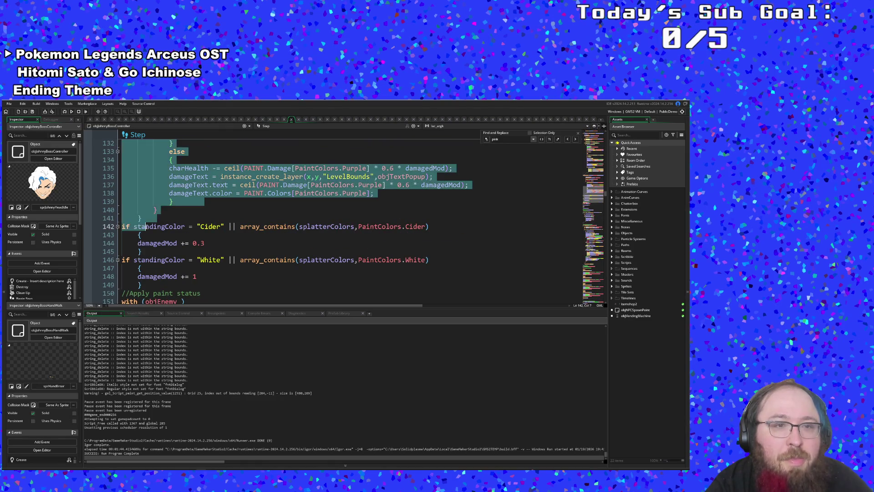
key(shift+Left)
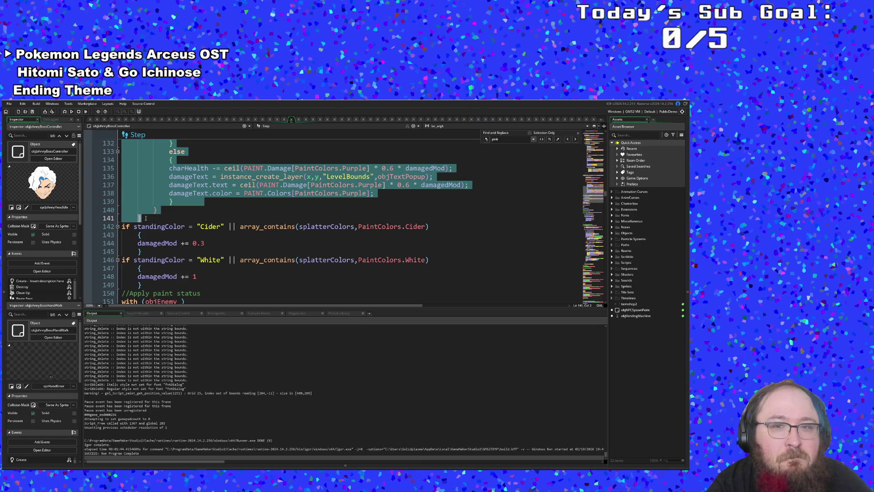
scroll(146, 218, down, 2)
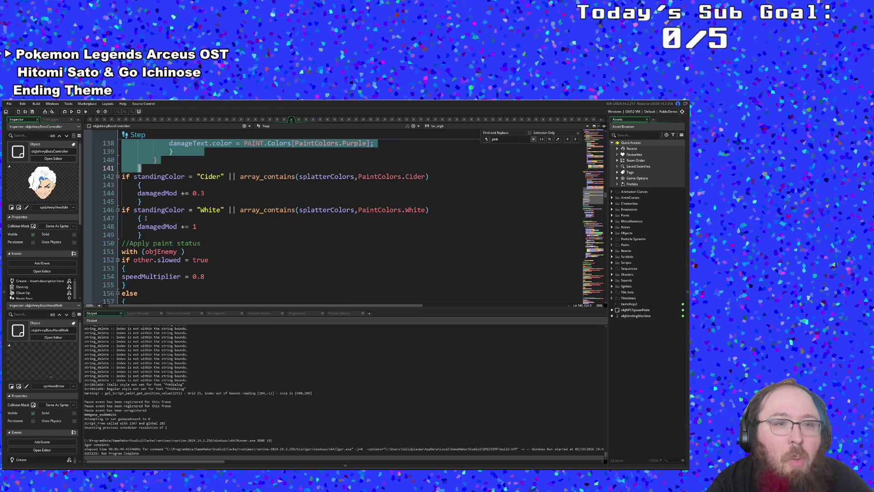
scroll(145, 218, down, 2)
scroll(146, 218, down, 2)
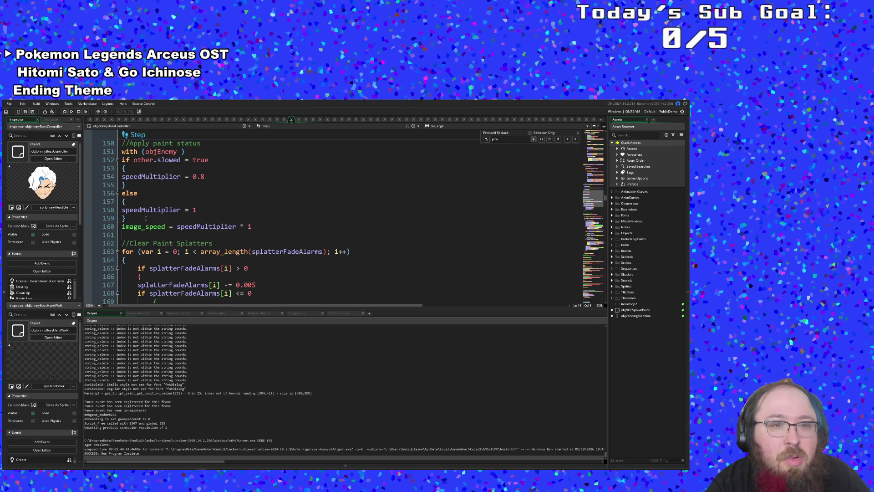
click(146, 219)
scroll(146, 218, up, 20)
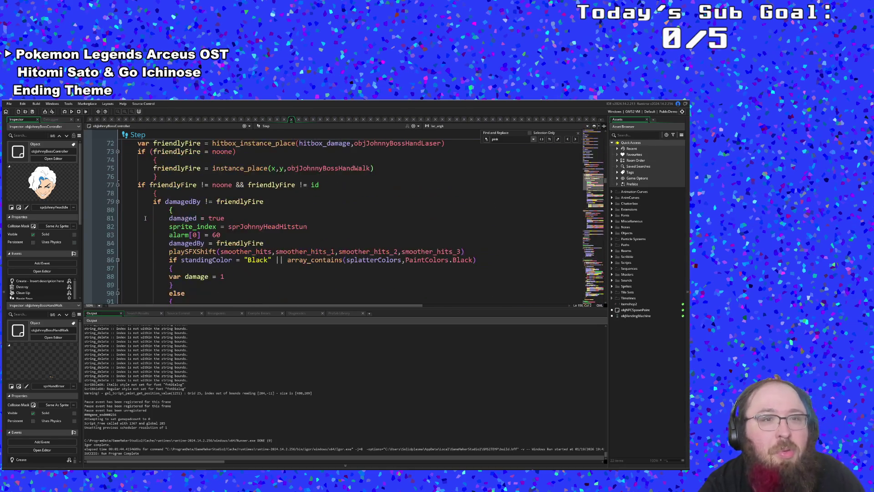
scroll(145, 218, up, 10)
scroll(158, 255, down, 9)
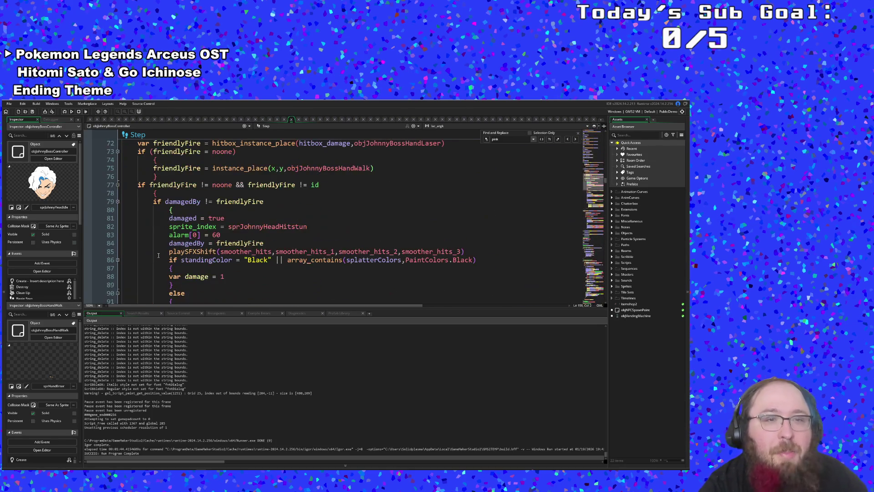
scroll(174, 247, up, 15)
scroll(175, 247, up, 10)
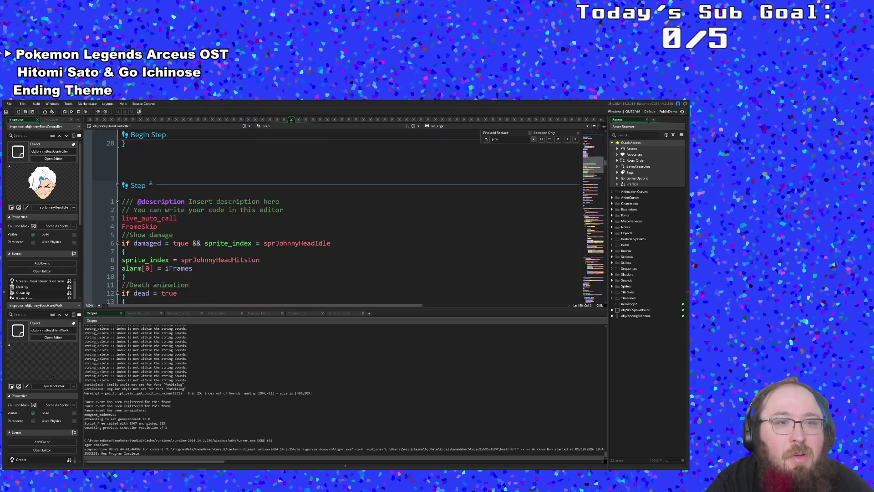
scroll(180, 238, down, 8)
scroll(181, 238, down, 20)
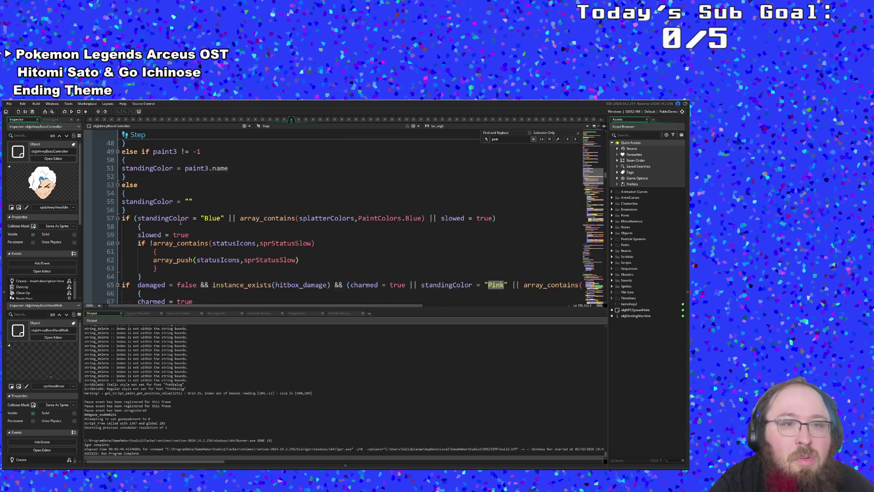
scroll(208, 219, down, 10)
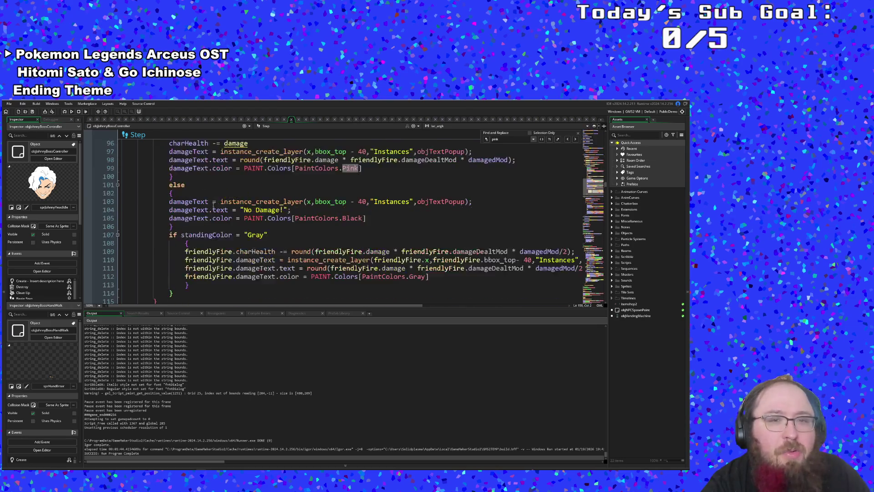
scroll(214, 214, up, 10)
click(229, 203)
scroll(229, 203, up, 2)
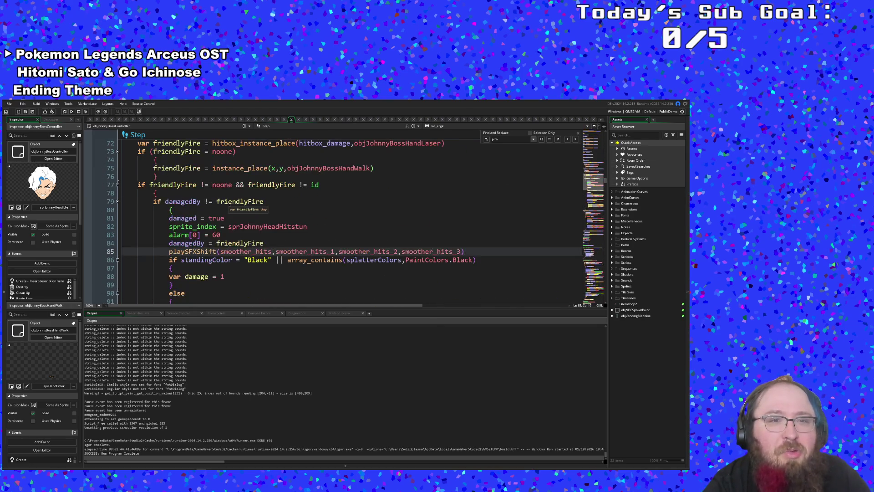
scroll(233, 201, down, 2)
scroll(265, 235, up, 6)
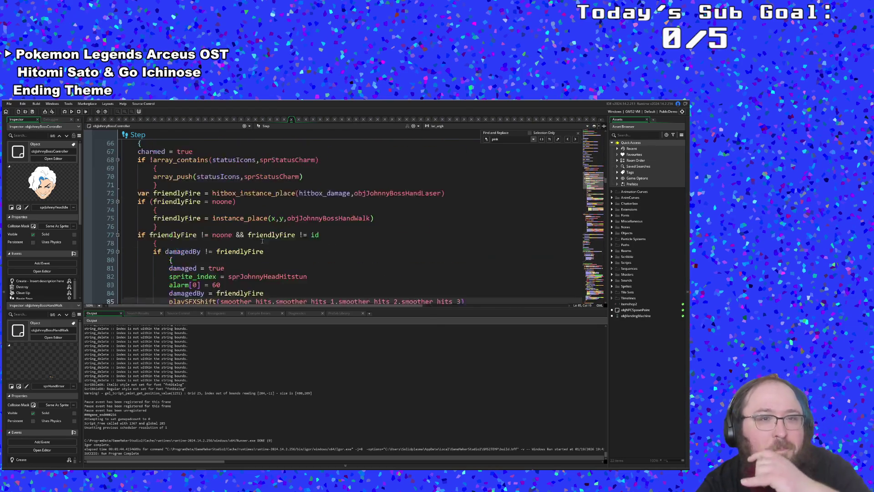
scroll(265, 236, up, 4)
scroll(246, 219, down, 2)
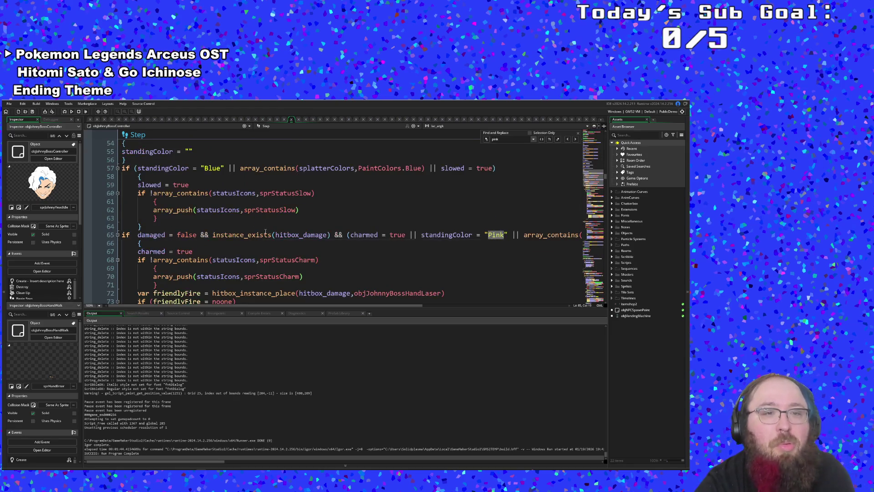
click(242, 226)
click(236, 192)
click(223, 176)
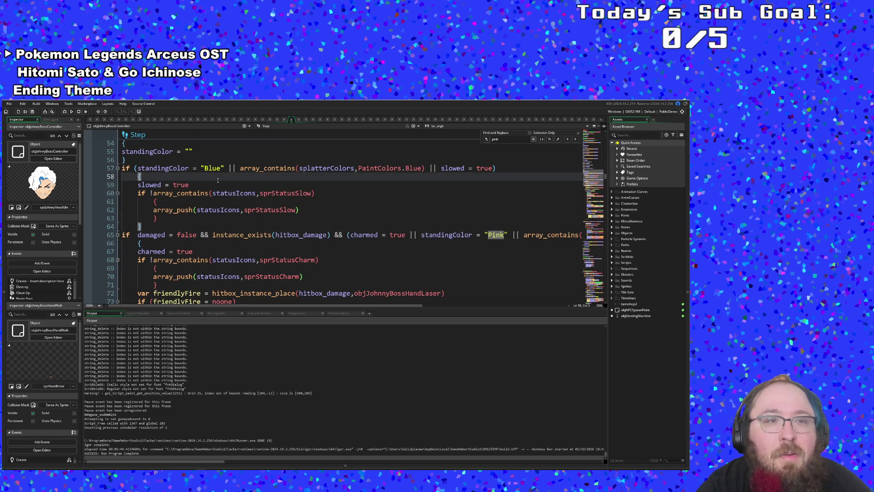
click(203, 185)
scroll(182, 179, up, 2)
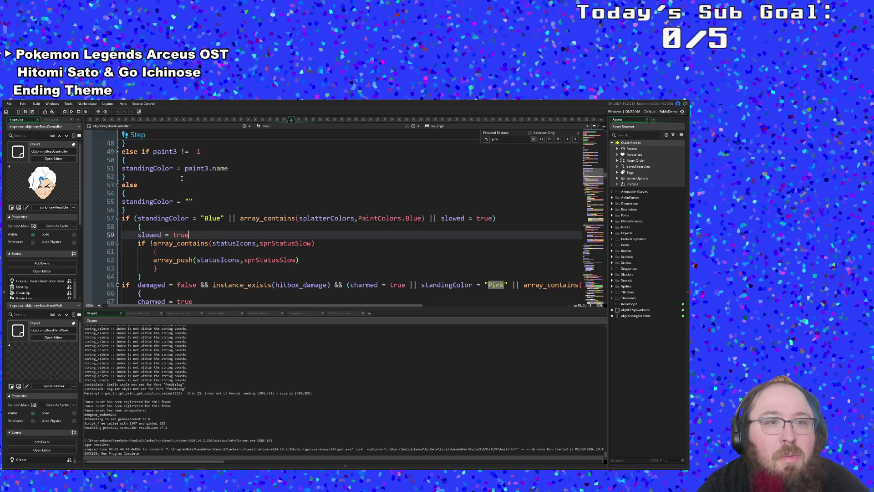
click(156, 209)
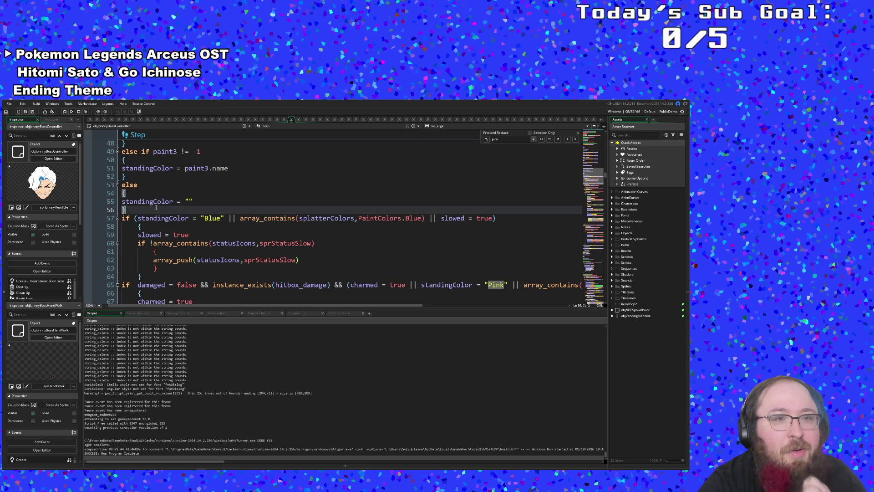
click(423, 176)
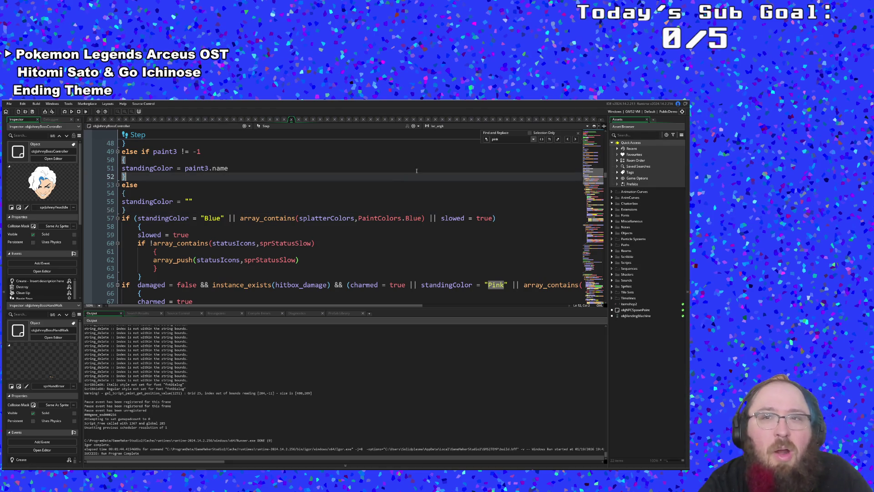
click(593, 122)
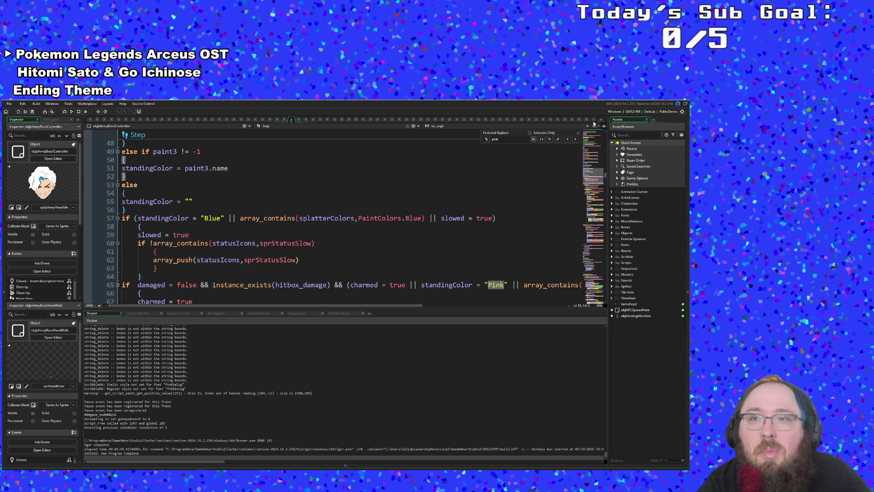
click(431, 233)
key(ctrl+t)
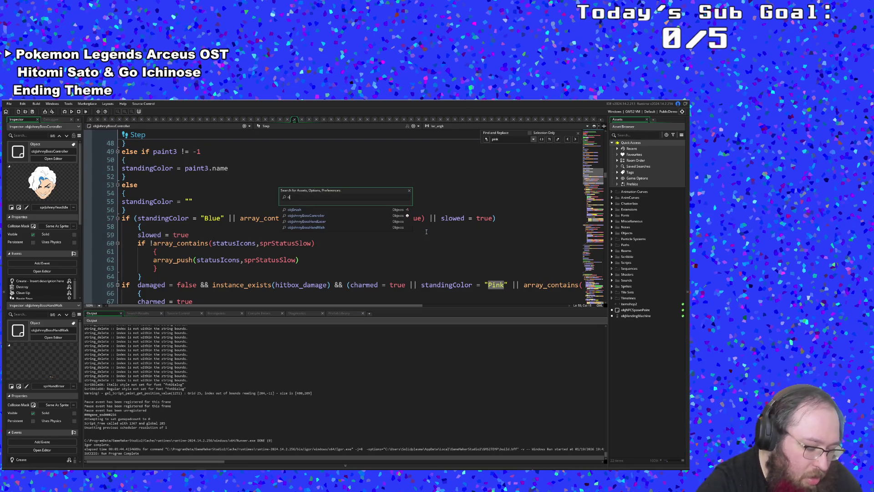
text(objjohnn)
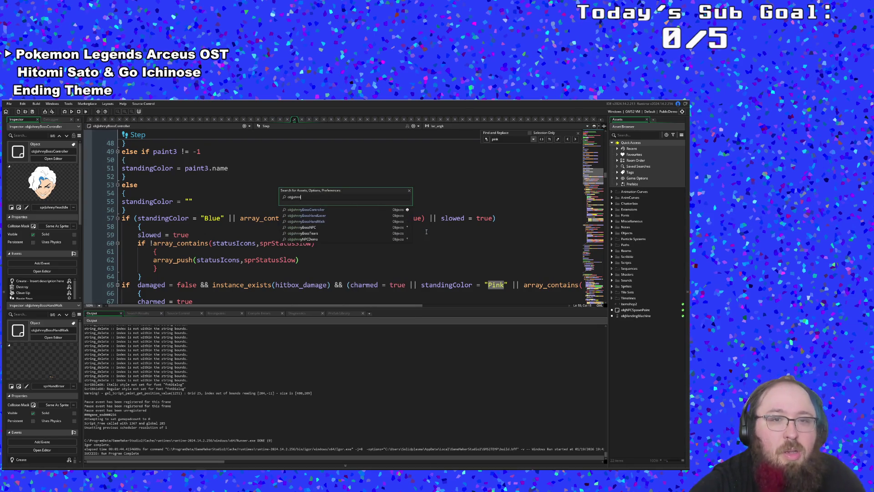
key(Down)
key(Down)
key(Down)
key(Return)
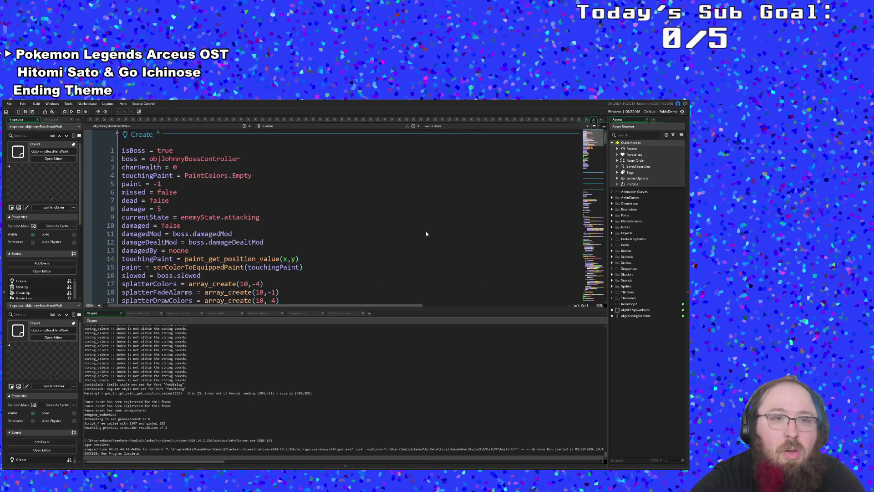
scroll(426, 233, down, 15)
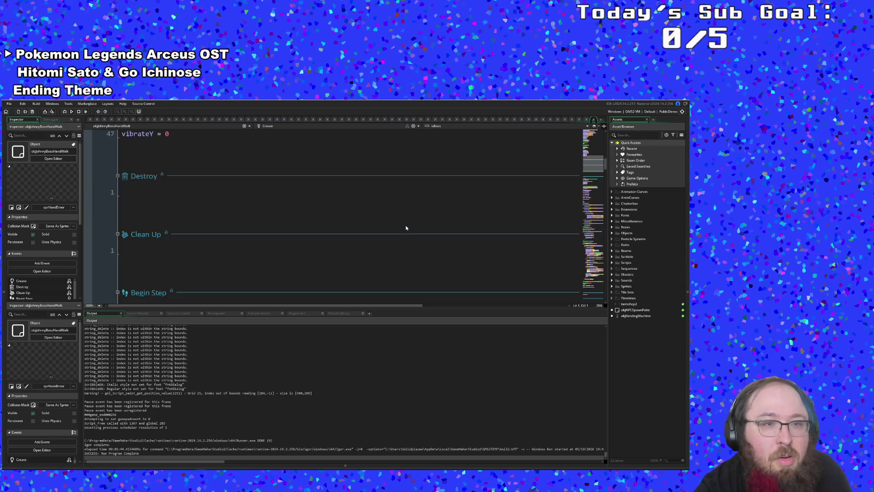
scroll(391, 224, down, 4)
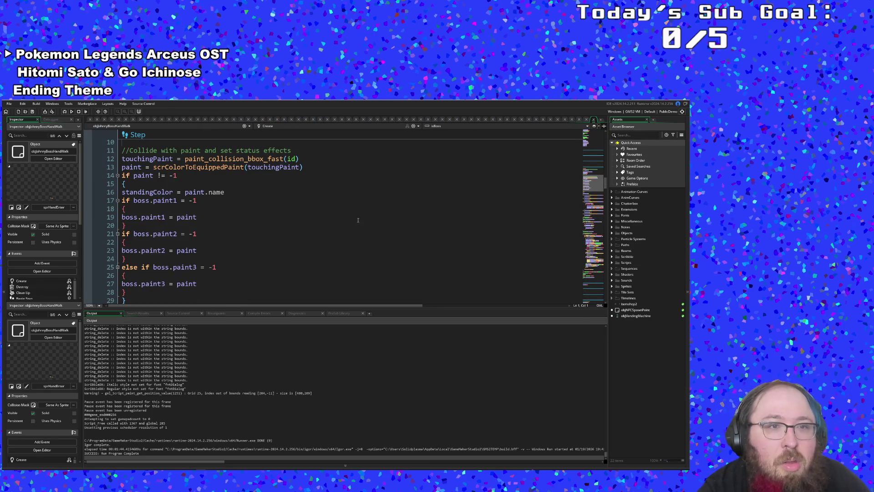
click(343, 214)
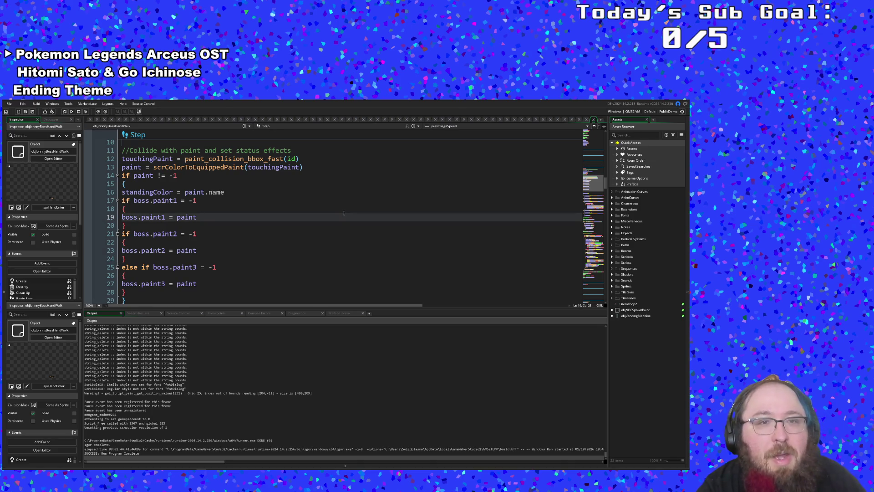
scroll(344, 212, down, 6)
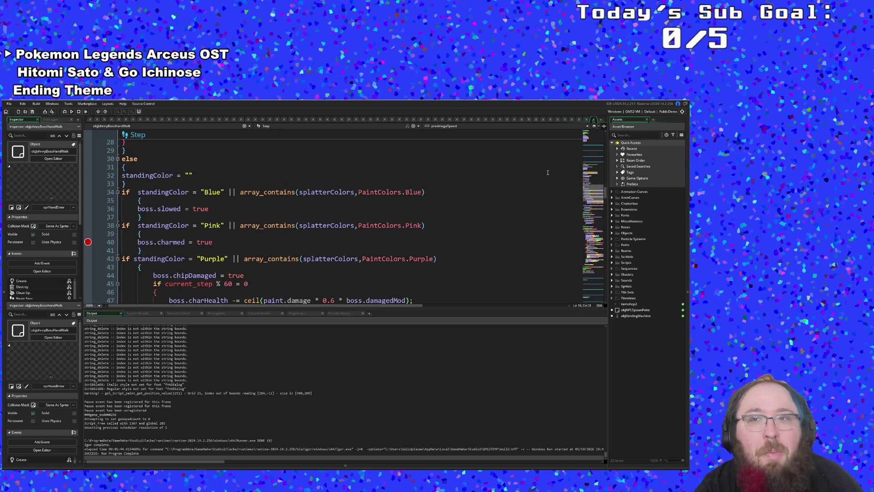
click(593, 119)
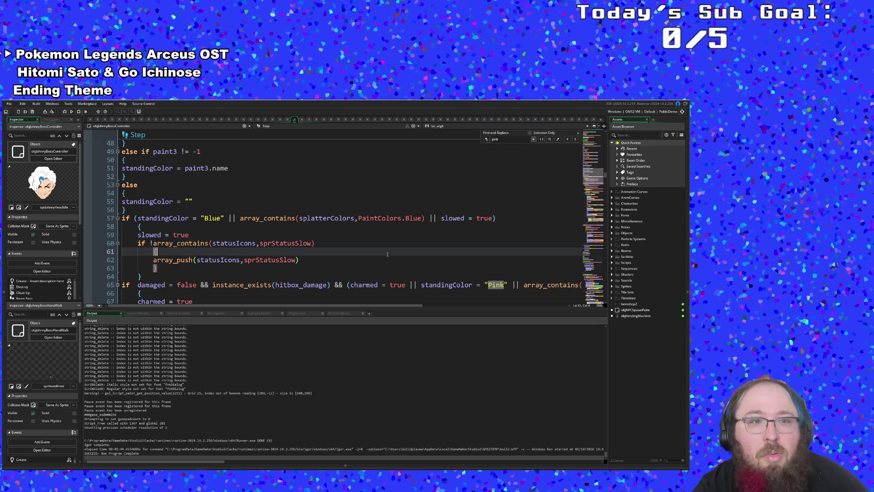
- Go back to the boss controller code and review the Blue standingColor slowed condition
click(339, 246)
click(224, 226)
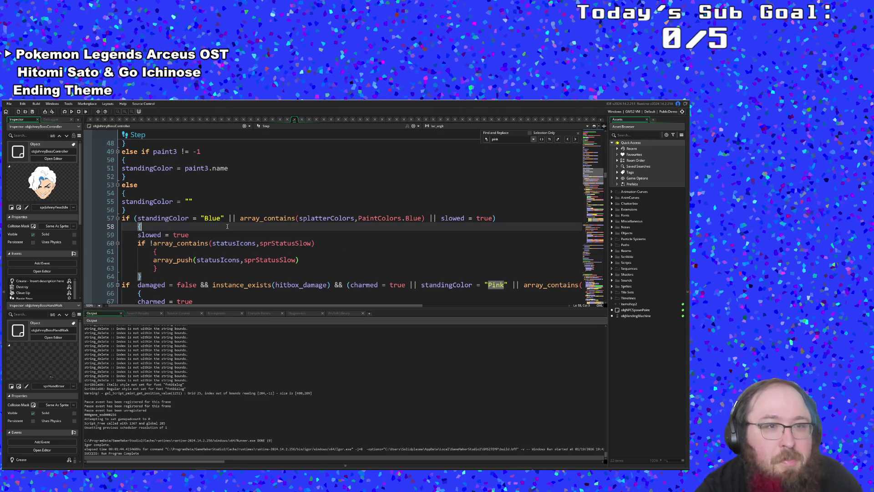
click(153, 220)
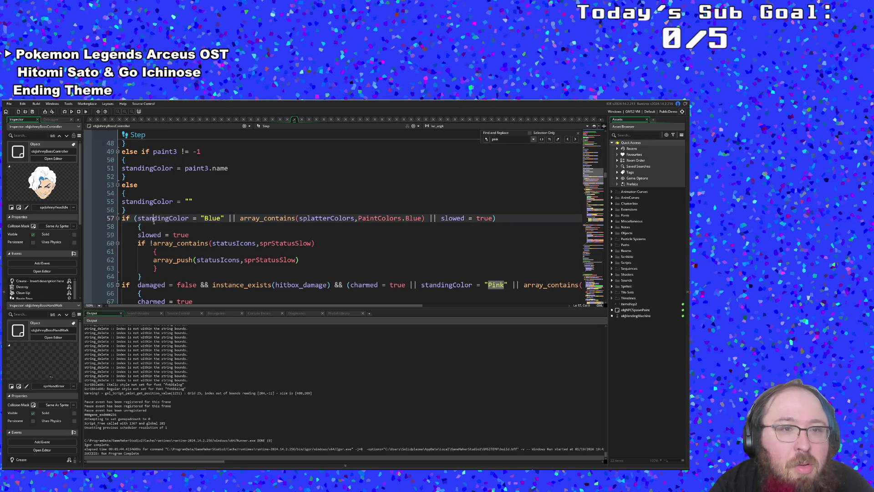
click(132, 210)
scroll(132, 211, down, 2)
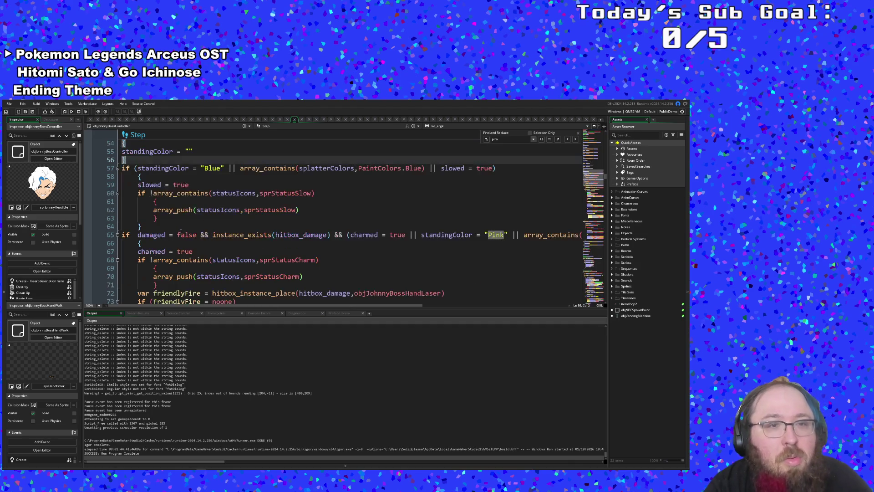
scroll(181, 227, up, 2)
click(190, 228)
click(193, 233)
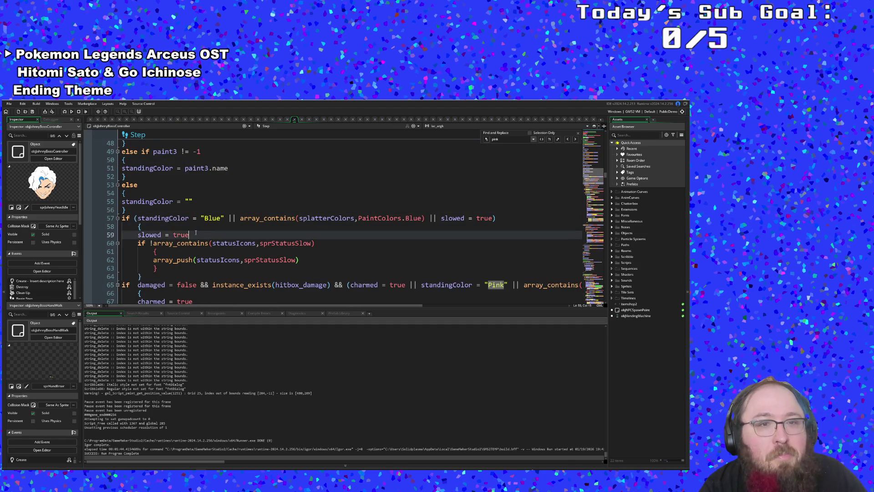
click(193, 229)
click(205, 220)
click(199, 226)
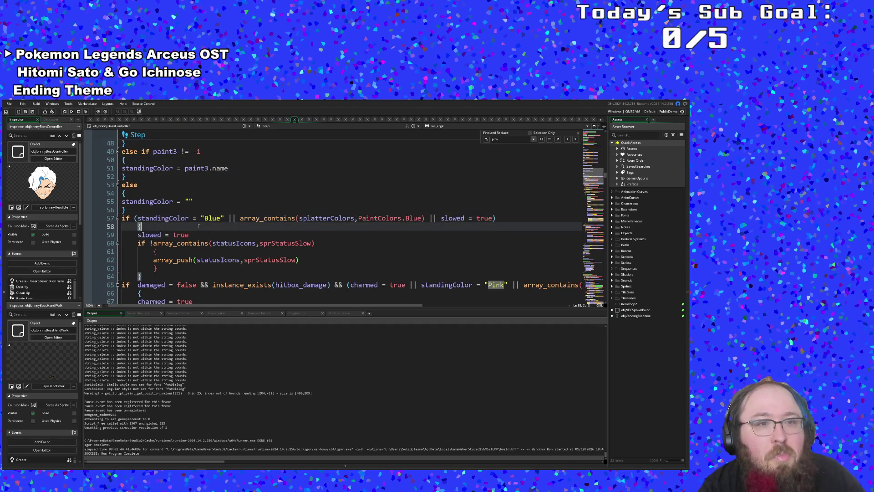
click(158, 209)
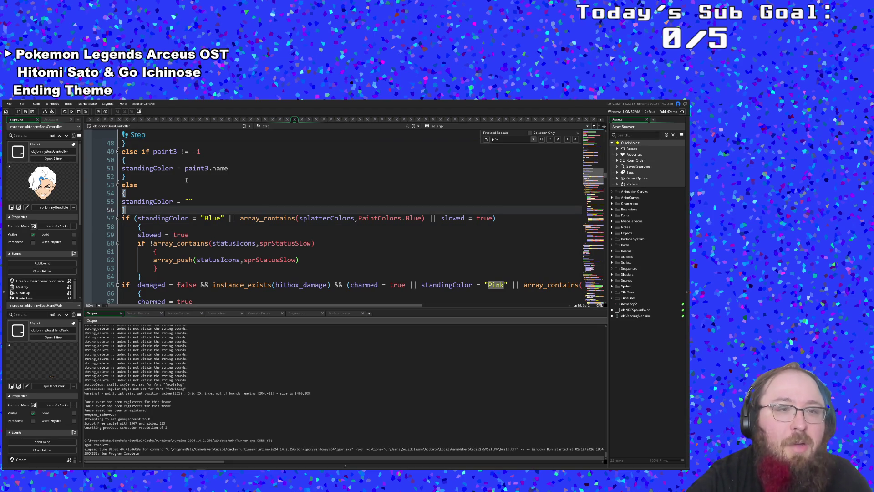
- Insert a blank line after the else block's closing brace on line 56
click(166, 253)
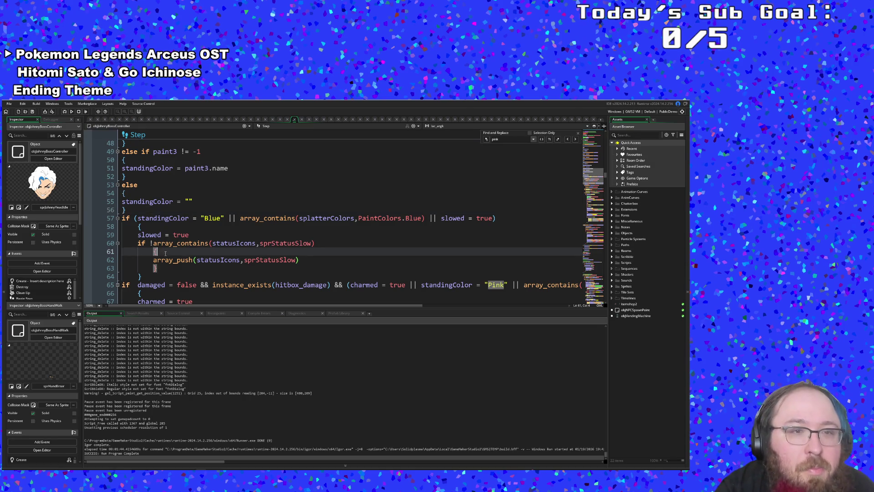
click(157, 234)
double_click(157, 233)
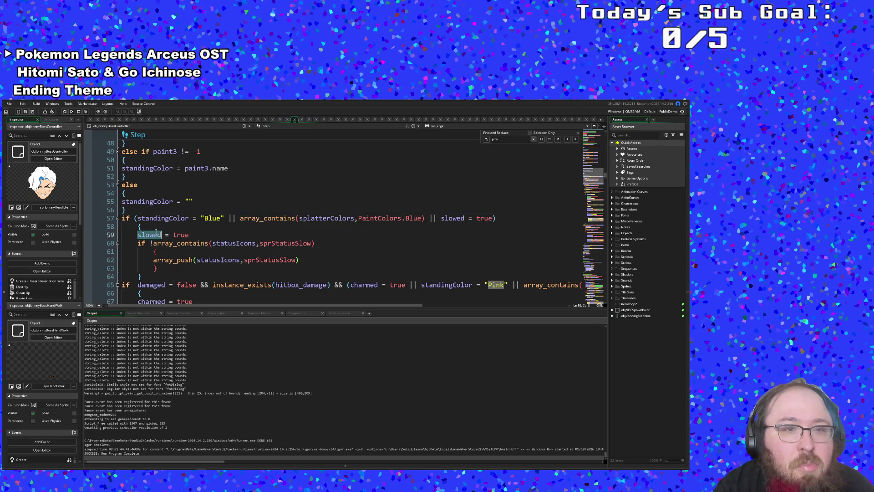
click(148, 226)
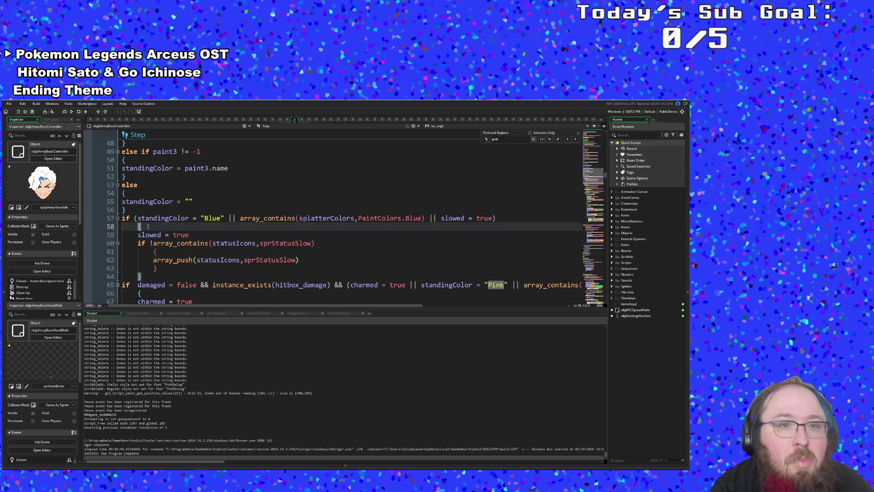
click(149, 210)
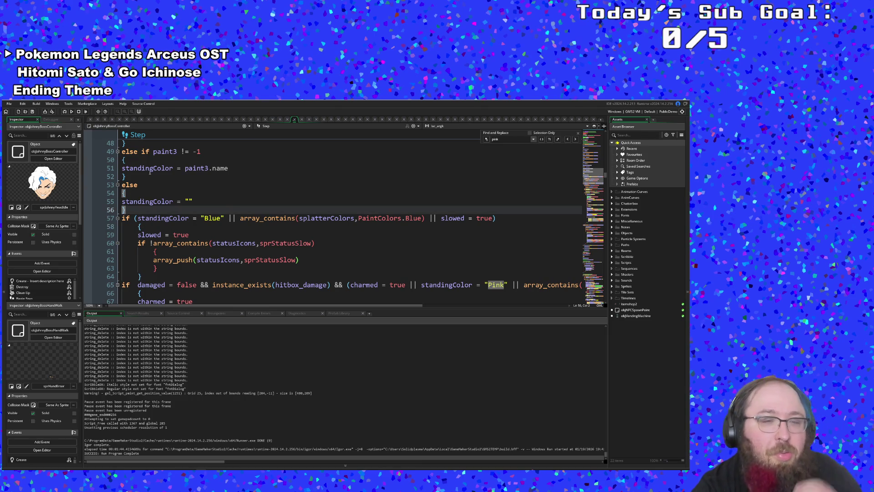
key(Return)
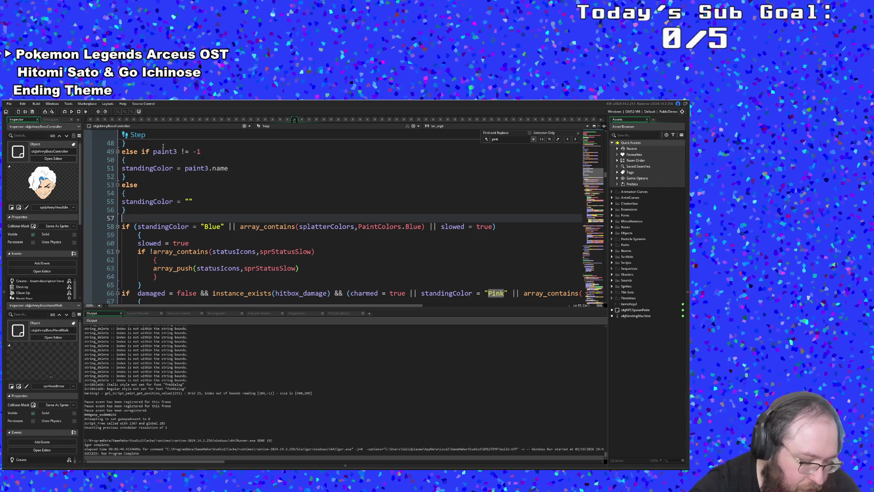
- Write with (objEnemy) on line 57, using the objEnemy autocomplete suggestion
text(with enemy)
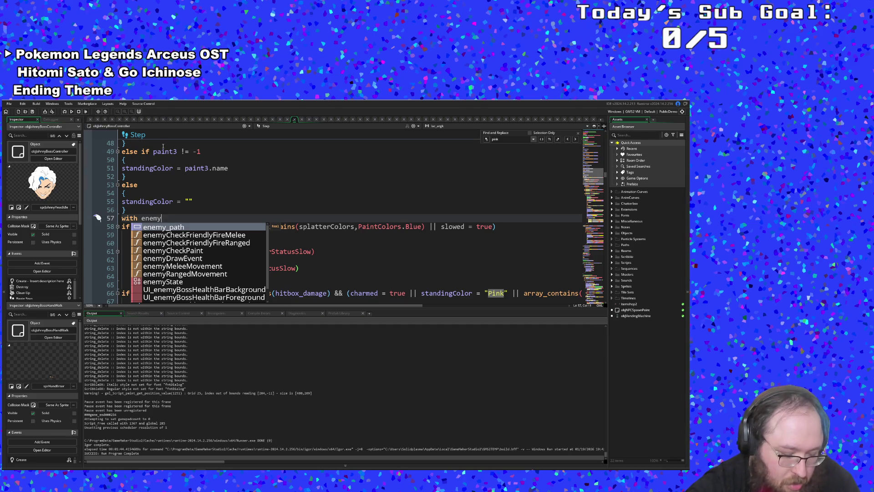
text())
key(Left)
key(Left)
key(Left)
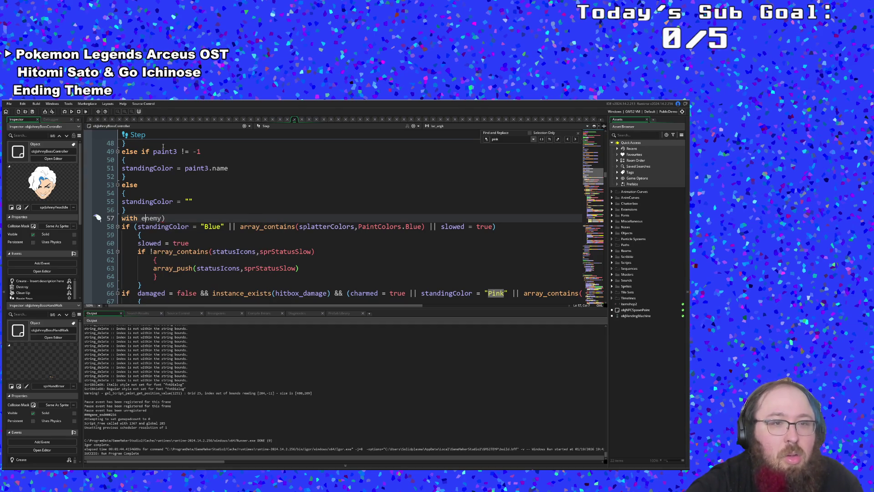
key(Right)
key(BackSpace)
key(BackSpace)
key(BackSpace)
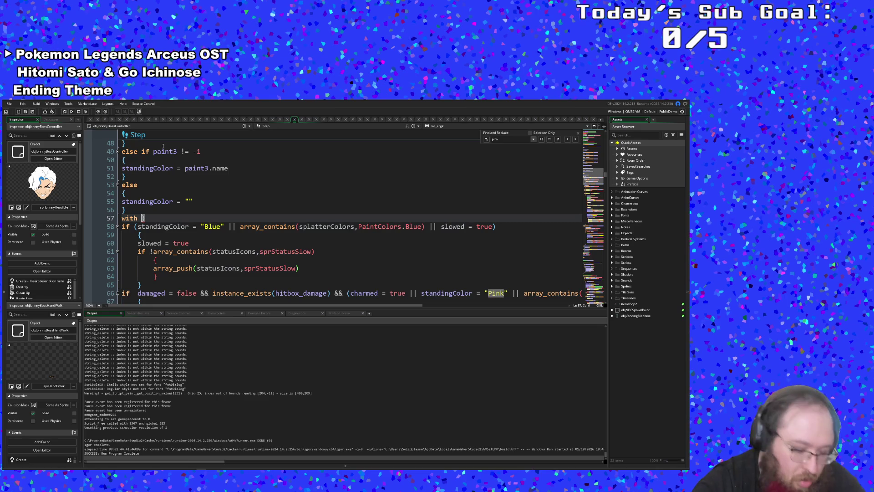
text(objEne)
key(Return)
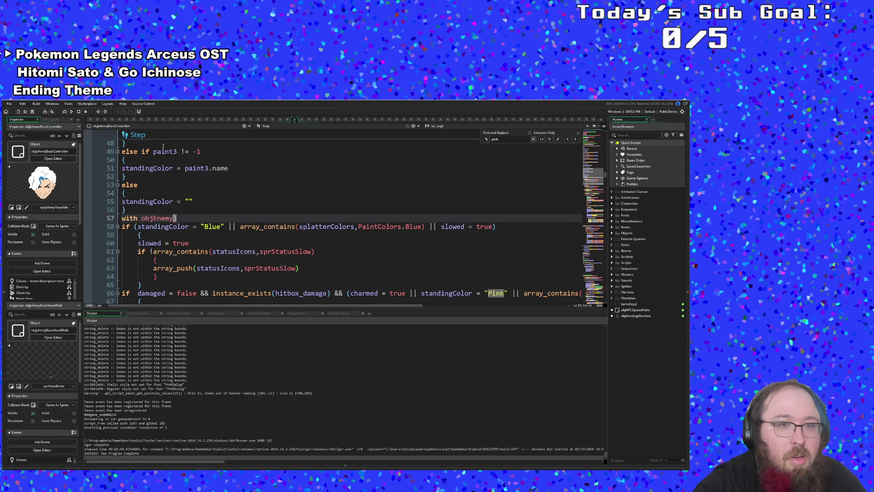
key(Left)
key(Left)
key(Left)
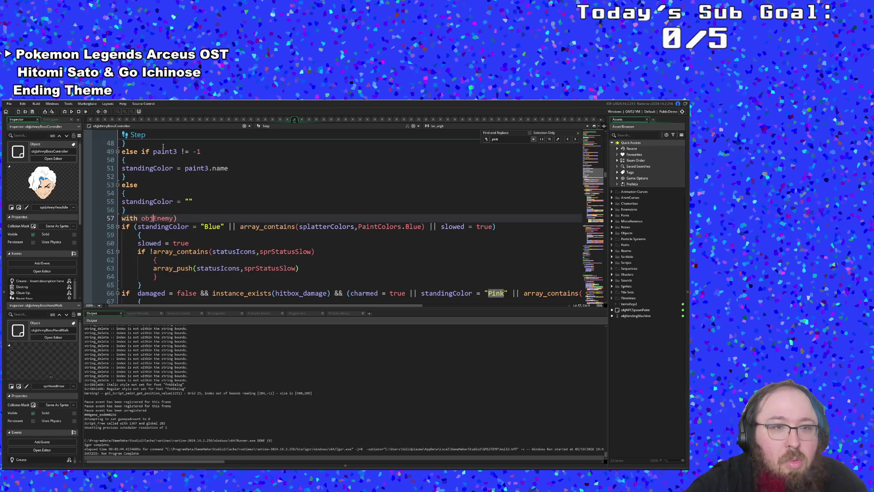
text(()
- Add an opening { on the line below with (objEnemy), removing the auto-inserted closing brace
key(Down)
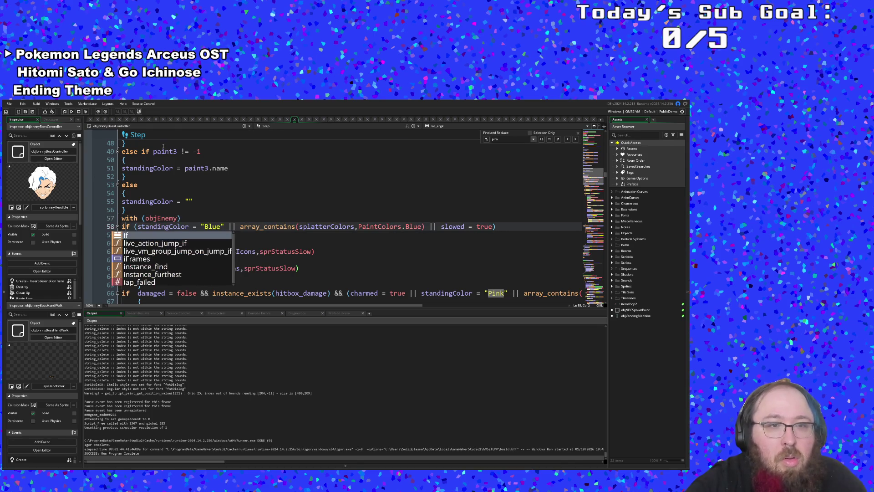
key(Escape)
key(Return)
text({)
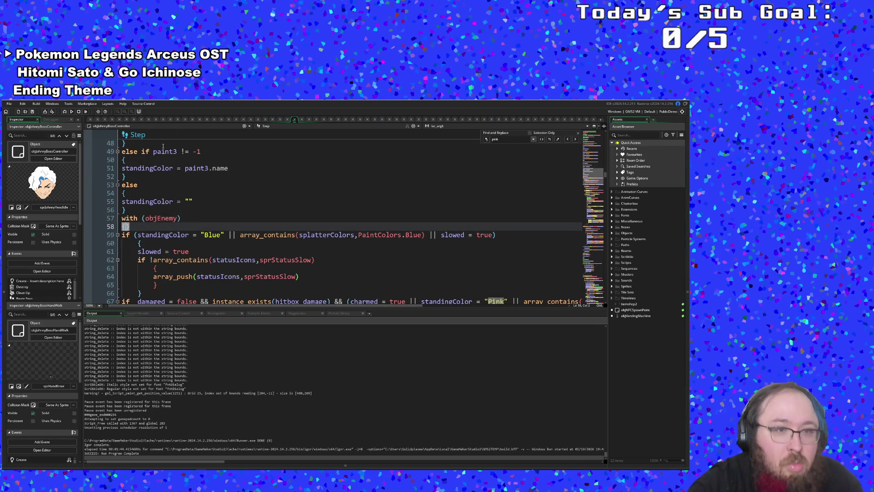
key(Delete)
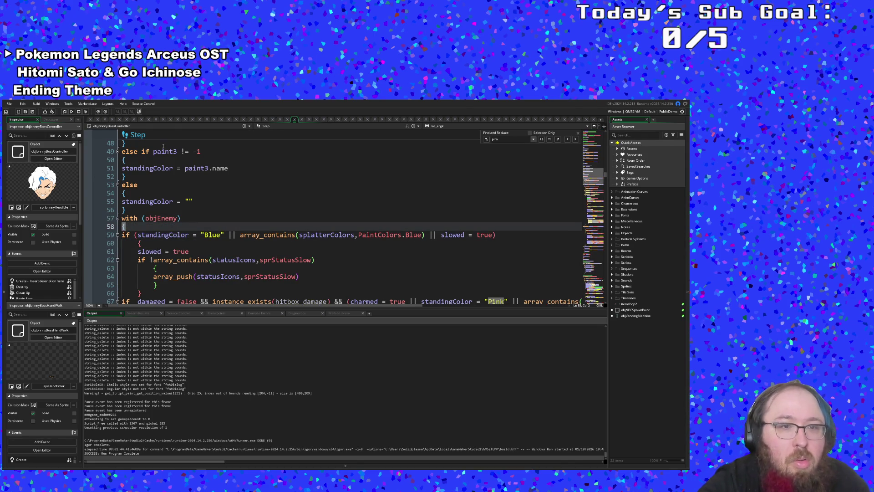
click(213, 245)
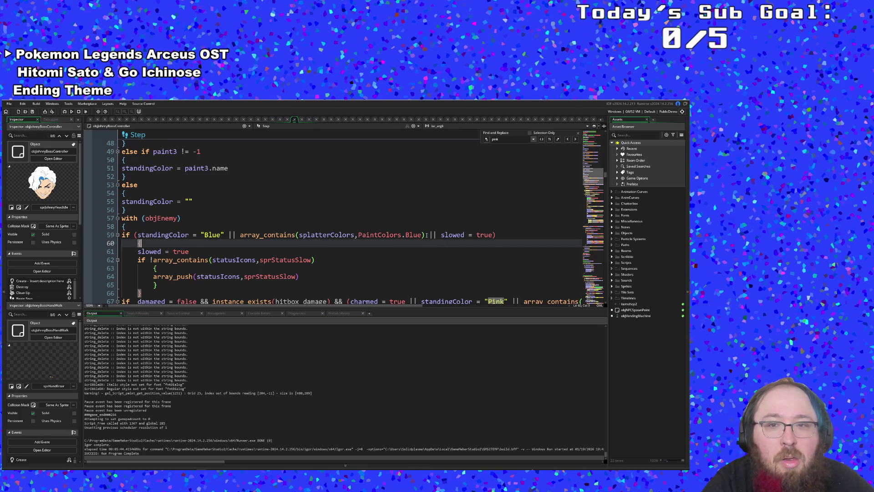
- Delete "|| slowed = true" from the Blue condition on line 59
click(427, 235)
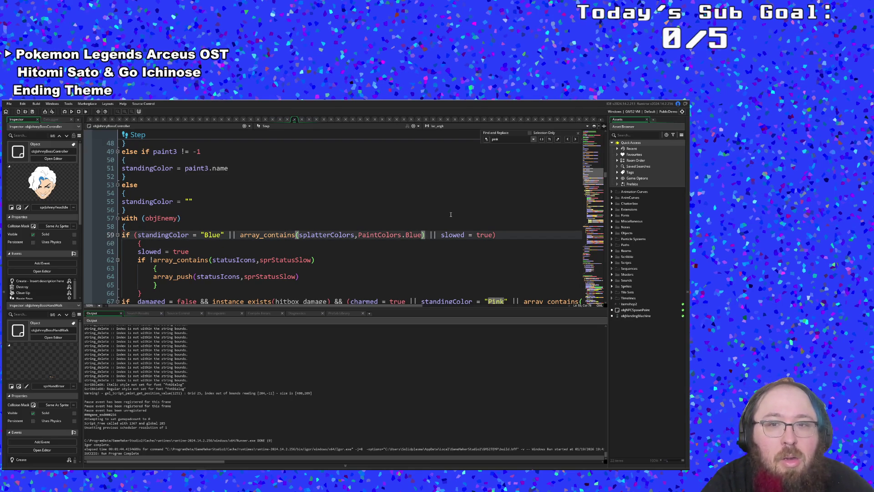
drag(429, 235, 490, 237)
key(BackSpace)
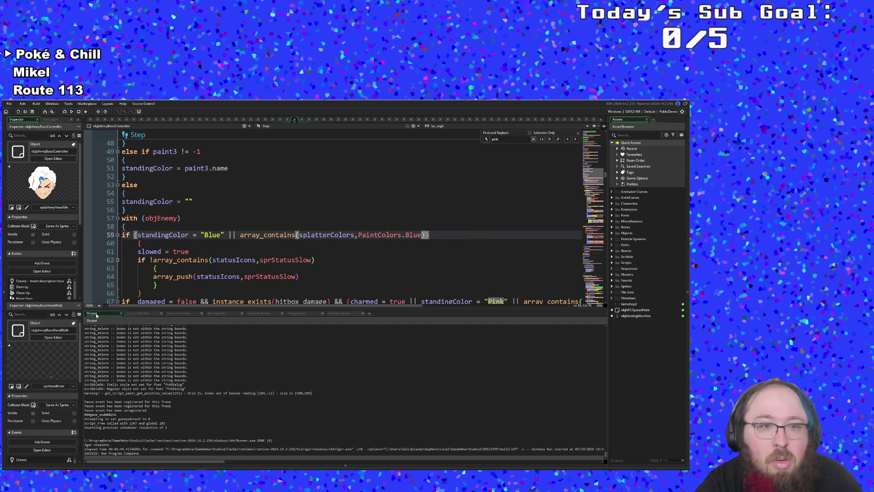
- Try other.slowed on line 61, then revert it to a blank line above slowed = true
click(138, 251)
text(oth)
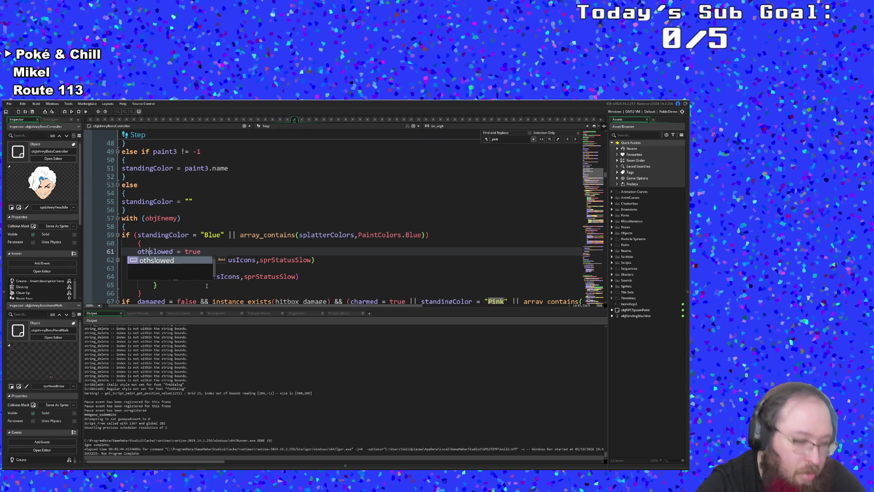
text(er.)
click(287, 259)
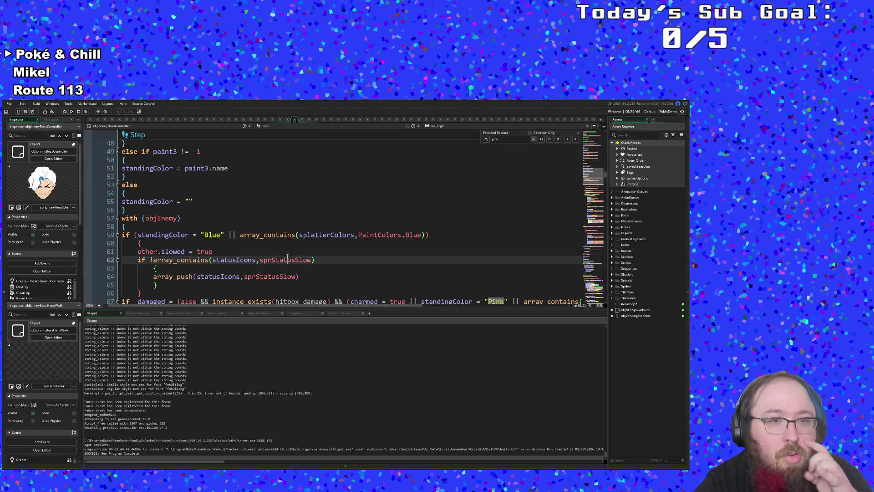
key(Down)
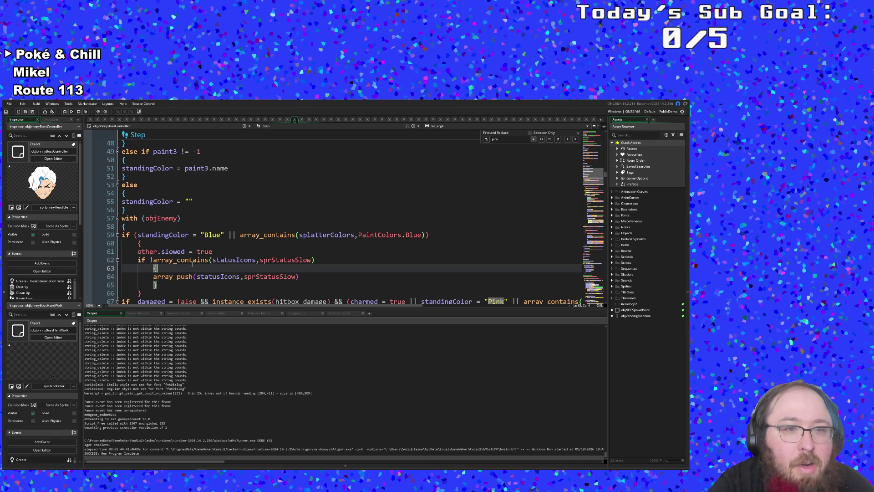
click(162, 245)
click(200, 251)
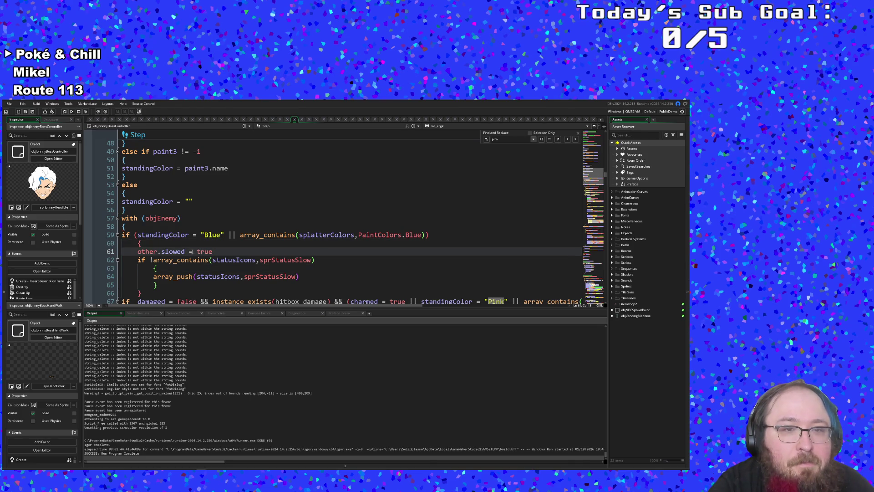
click(150, 261)
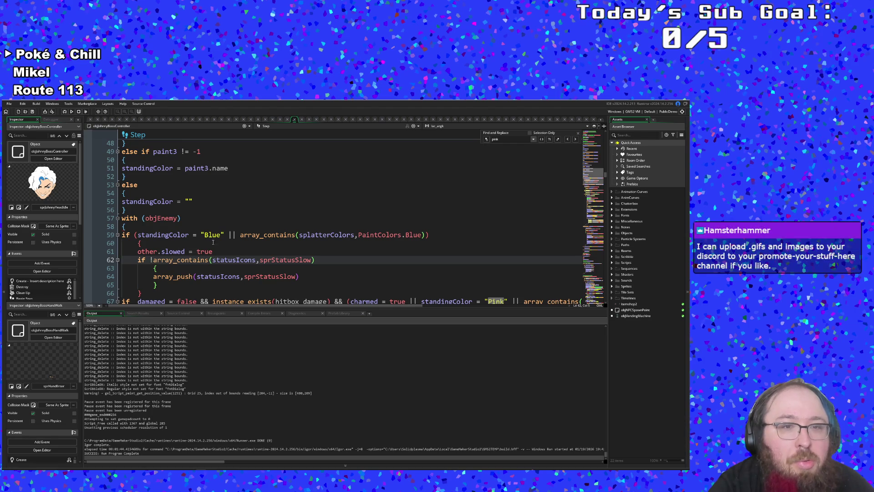
click(162, 252)
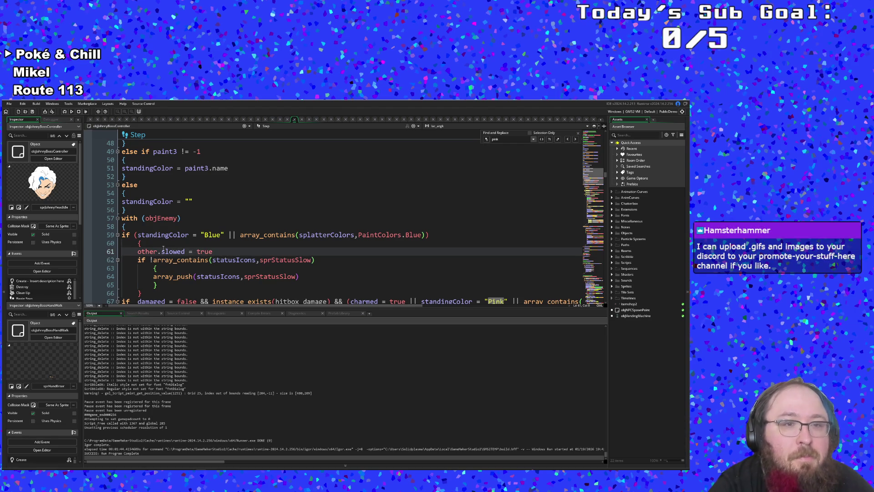
key(BackSpace)
key(BackSpace)
key(BackSpace)
key(BackSpace)
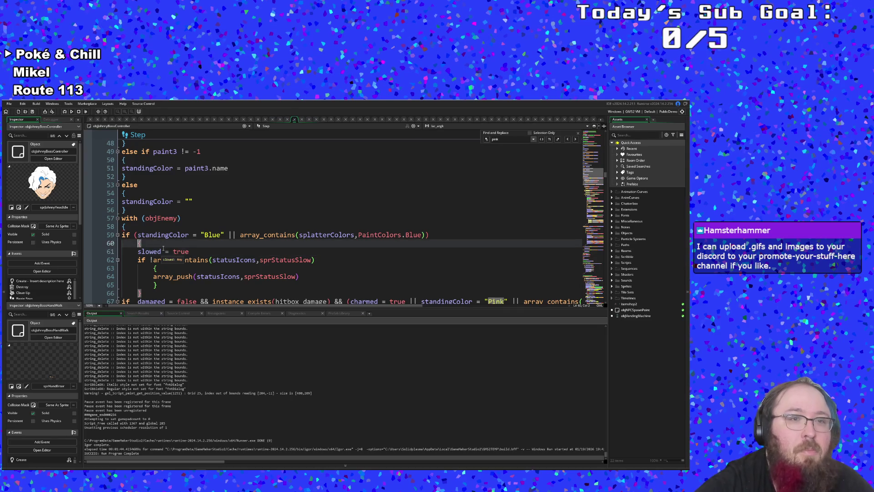
key(Return)
key(Up)
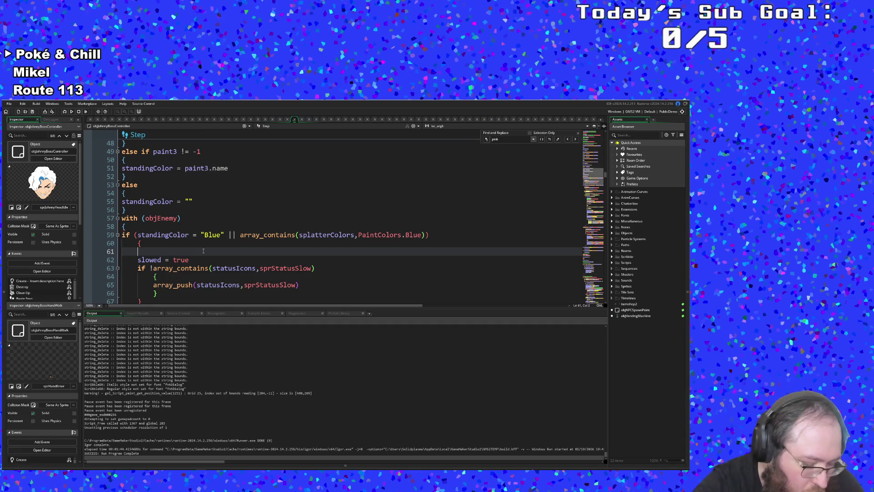
- Write with(other) on the blank line above slowed = true
text(with(other)
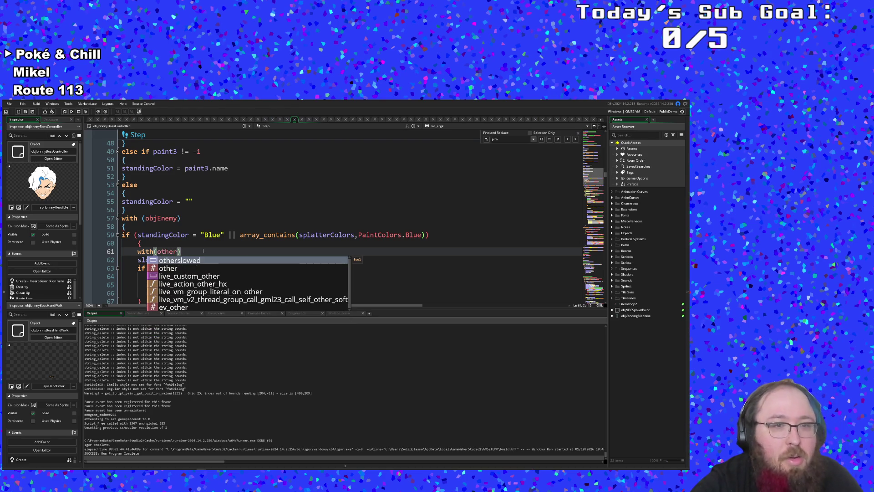
text())
scroll(204, 251, down, 3)
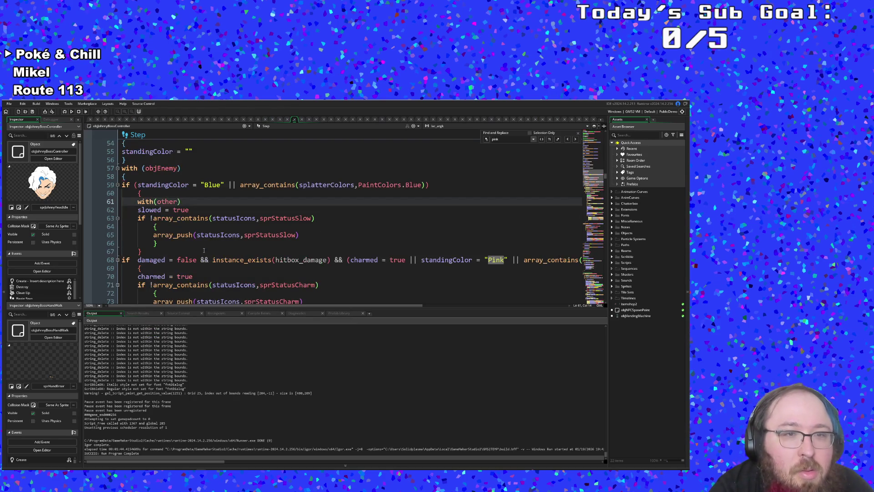
scroll(204, 251, up, 3)
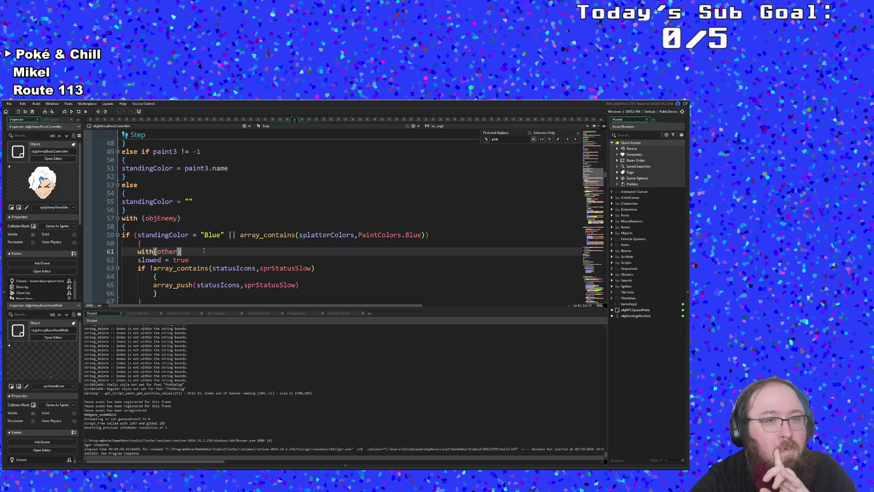
key(Return)
key(BackSpace)
key(Down)
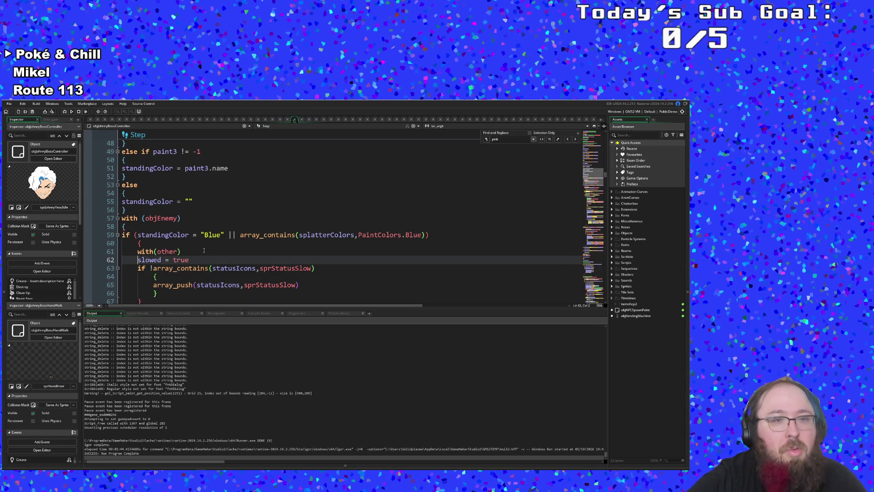
key(Down)
key(Down)
key(Down)
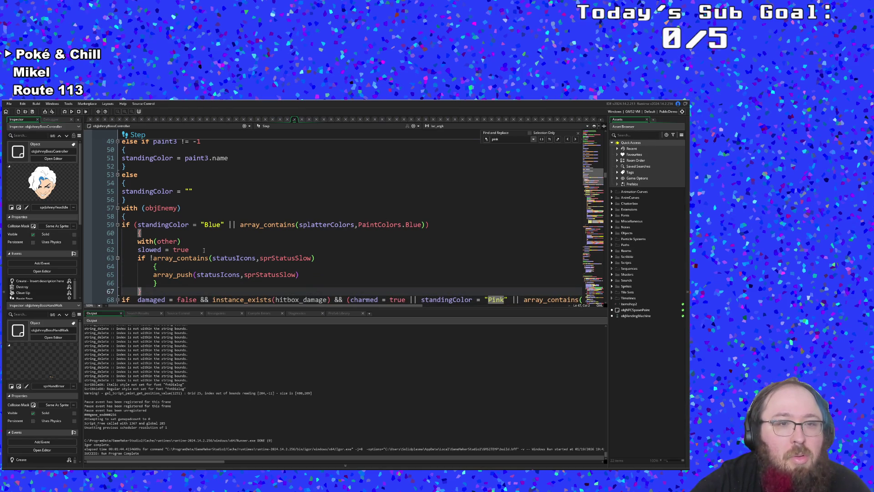
key(Up)
key(Up)
key(Up)
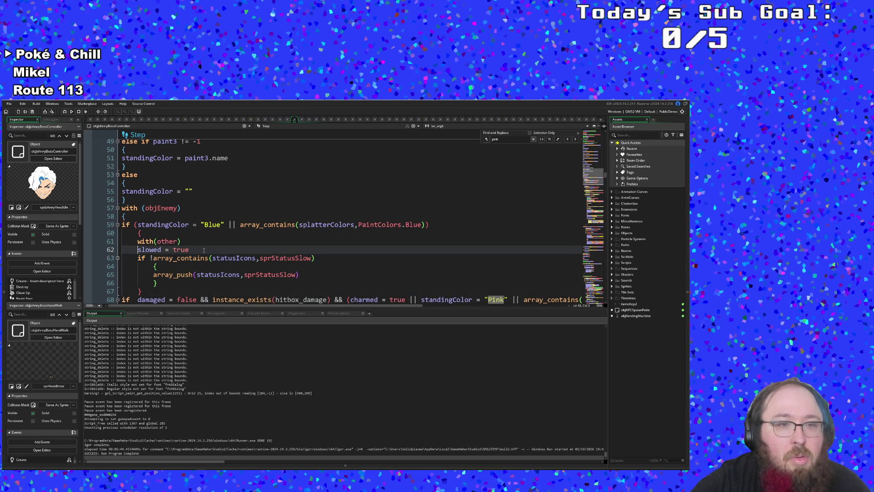
- Add an opening brace after with(other) and re-indent slowed = true beneath it
key(Return)
key(Tab)
key(Up)
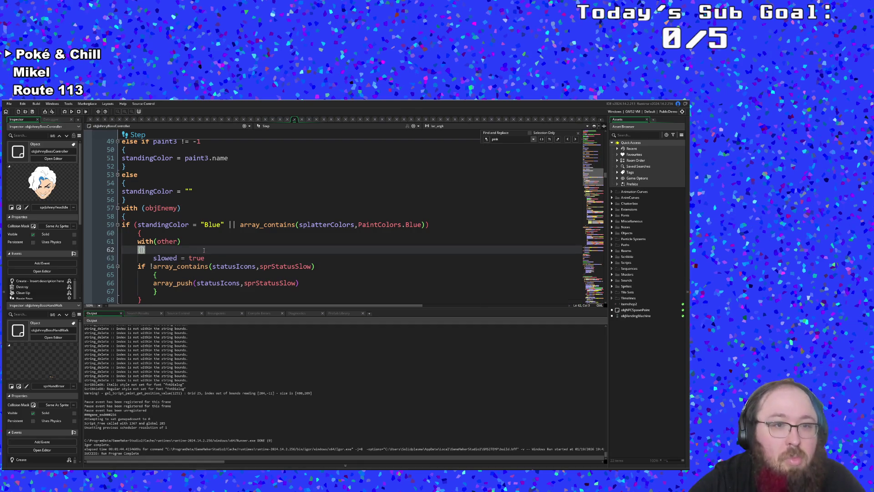
text({)
key(Down)
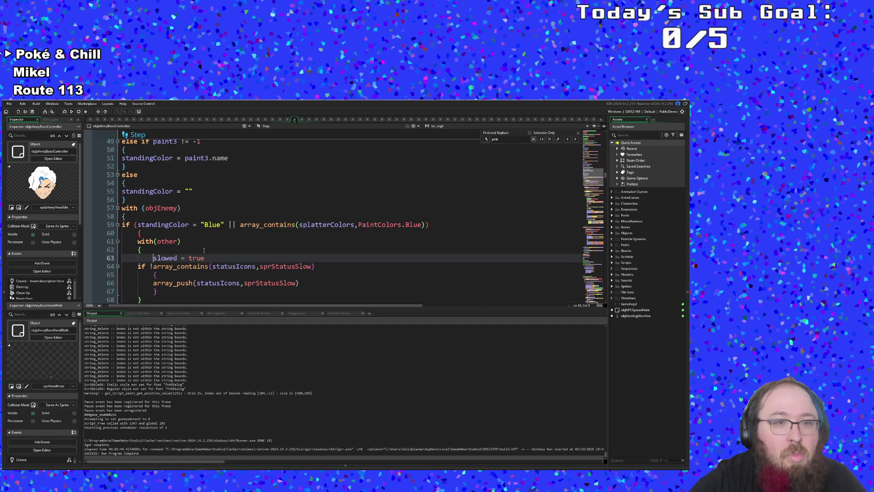
key(Home)
key(BackSpace)
key(BackSpace)
key(Return)
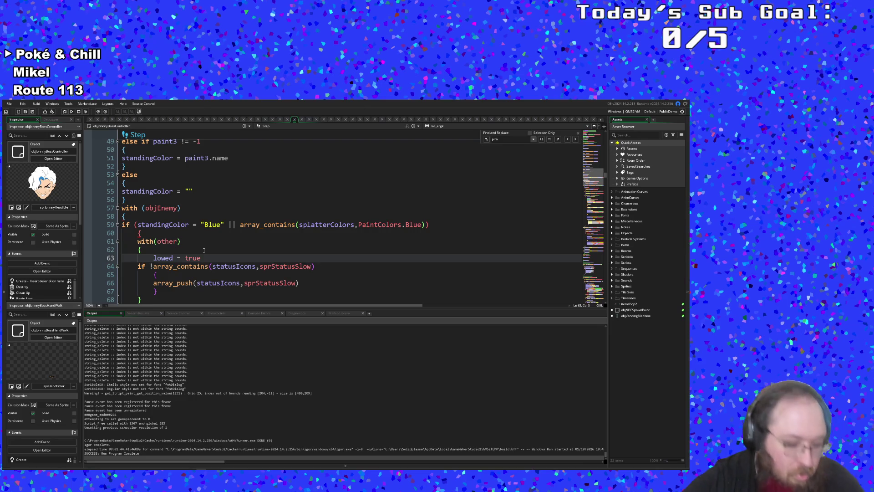
key(shift+Home)
key(shift+Tab)
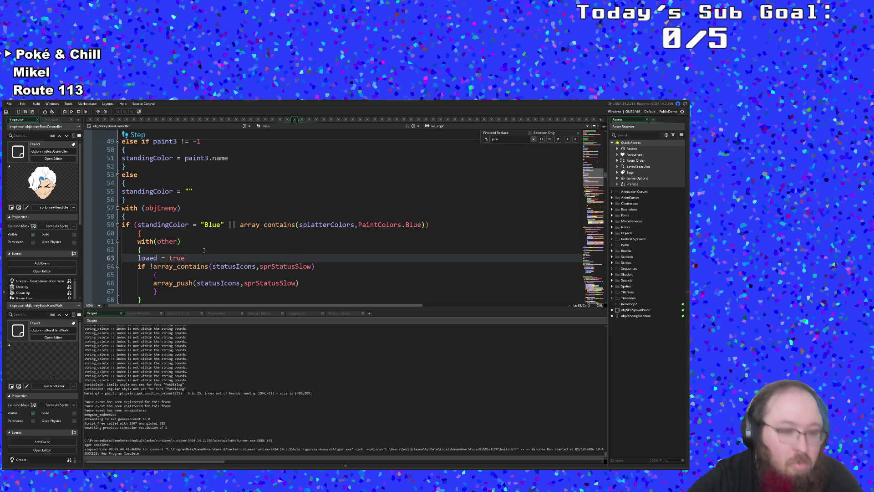
text(s)
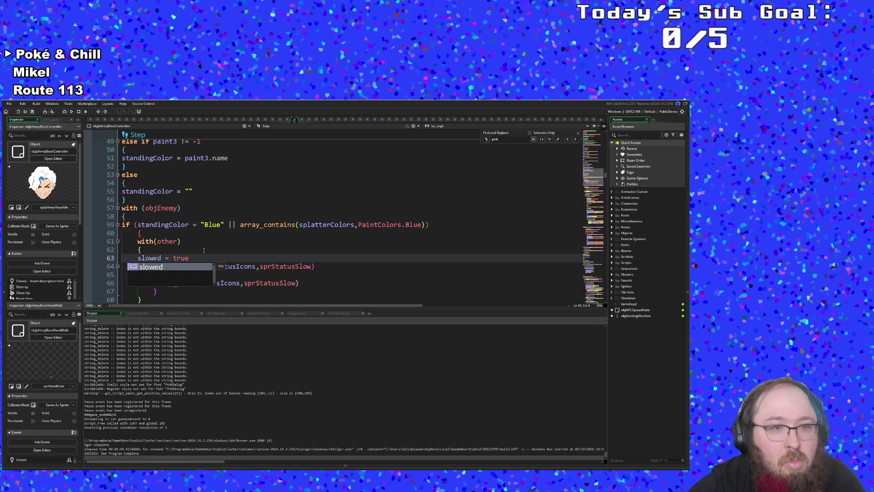
- Add a closing } on line 69 to end the with(other) block and check brace nesting
click(204, 250)
scroll(147, 225, down, 2)
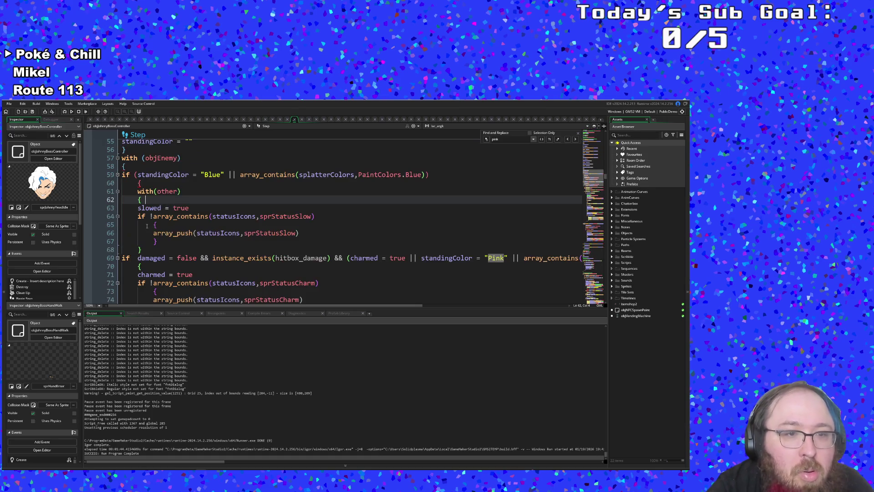
click(145, 250)
key(Return)
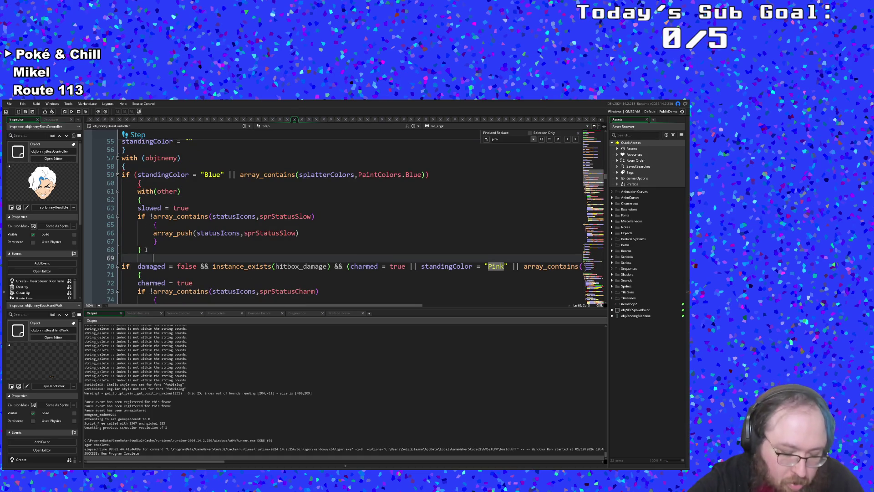
text(})
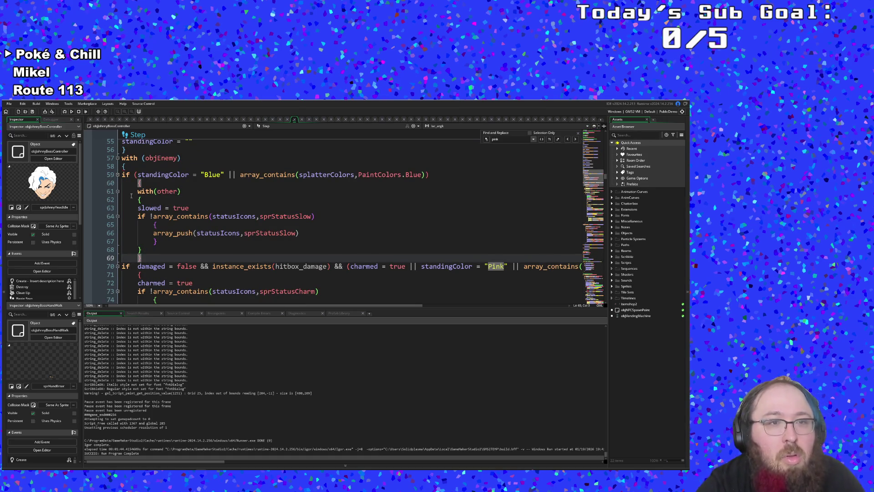
click(131, 207)
click(132, 192)
click(123, 166)
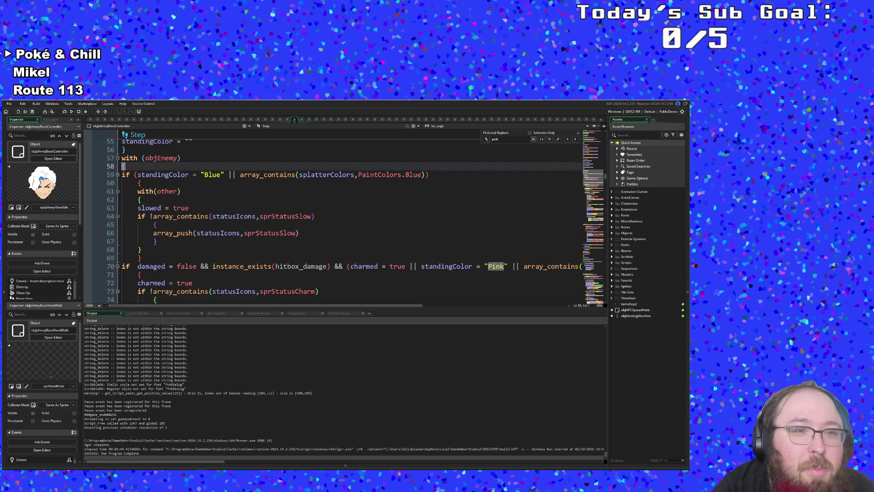
click(160, 241)
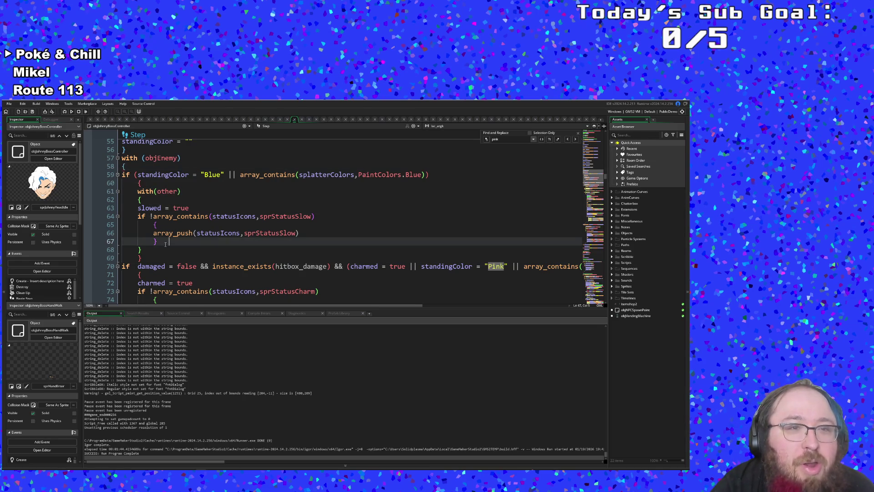
scroll(159, 228, down, 2)
click(159, 232)
- Cut the damaged = false and instance_exists(hitbox_damage) checks out of the charm condition on line 70
click(149, 224)
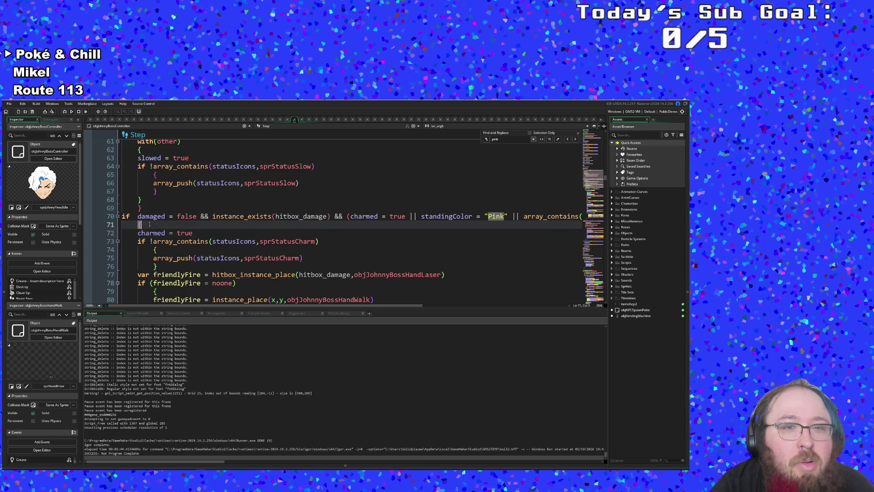
click(149, 230)
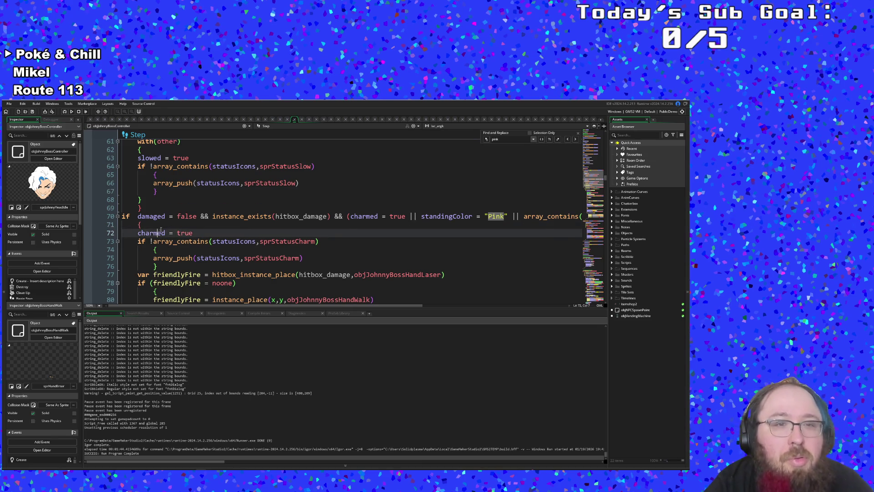
click(150, 225)
click(201, 217)
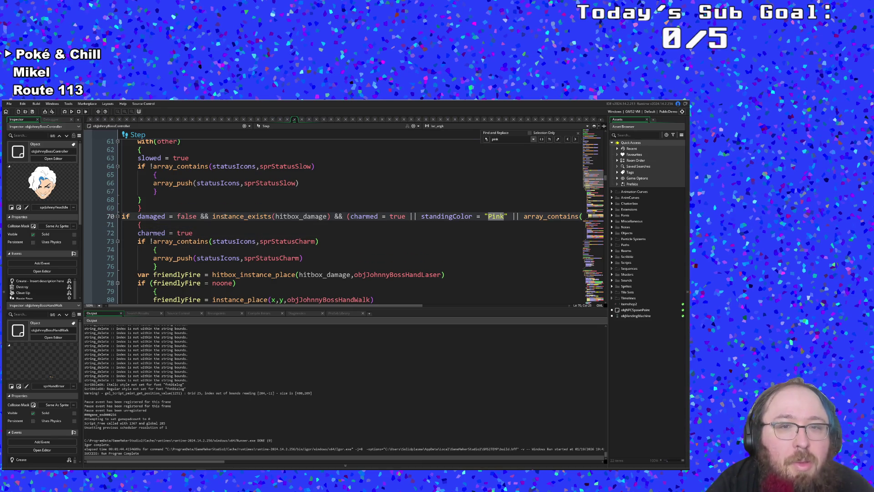
click(348, 217)
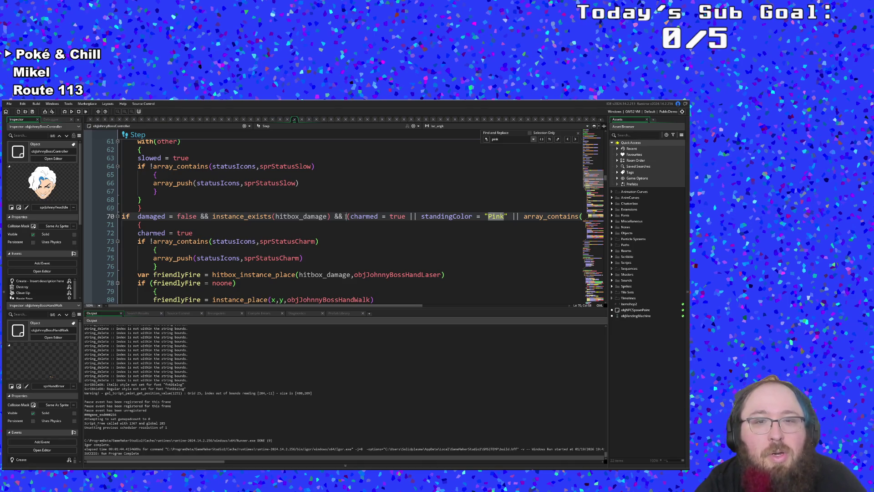
mouse_move(346, 218)
mouse_down()
mouse_move(136, 218)
mouse_move(155, 213)
mouse_move(139, 224)
mouse_move(348, 217)
mouse_up()
click(155, 215)
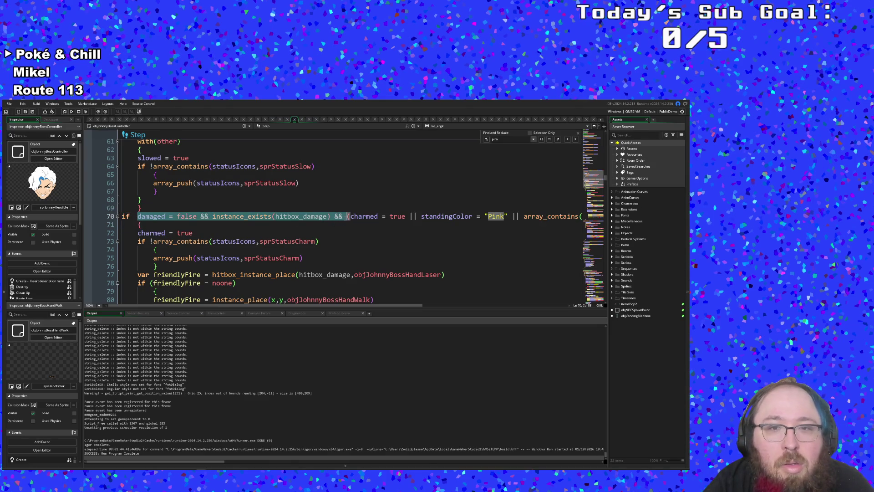
key(BackSpace)
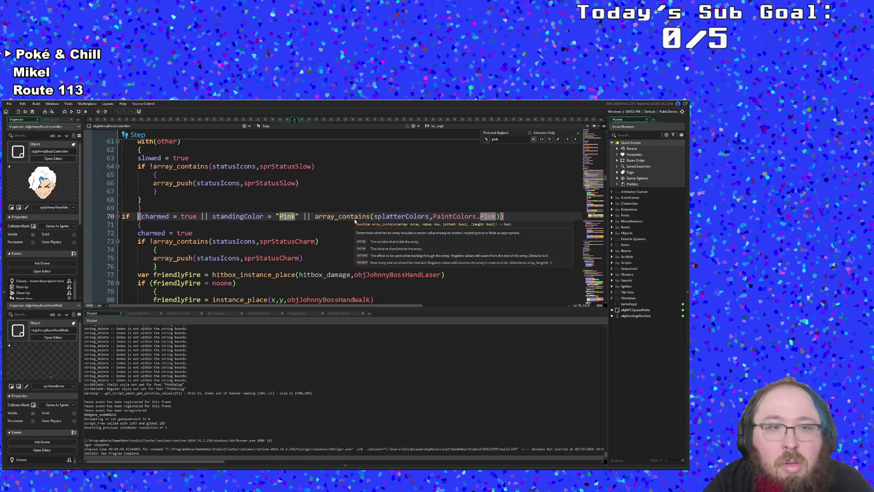
- Try retyping the damage condition above charmed = true, then undo it
click(235, 247)
click(212, 234)
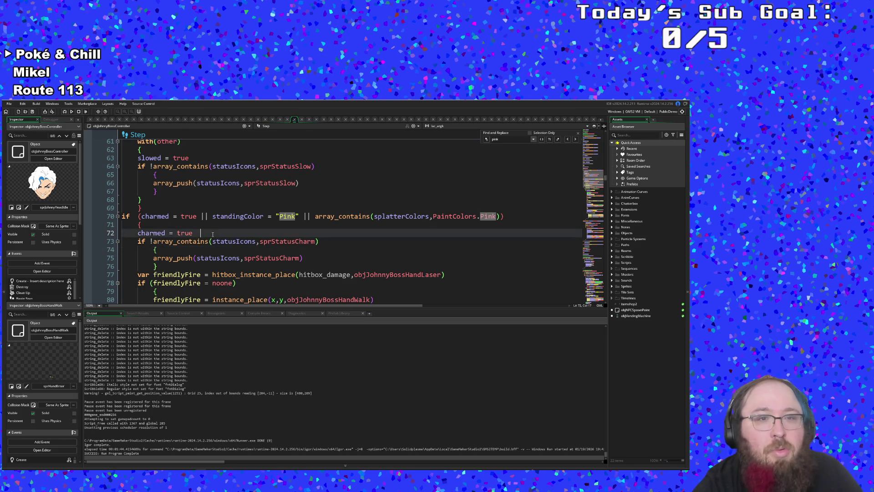
key(Up)
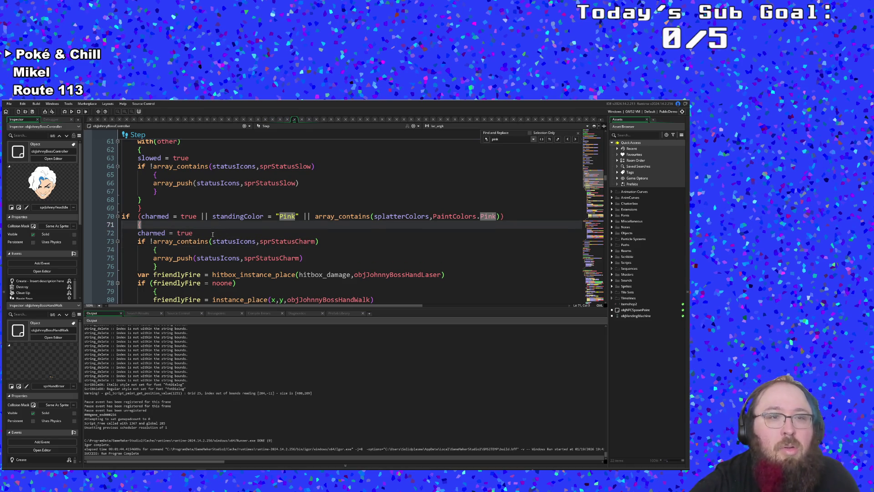
key(Return)
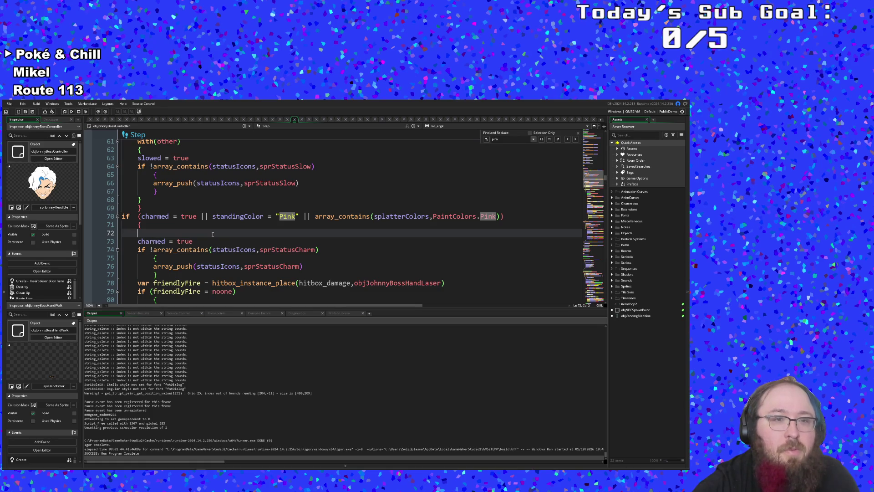
text(if damaged = false && instance_exists(hitbox_damage) &&)
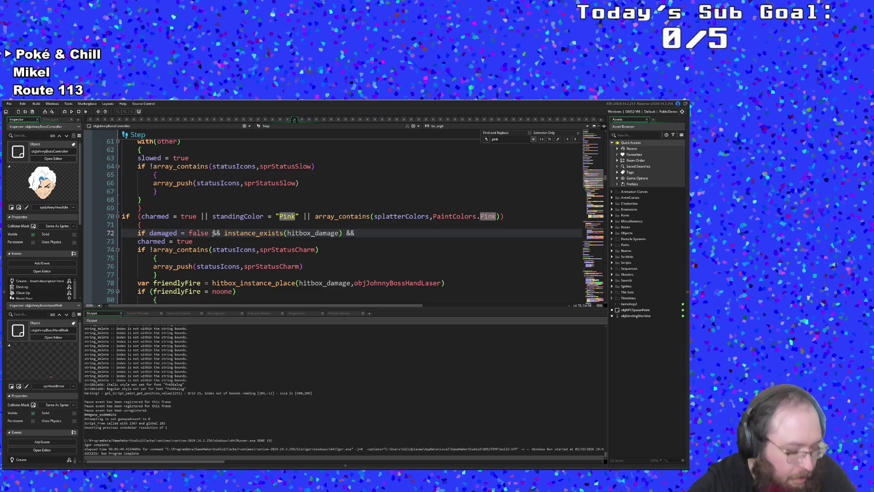
key(ctrl+z)
key(ctrl+z)
key(ctrl+z)
- Paste the damage checks onto a new line below charmed = true
key(Down)
key(Down)
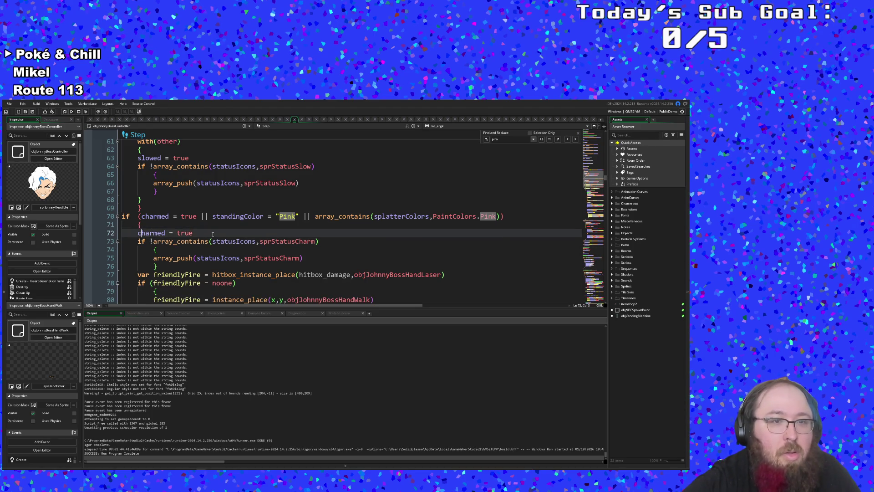
key(Return)
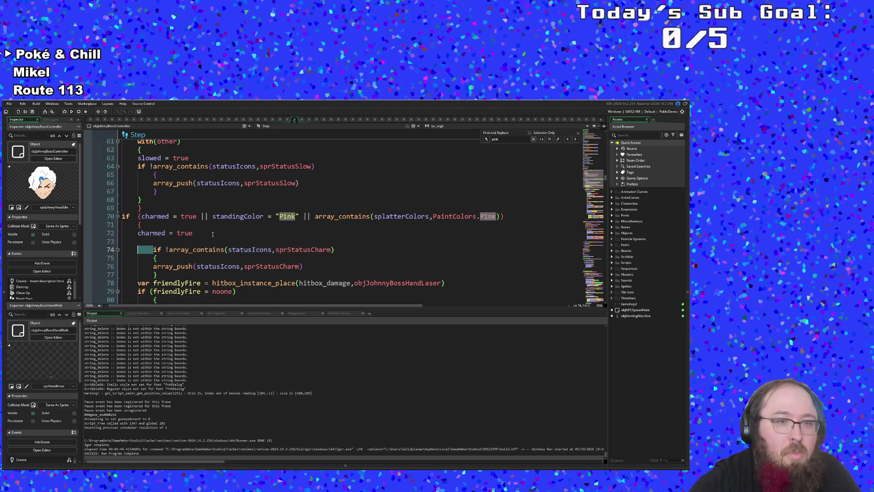
key(Up)
text(damaged = false && instance_exists(hitbox_damage) &&)
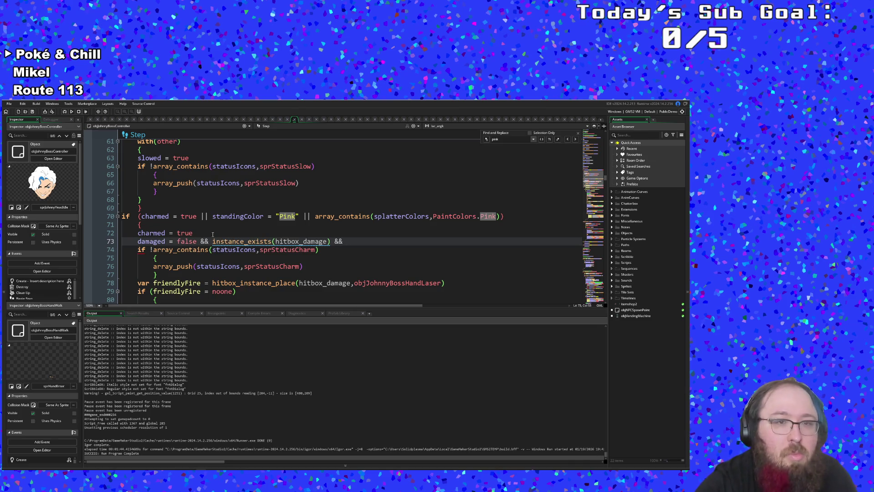
click(271, 255)
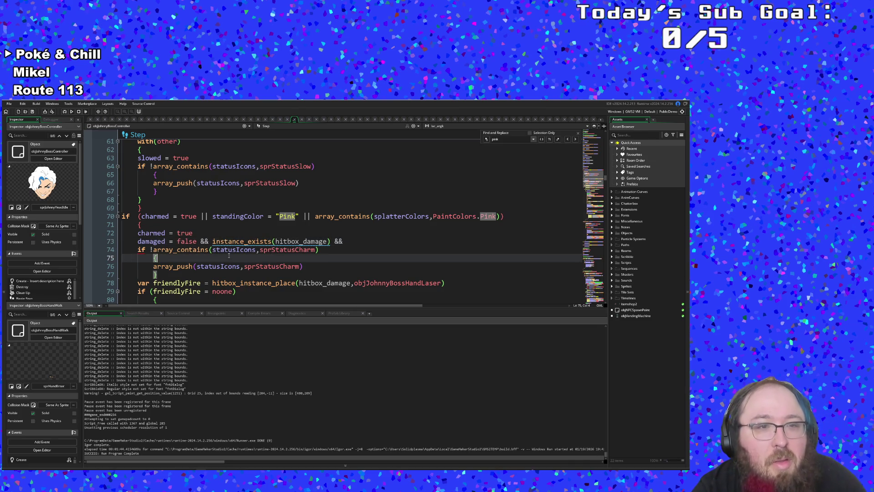
click(208, 250)
scroll(202, 248, up, 2)
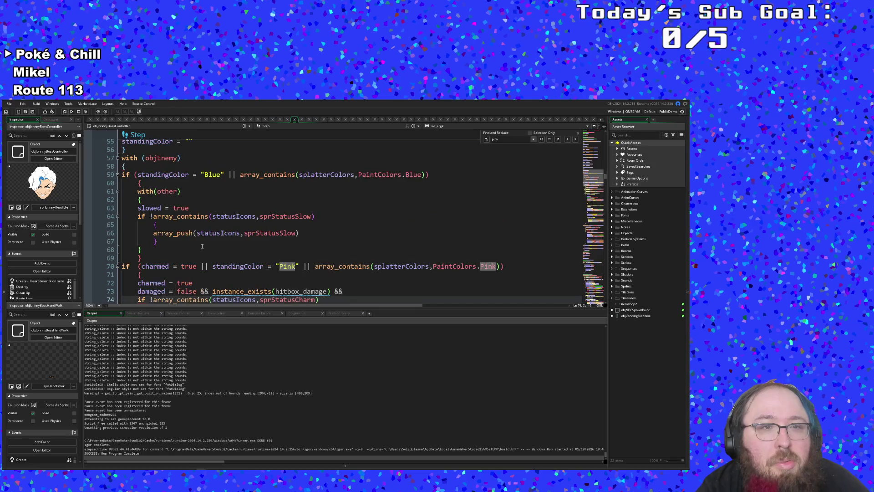
scroll(203, 246, down, 2)
click(197, 241)
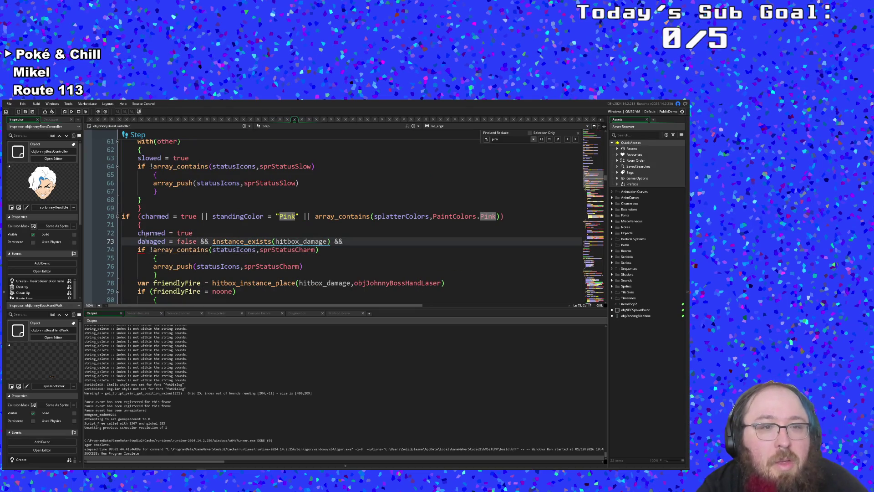
click(138, 242)
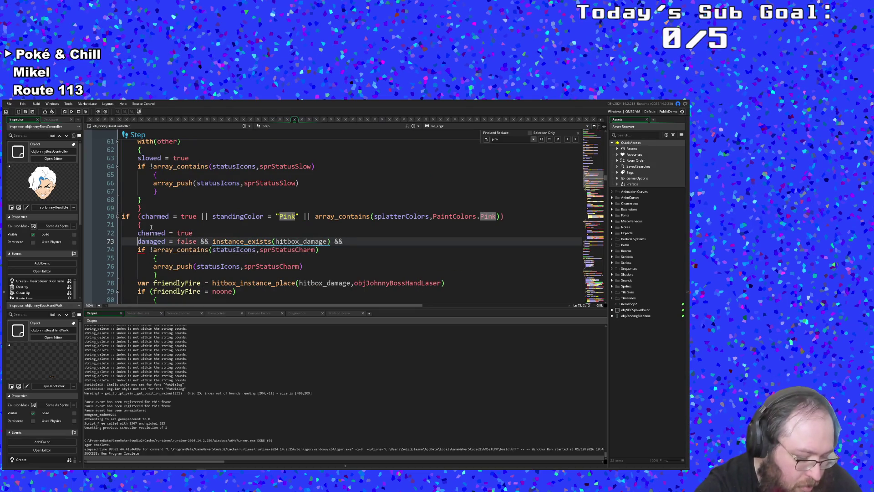
- Make line 73 read if damaged = false && instance_exists(hitbox_damage), with an opening brace below
text(if)
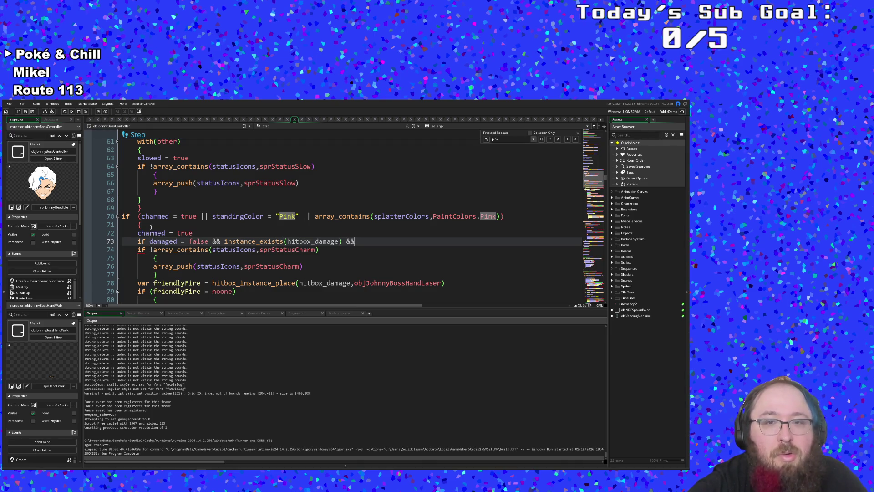
key(End)
key(BackSpace)
key(BackSpace)
key(Return)
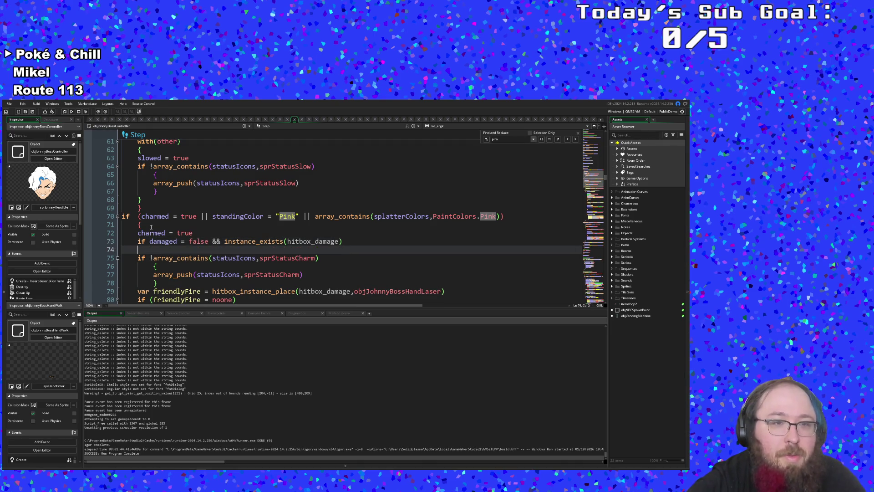
text({)
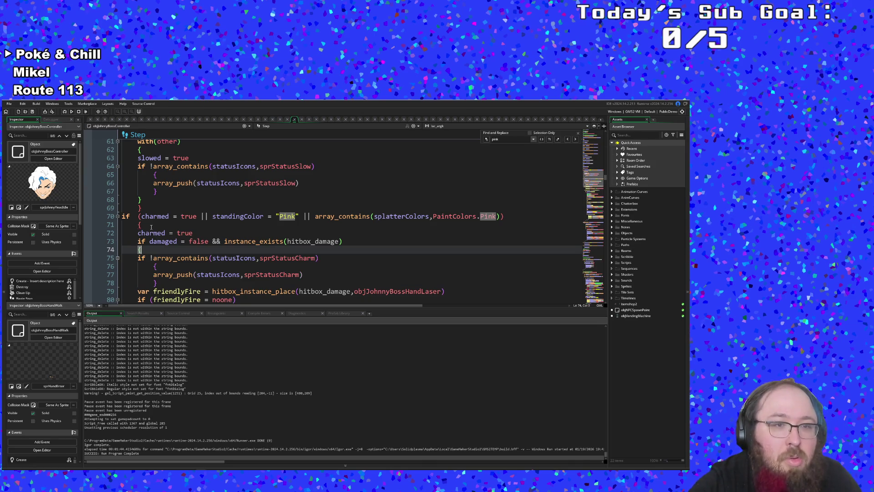
- Insert a blank line at line 124 before the chip status check
key(Down)
key(Down)
key(Down)
key(Down)
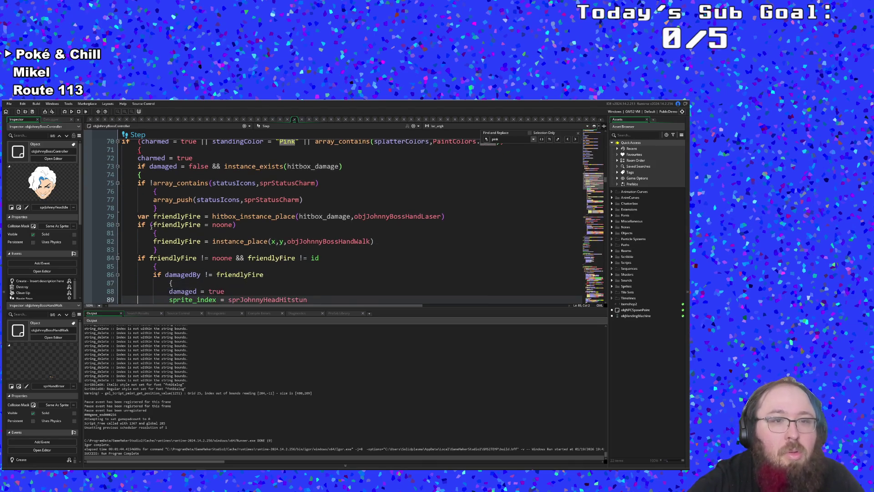
key(Down)
key(Down)
key(Down)
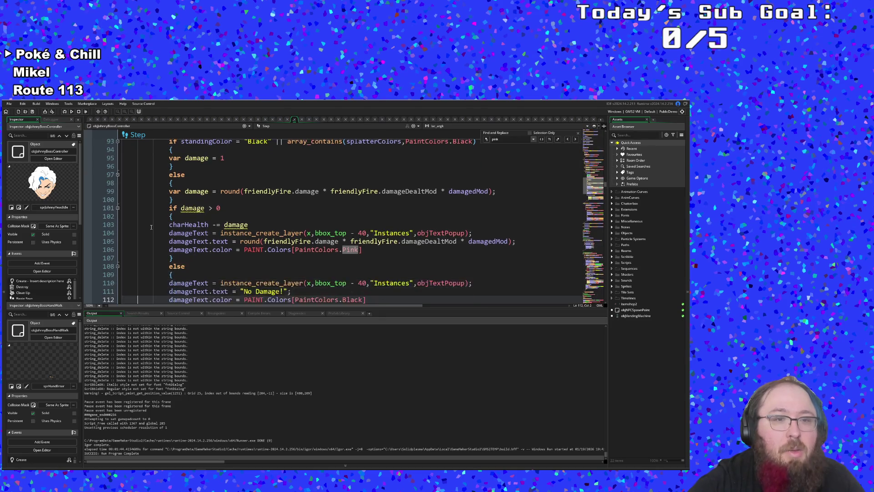
key(Down)
key(Down)
key(Down)
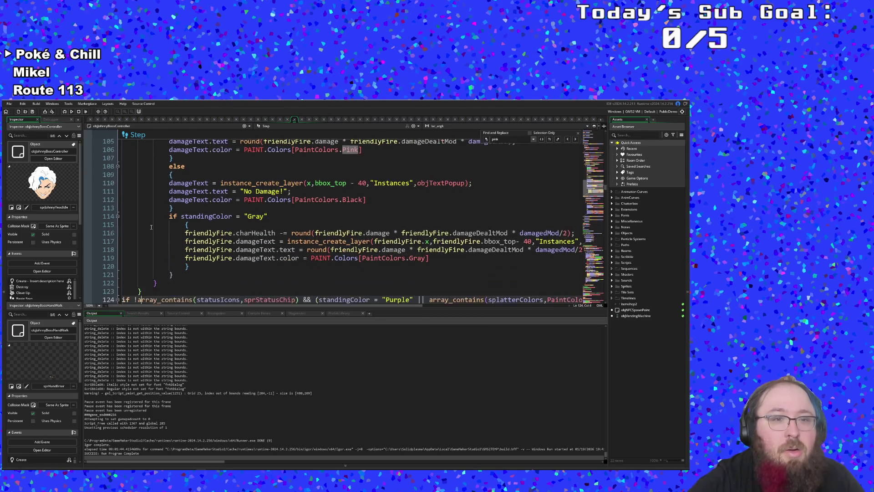
key(Up)
key(End)
key(Return)
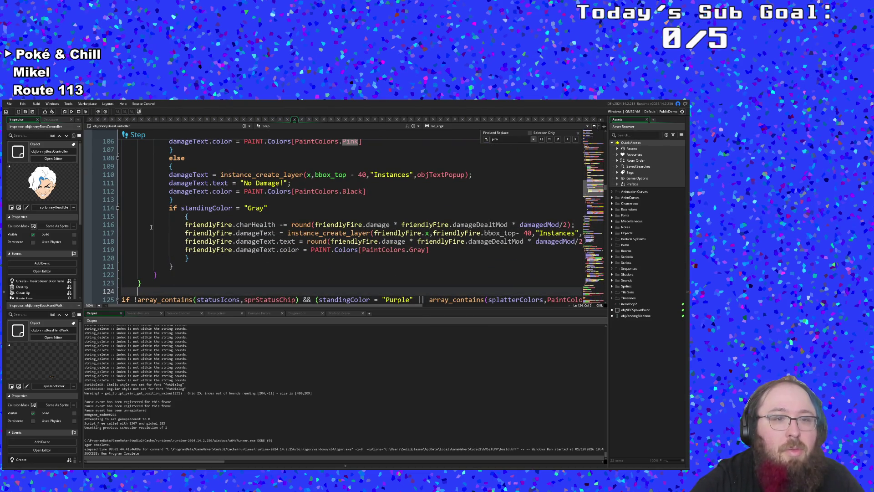
text(i)
scroll(152, 227, up, 14)
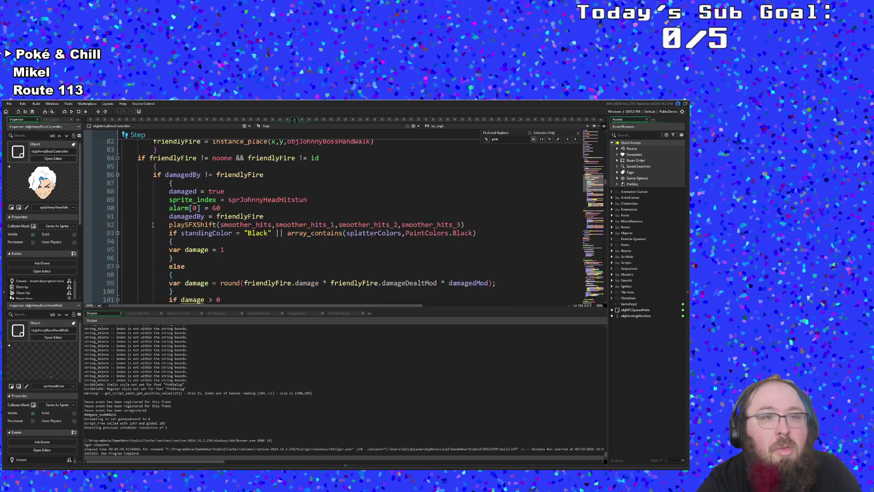
- Delete 'damaged = false && ' from line 73, leaving the condition if instance_exists(hitbox_damage)
click(151, 225)
click(191, 216)
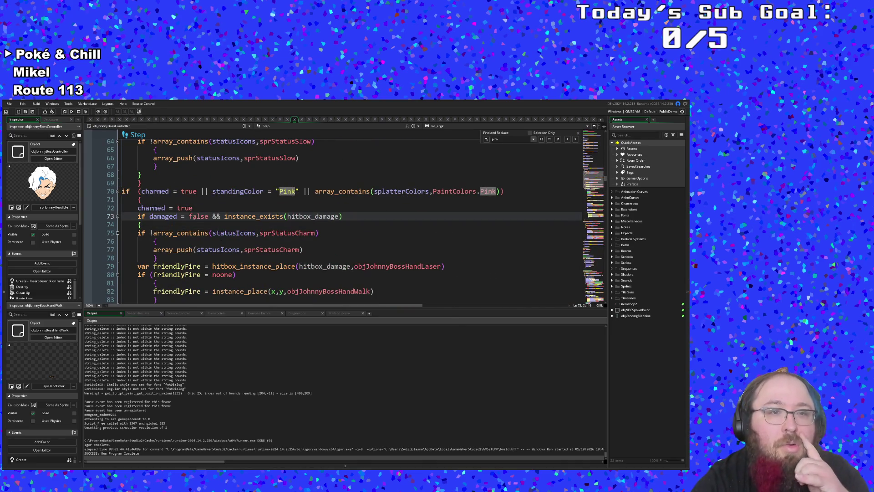
click(173, 216)
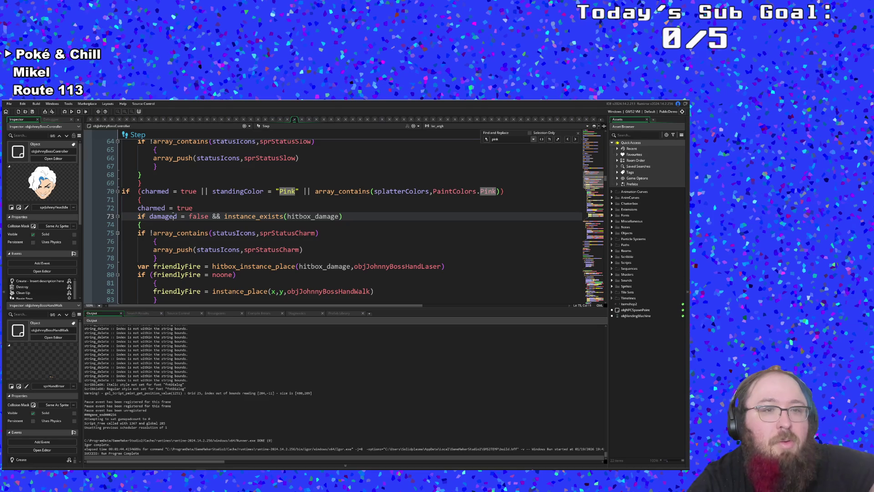
scroll(173, 218, down, 2)
scroll(171, 220, up, 2)
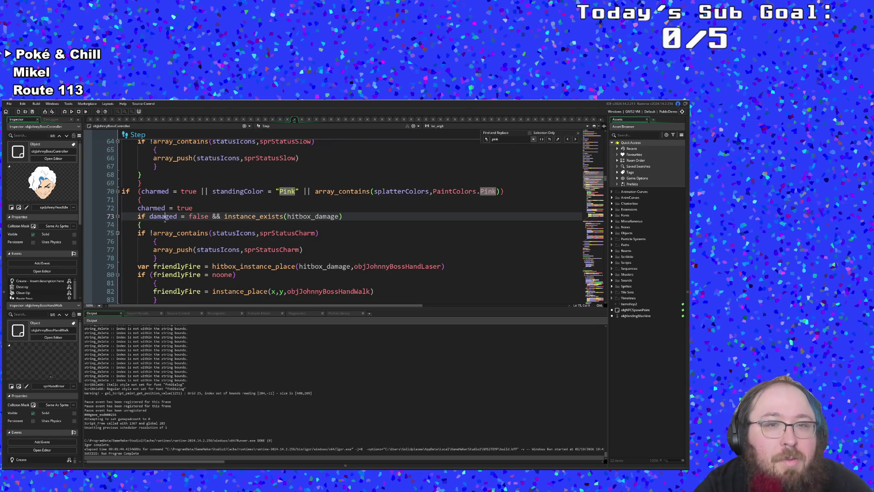
click(139, 224)
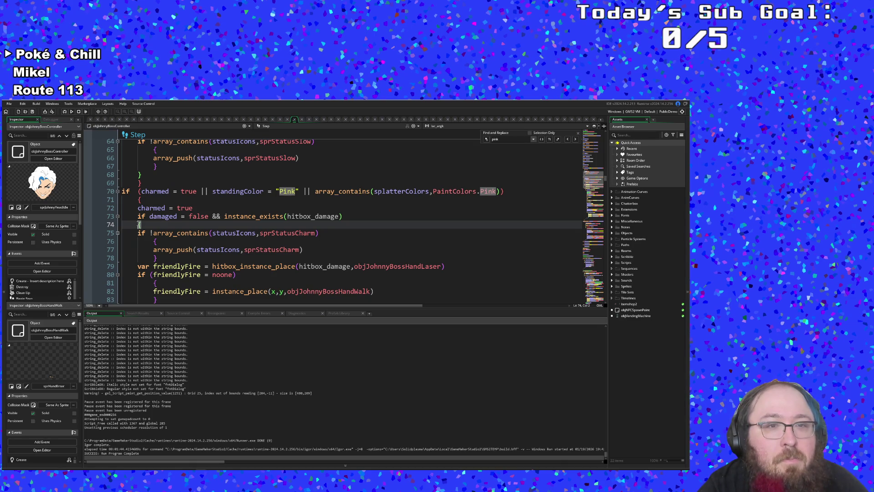
click(174, 231)
click(175, 227)
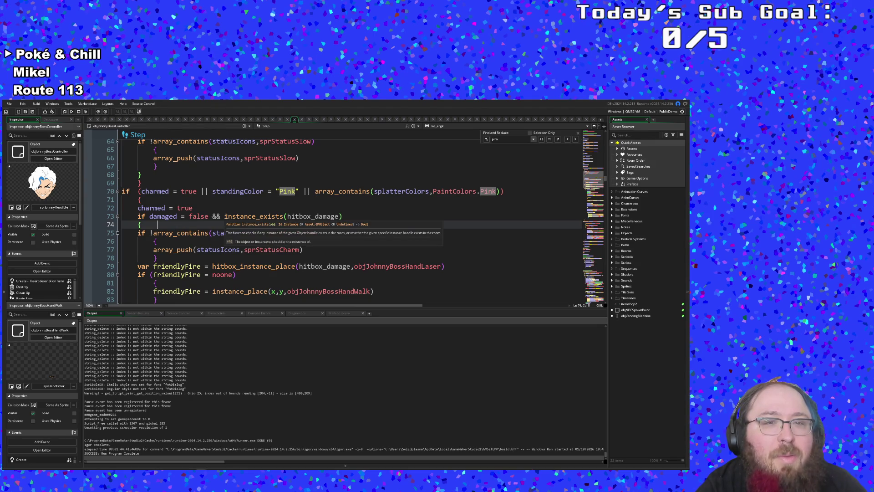
mouse_move(223, 217)
mouse_down()
mouse_move(152, 209)
mouse_move(149, 217)
mouse_up()
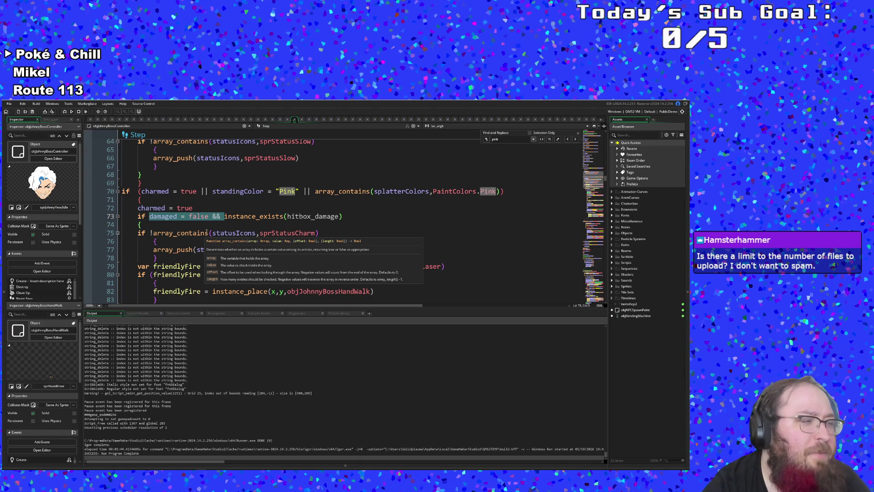
click(208, 225)
click(219, 217)
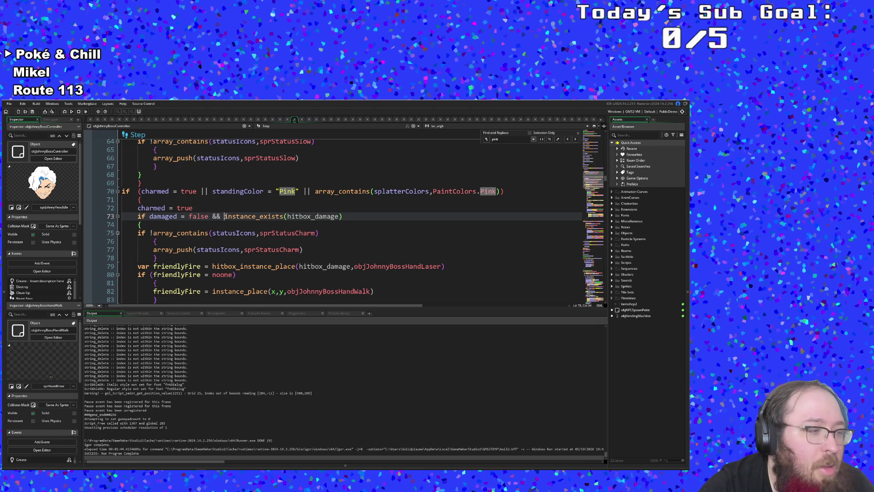
key(BackSpace)
key(BackSpace)
key(BackSpace)
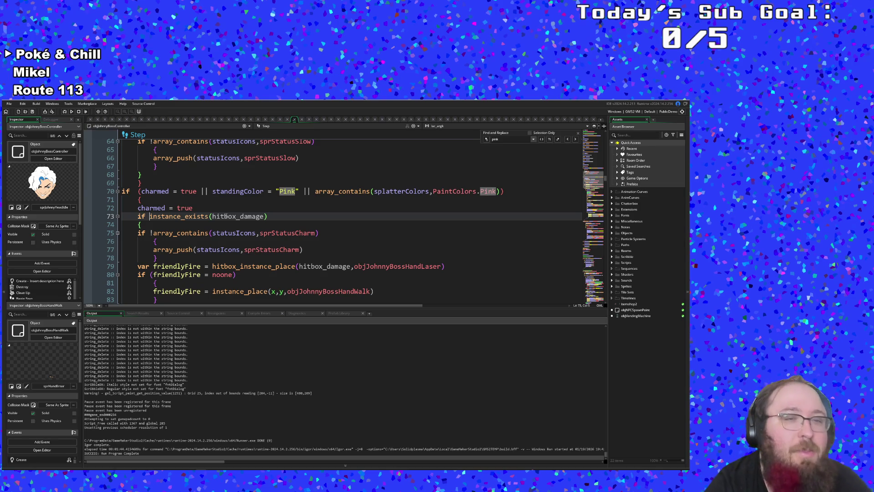
click(257, 233)
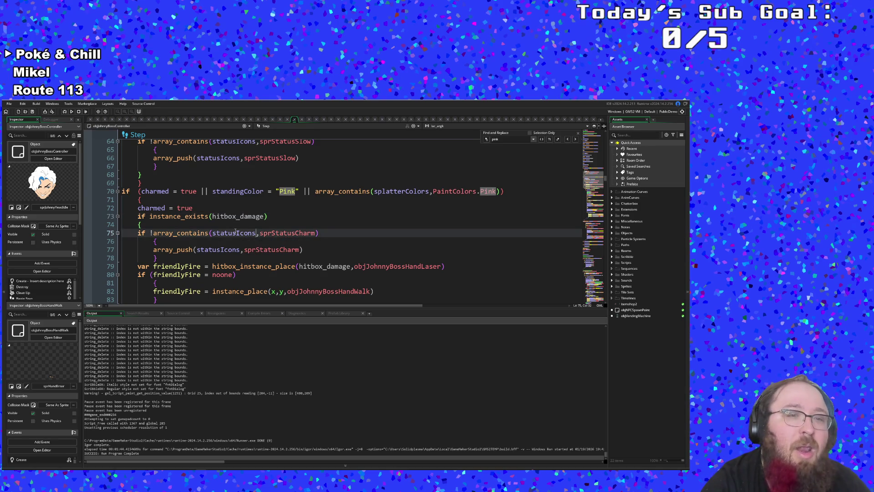
click(217, 225)
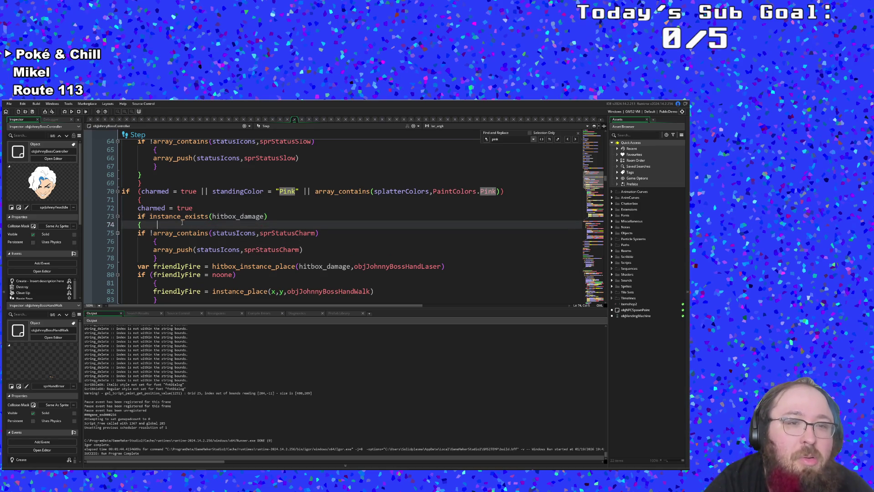
click(149, 216)
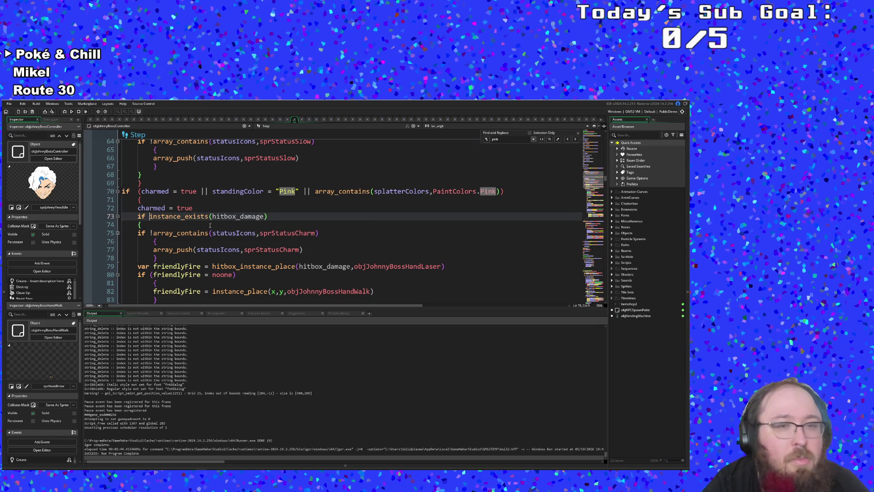
key(Down)
key(Down)
key(Up)
key(Up)
click(260, 216)
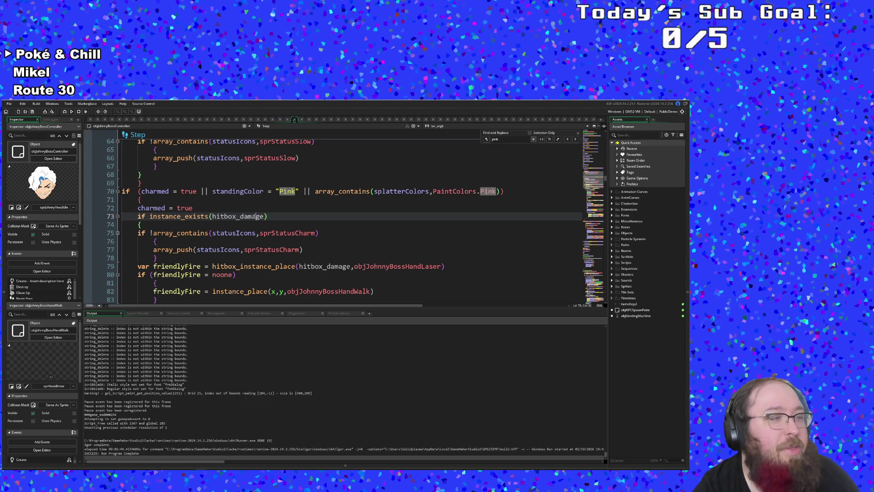
key(Left)
key(Left)
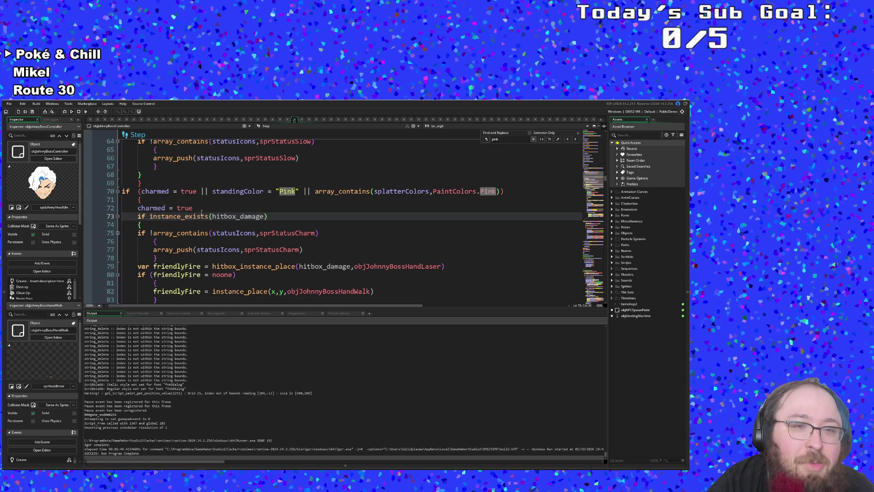
click(201, 217)
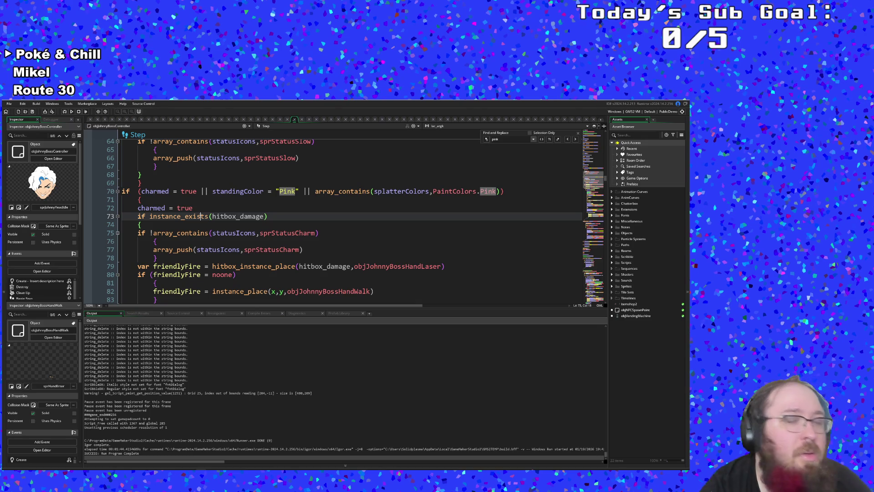
key(Down)
key(Down)
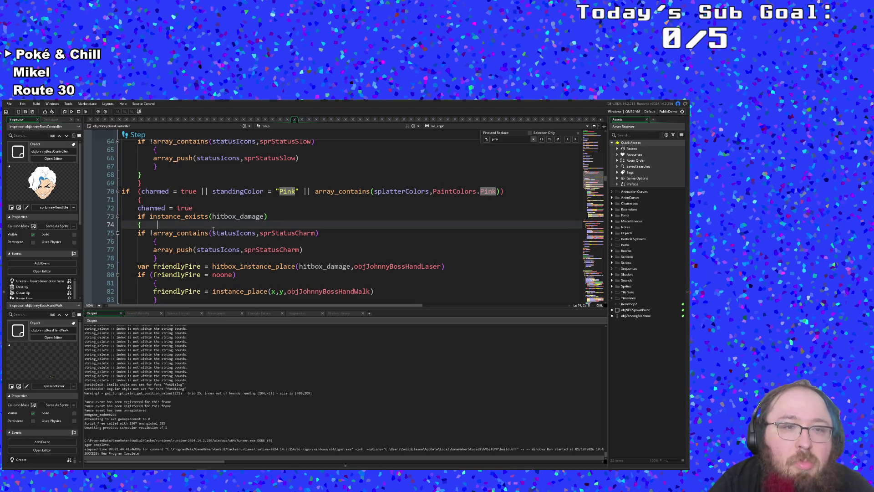
key(Down)
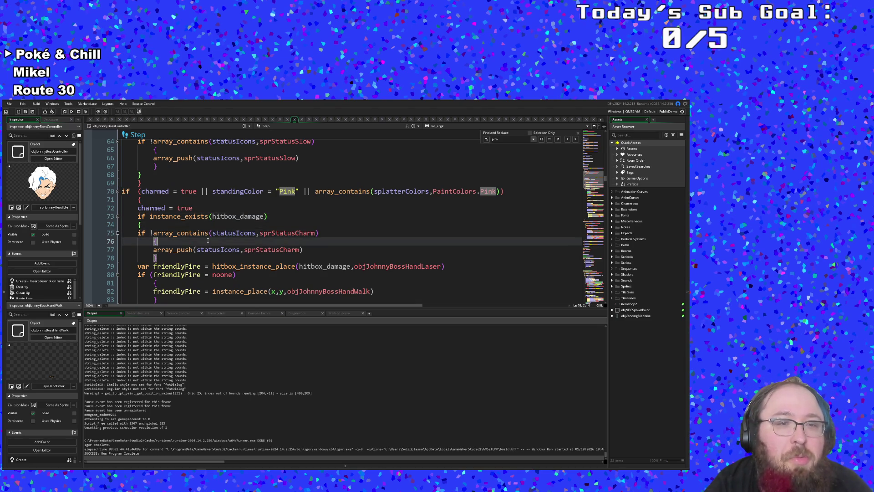
click(208, 249)
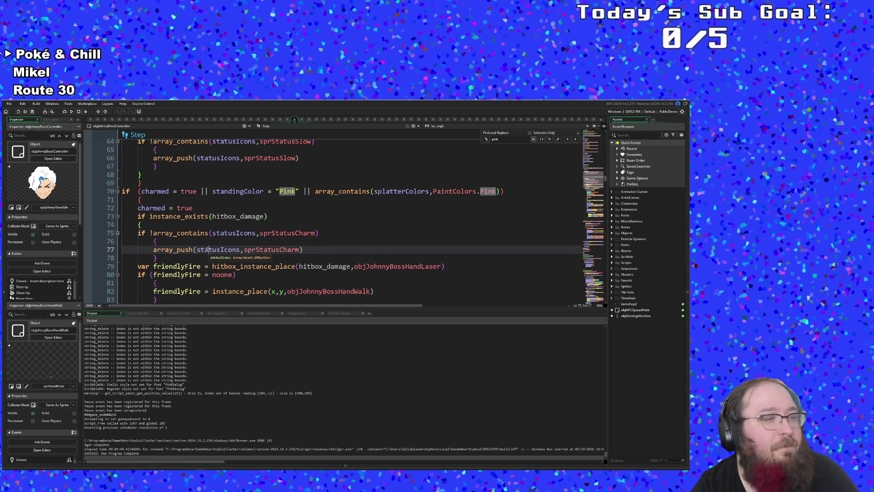
click(208, 242)
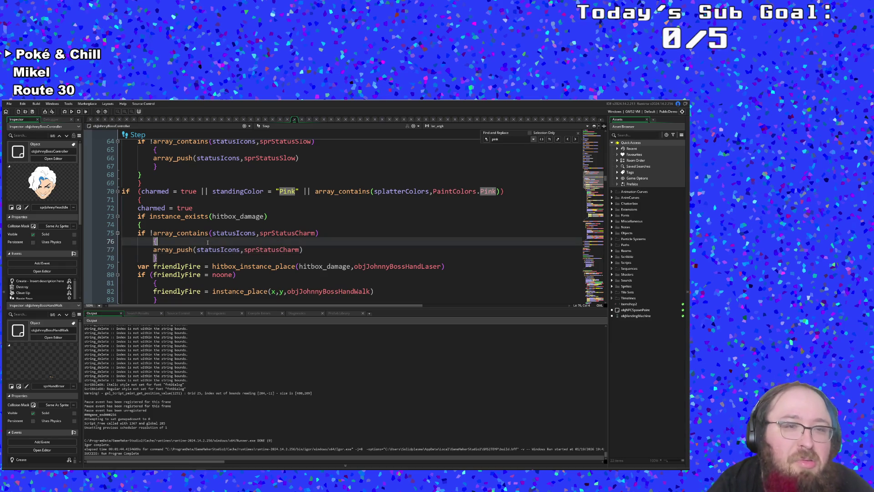
scroll(207, 242, down, 2)
scroll(207, 242, up, 2)
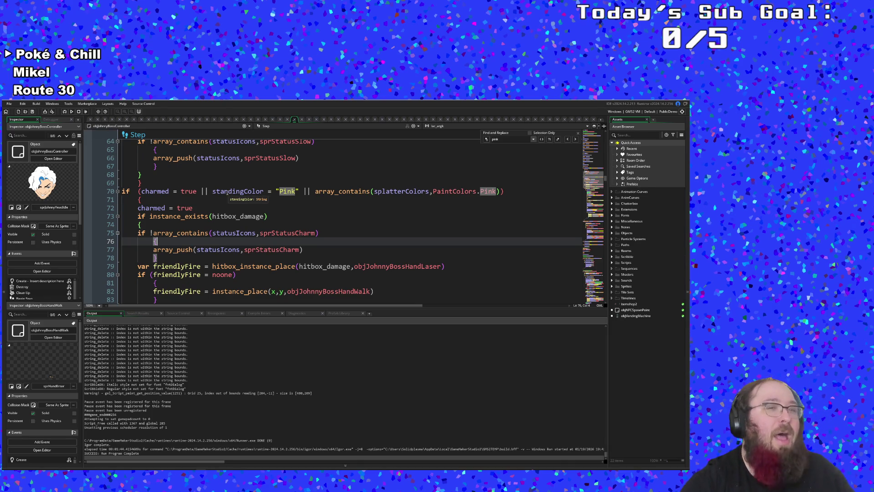
click(226, 234)
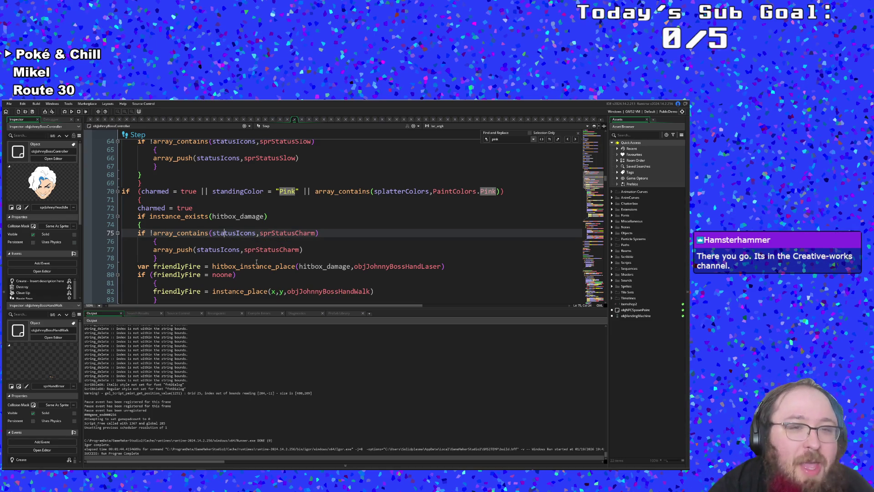
click(203, 249)
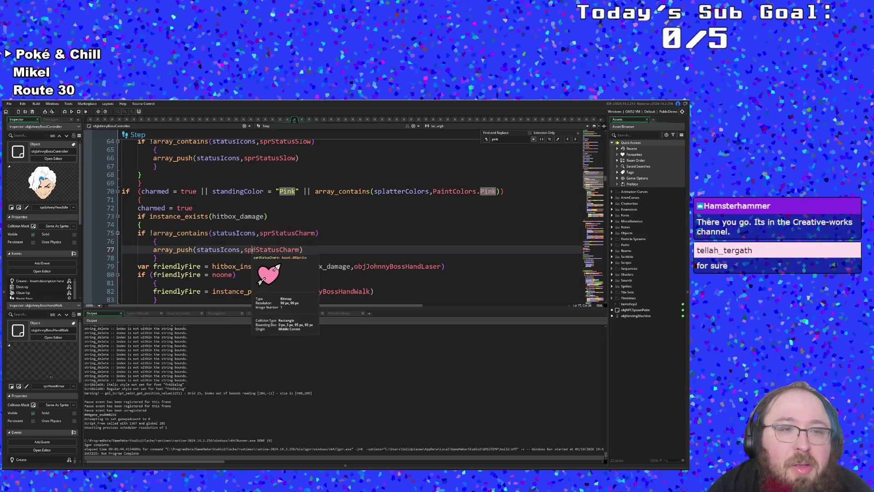
click(139, 201)
scroll(182, 245, up, 2)
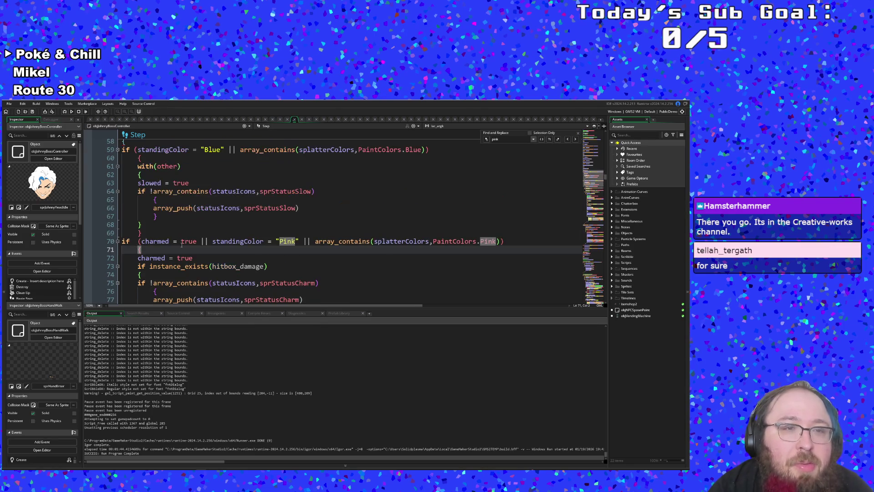
scroll(182, 246, down, 2)
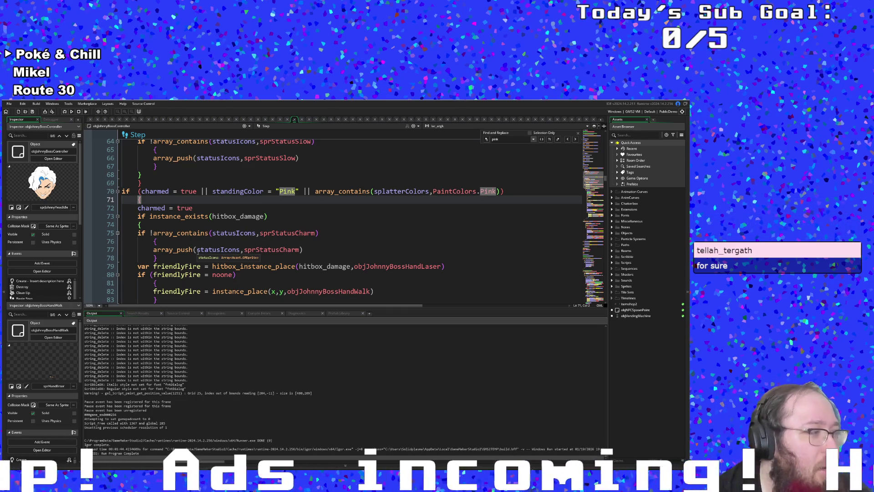
scroll(200, 250, down, 2)
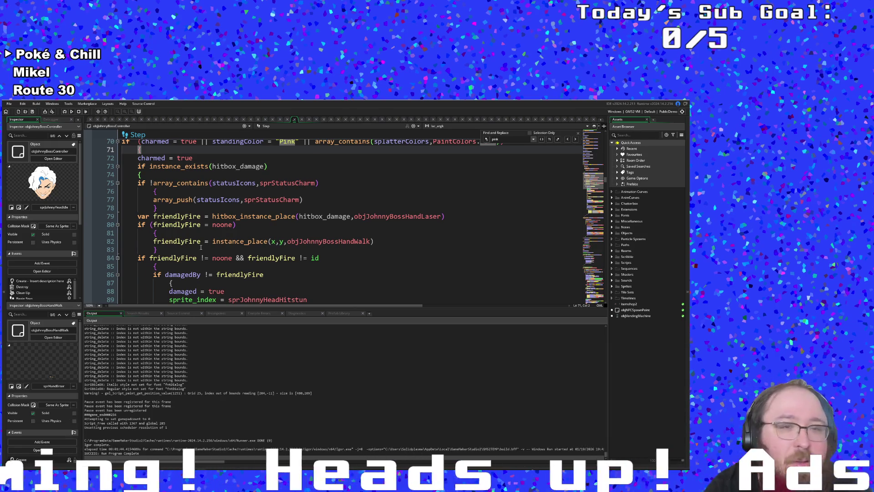
scroll(201, 247, up, 2)
click(201, 248)
click(199, 227)
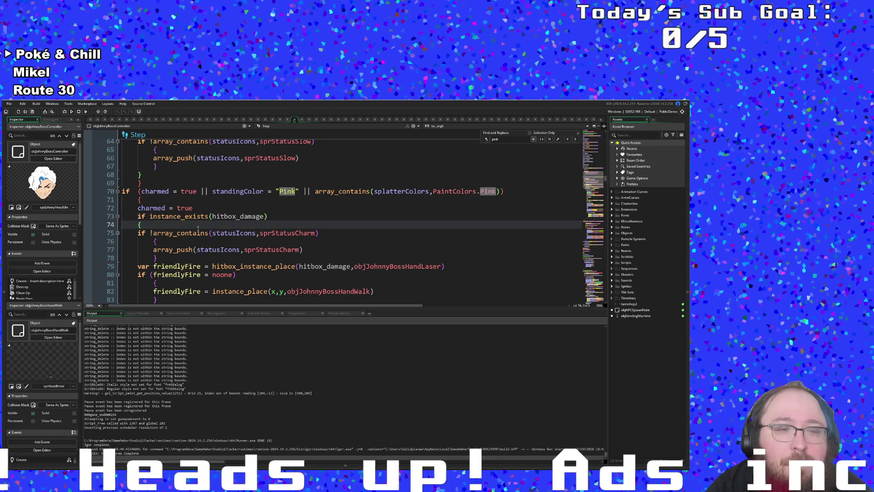
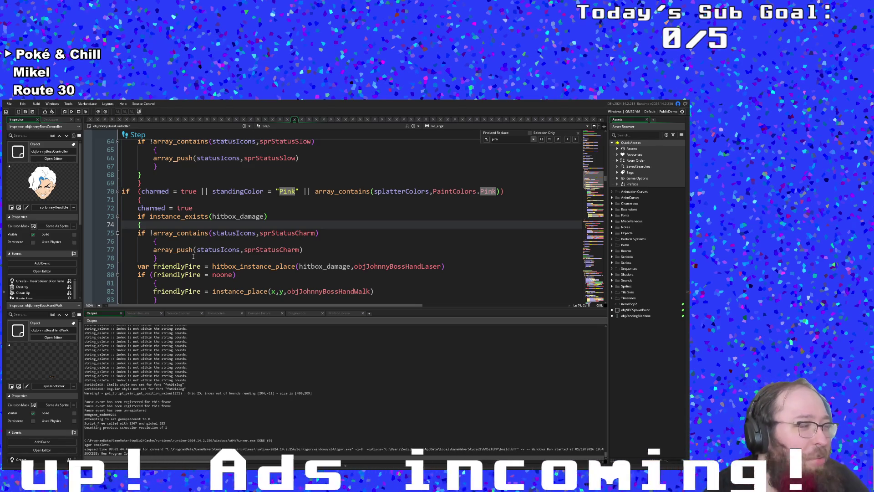
- Trace the objEnemy block's braces through the charm and Blue paint checks
mouse_move(224, 266)
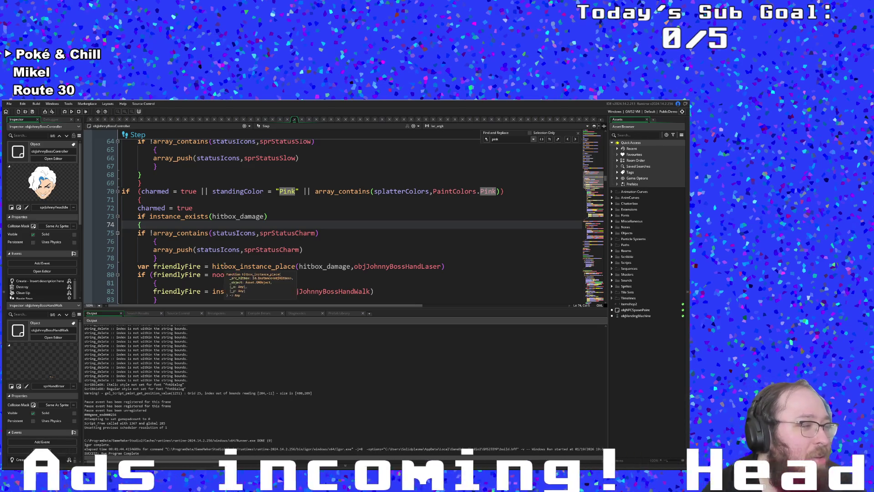
scroll(258, 240, up, 2)
scroll(258, 241, down, 2)
click(259, 249)
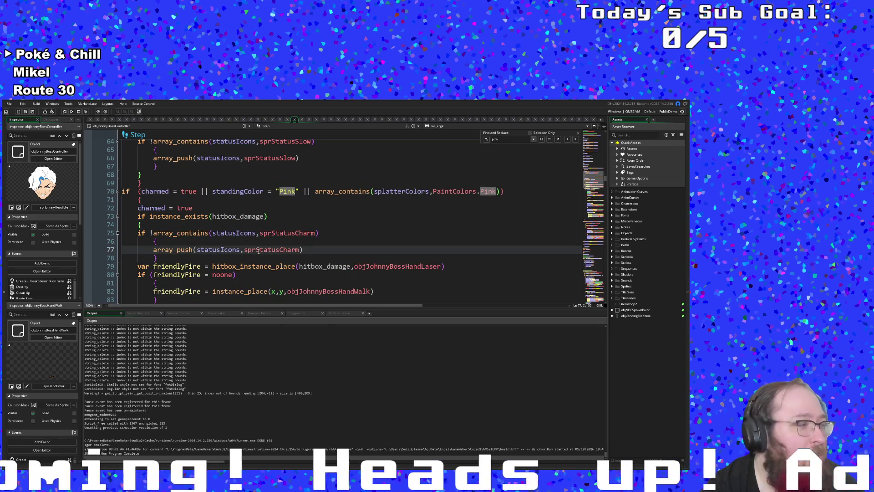
mouse_move(260, 250)
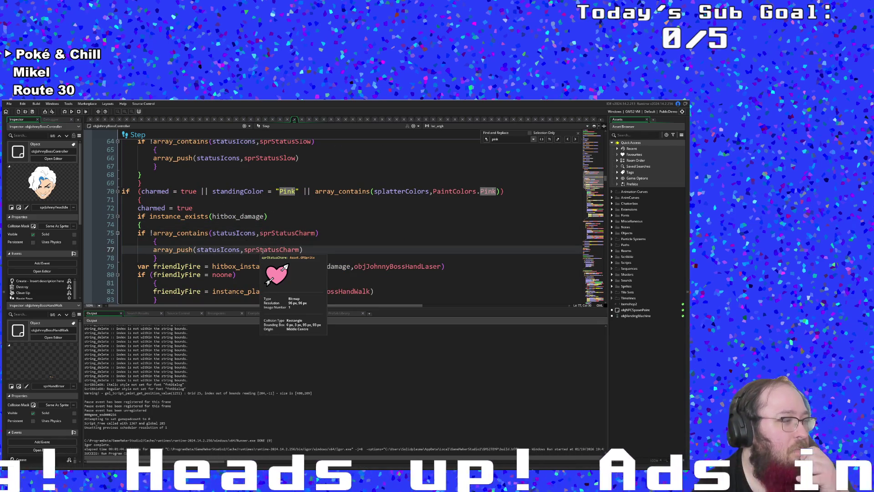
click(250, 227)
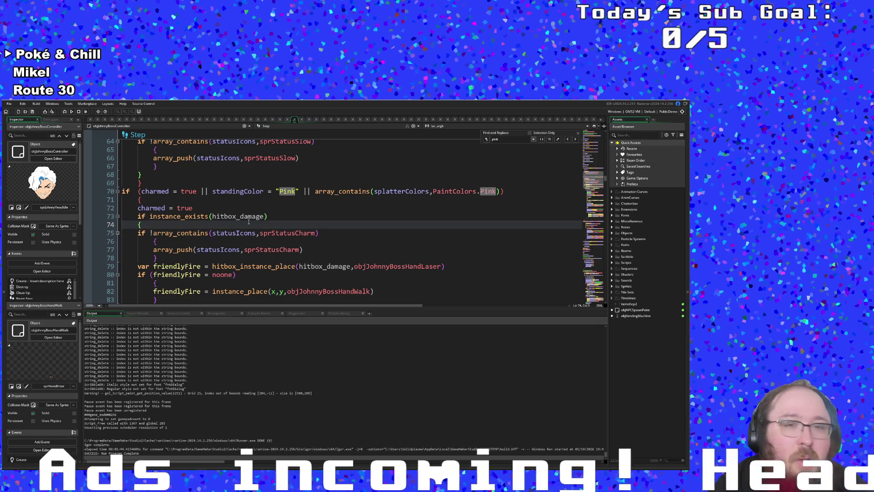
click(227, 244)
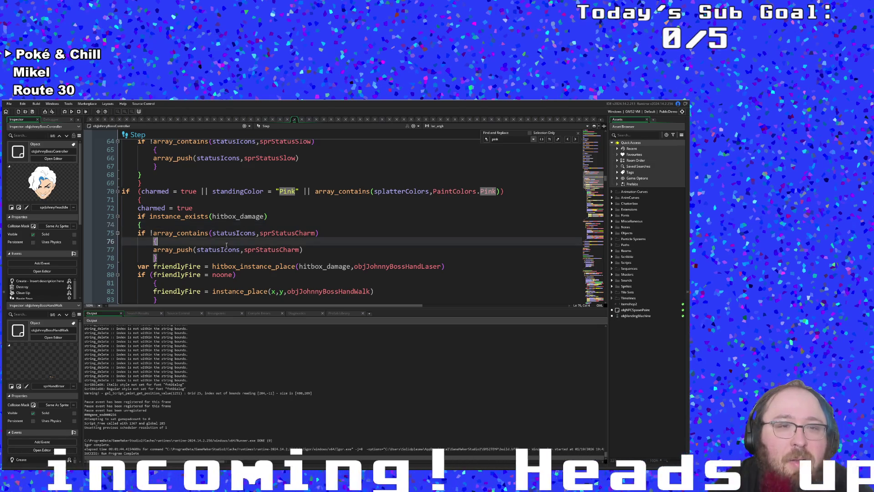
click(187, 217)
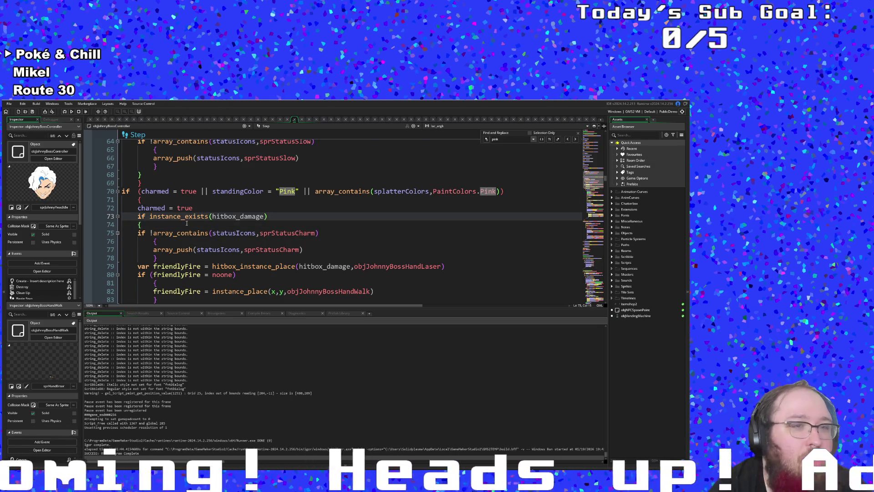
scroll(187, 228, up, 2)
click(185, 251)
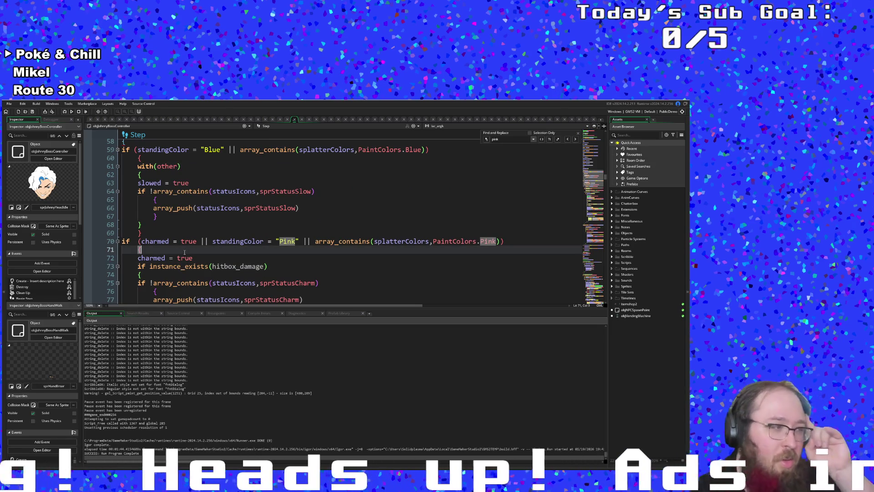
mouse_move(188, 270)
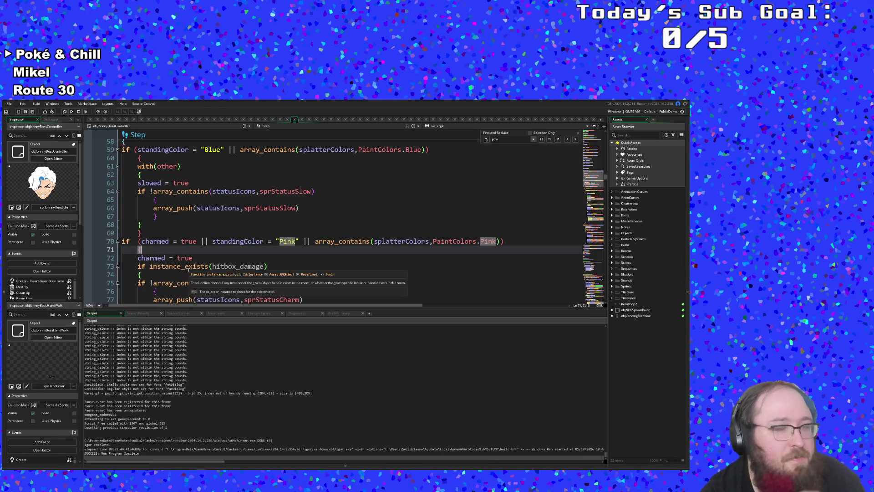
scroll(189, 270, down, 10)
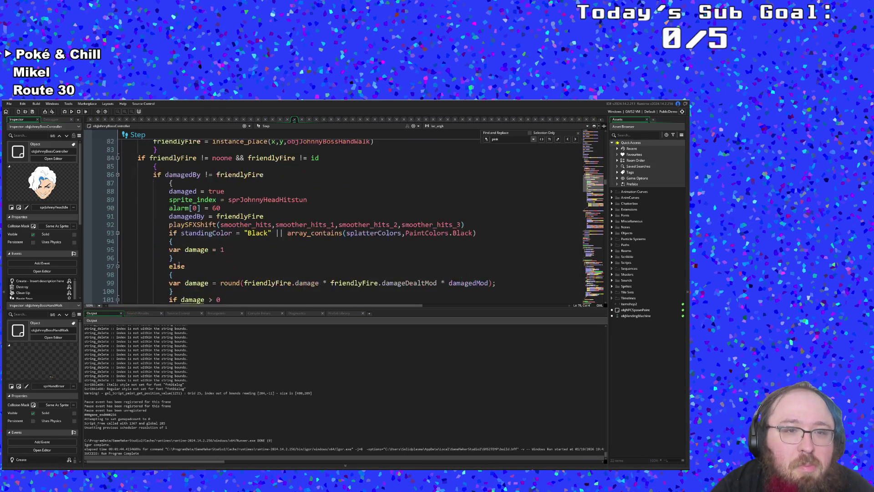
scroll(179, 265, down, 8)
scroll(179, 264, up, 8)
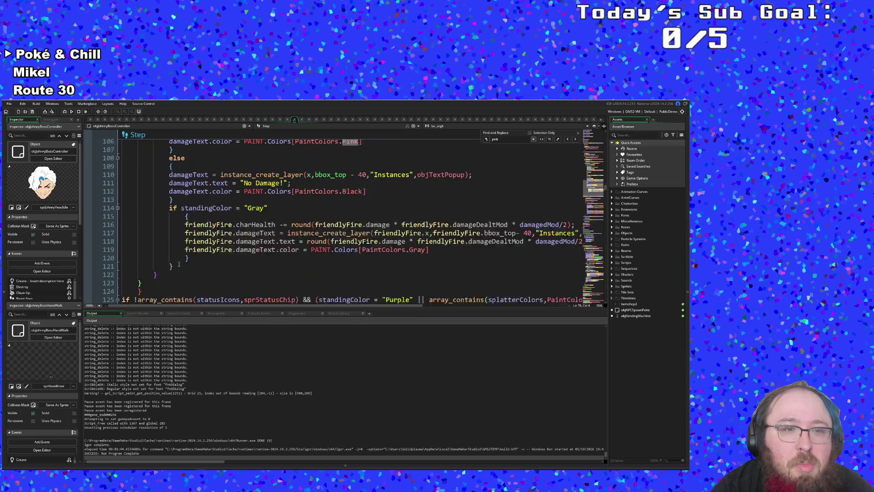
scroll(178, 265, up, 8)
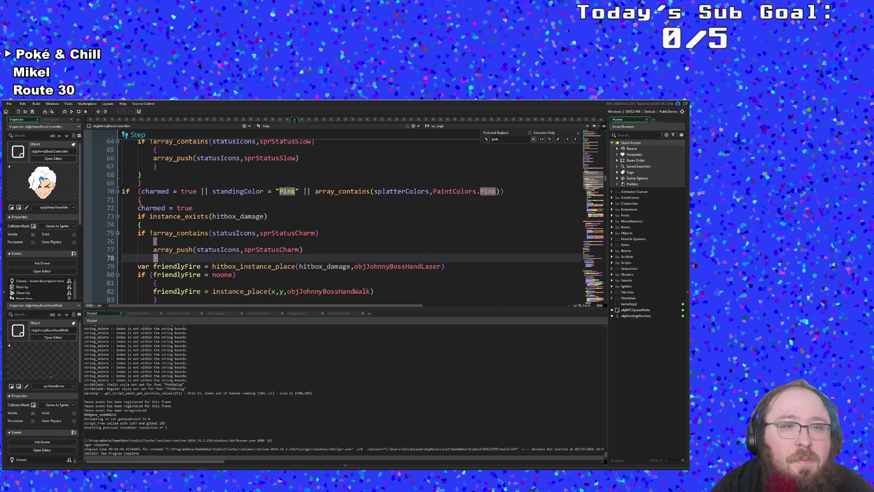
scroll(160, 226, down, 10)
scroll(160, 226, up, 10)
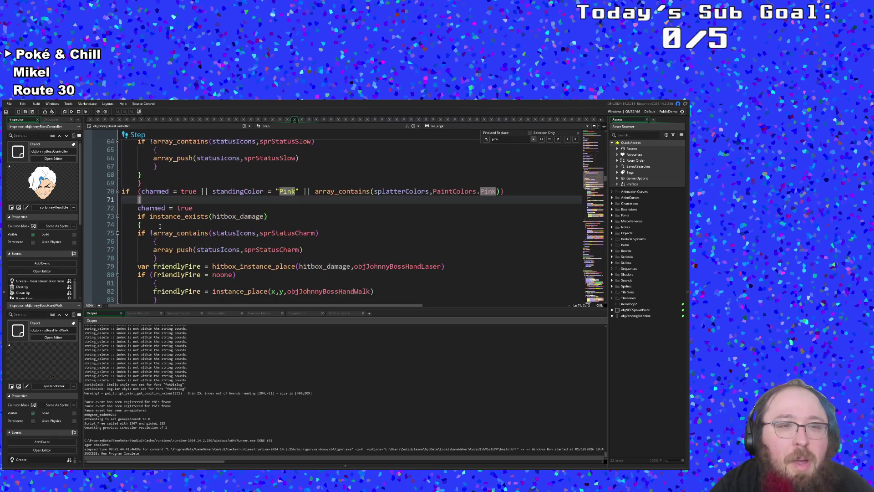
click(160, 226)
click(185, 216)
scroll(182, 243, up, 2)
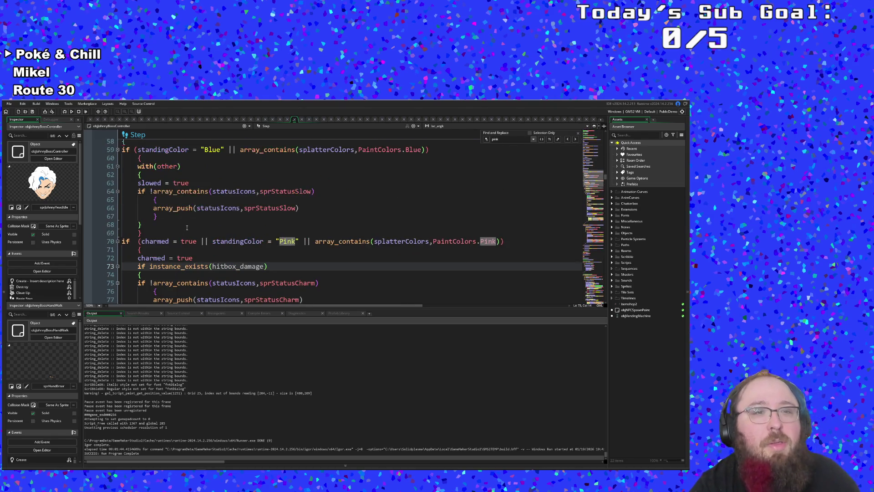
click(176, 249)
click(148, 230)
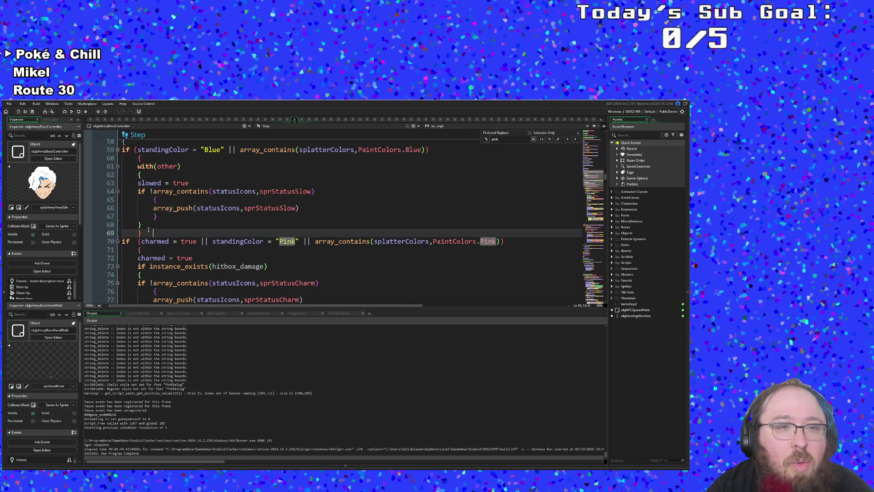
click(159, 250)
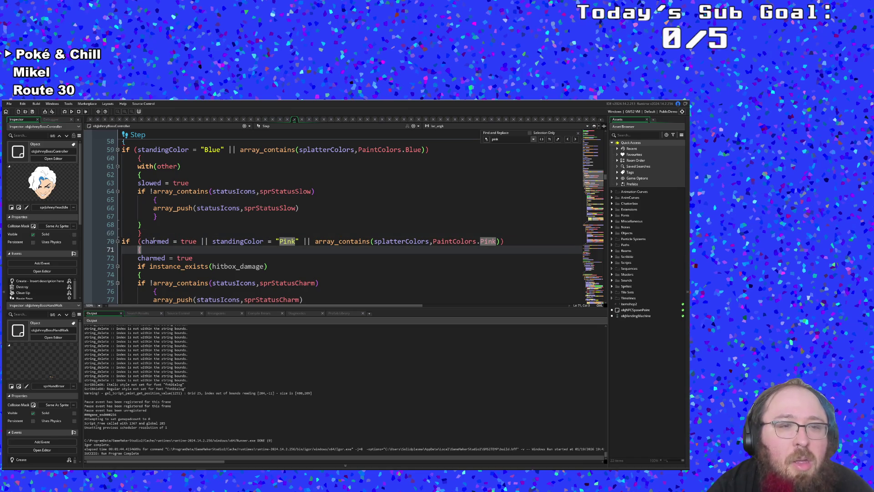
scroll(150, 235, up, 6)
scroll(168, 249, down, 2)
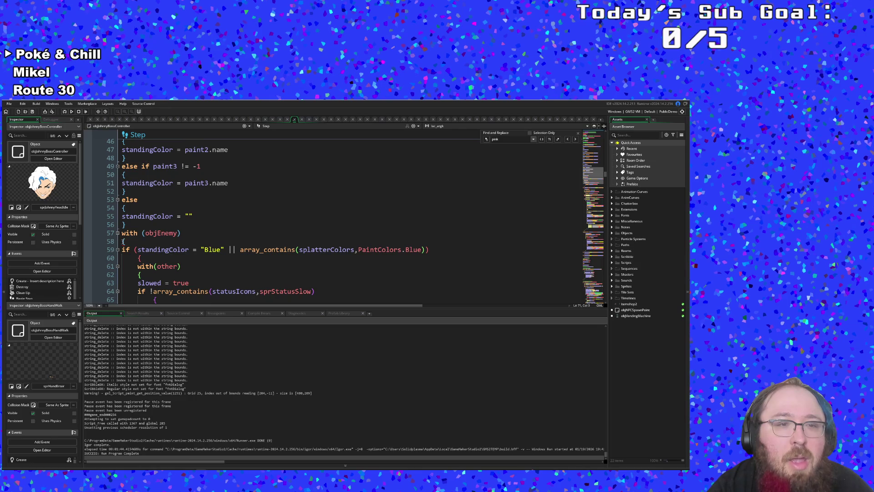
click(123, 242)
scroll(123, 240, down, 4)
scroll(126, 240, up, 2)
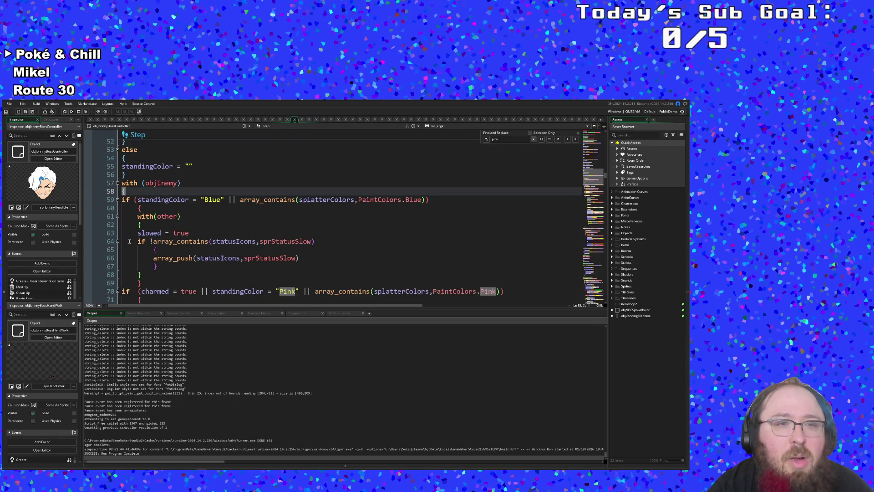
click(148, 276)
scroll(148, 275, down, 20)
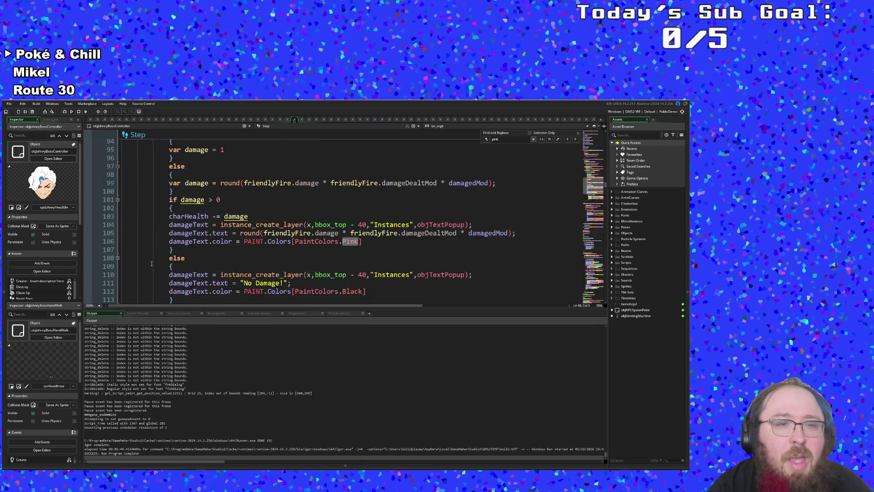
scroll(154, 256, down, 2)
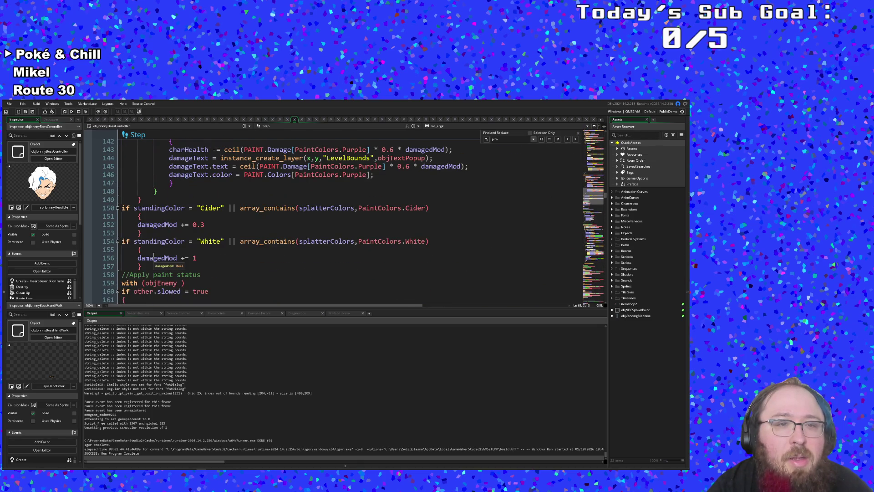
- Add a closing brace on a new line 158 after the White paint check
click(144, 200)
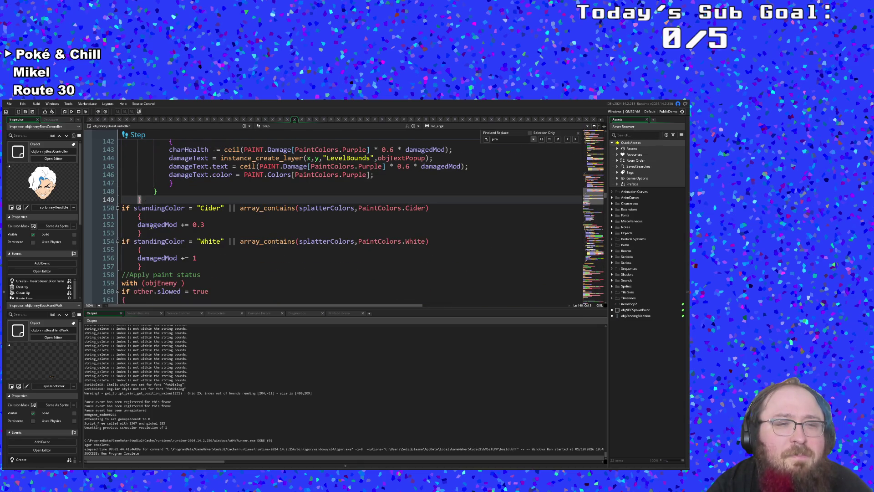
click(148, 269)
key(Return)
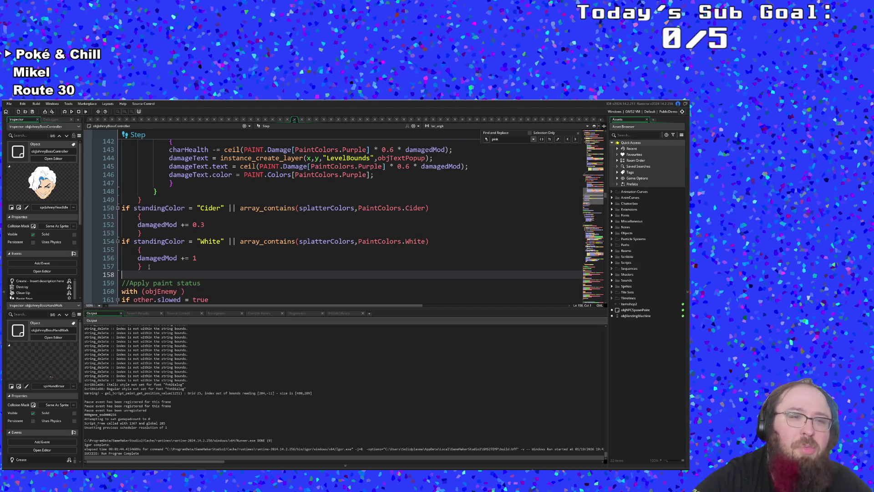
text(})
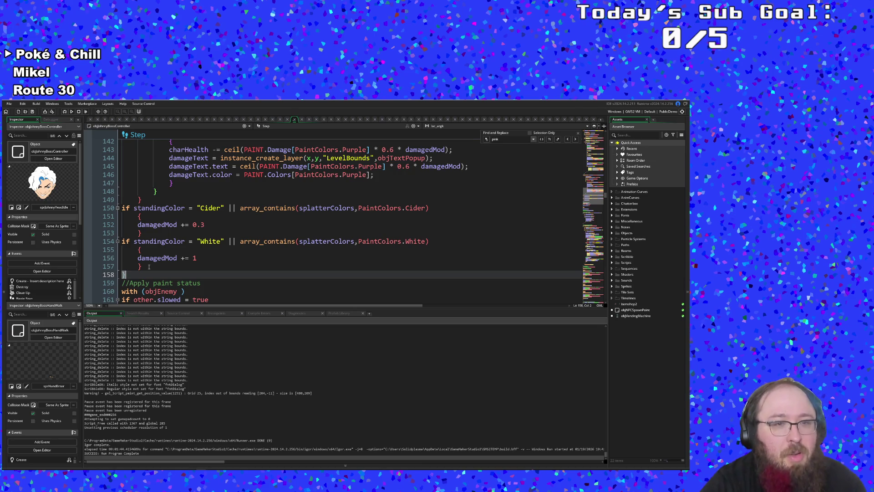
scroll(203, 210, up, 4)
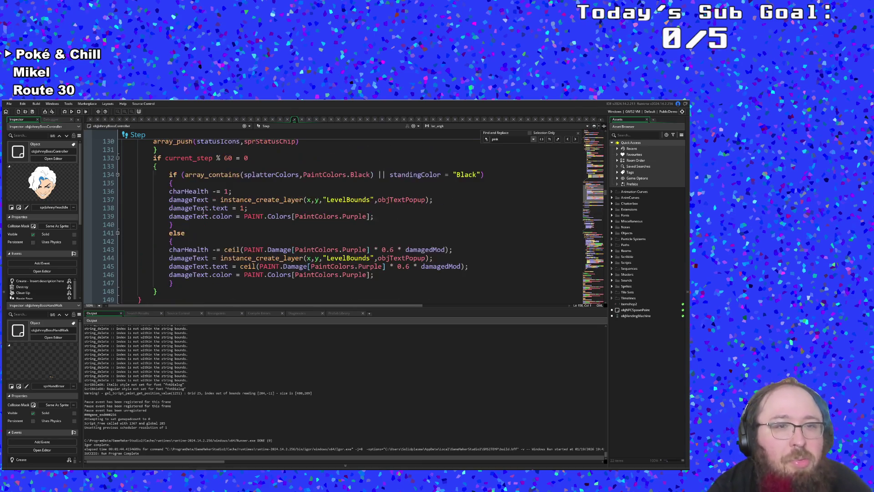
scroll(203, 210, up, 20)
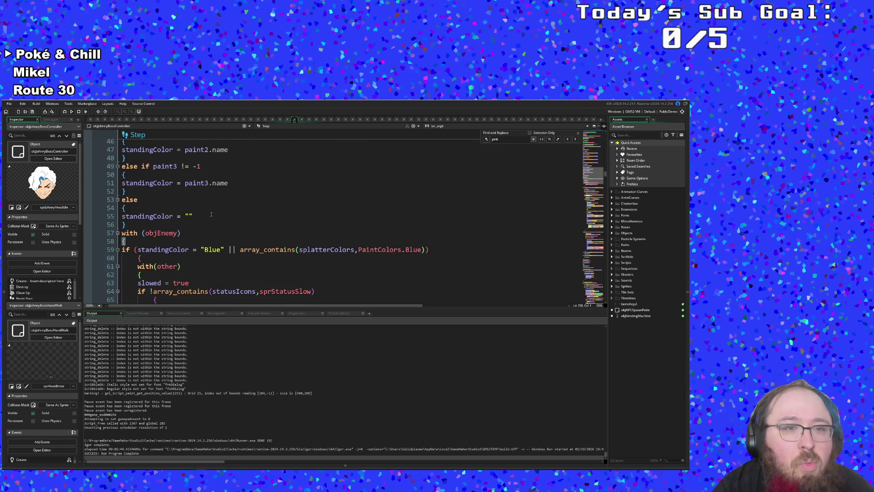
scroll(206, 224, down, 6)
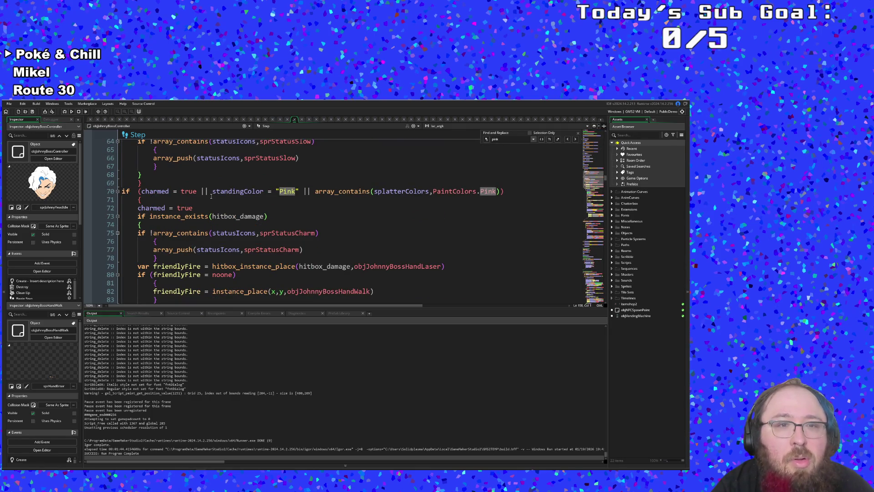
- Delete 'charmed = true || ' from the Pink check and begin a 'with (' line inside it
drag(212, 192, 141, 192)
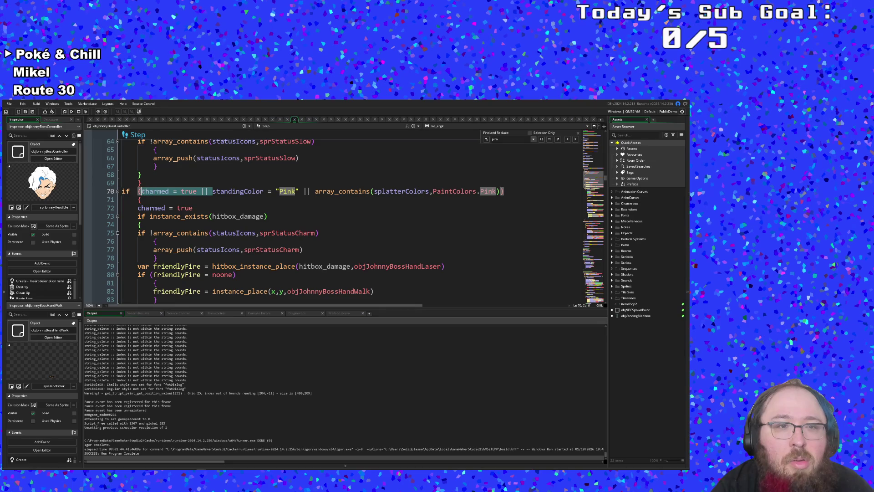
key(BackSpace)
click(185, 224)
key(Up)
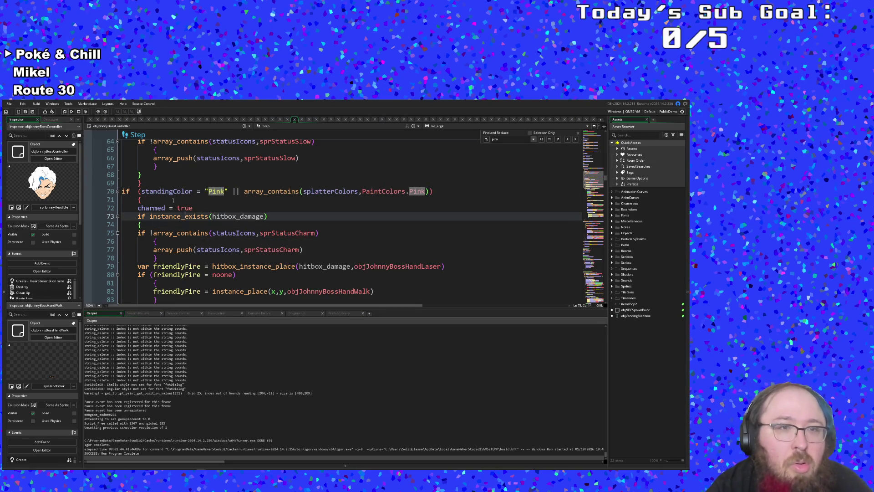
click(173, 201)
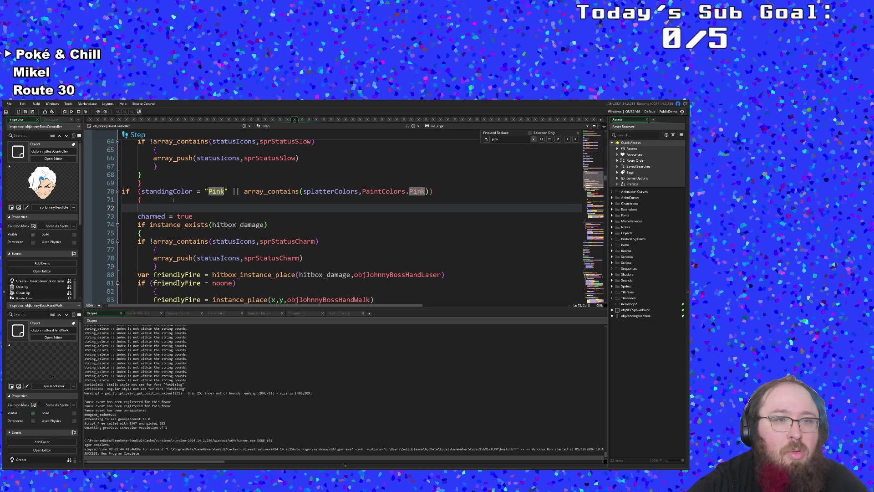
text(with )
text((oyjr)
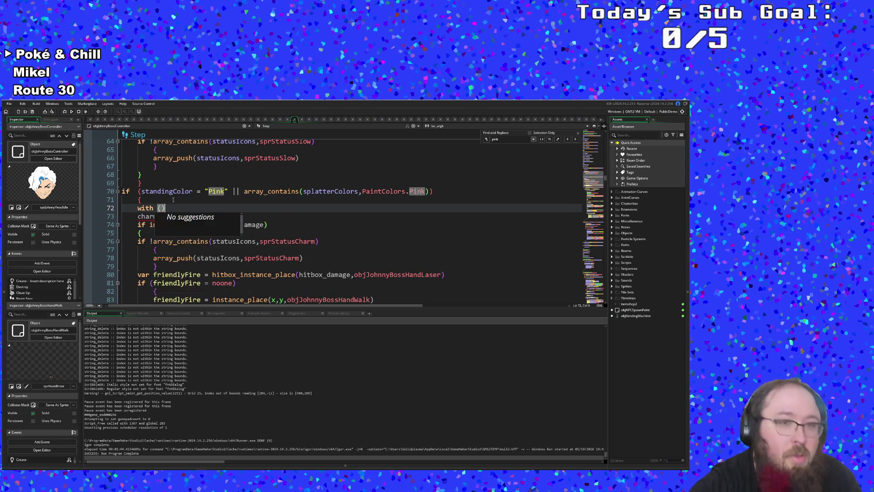
key(BackSpace)
key(BackSpace)
key(BackSpace)
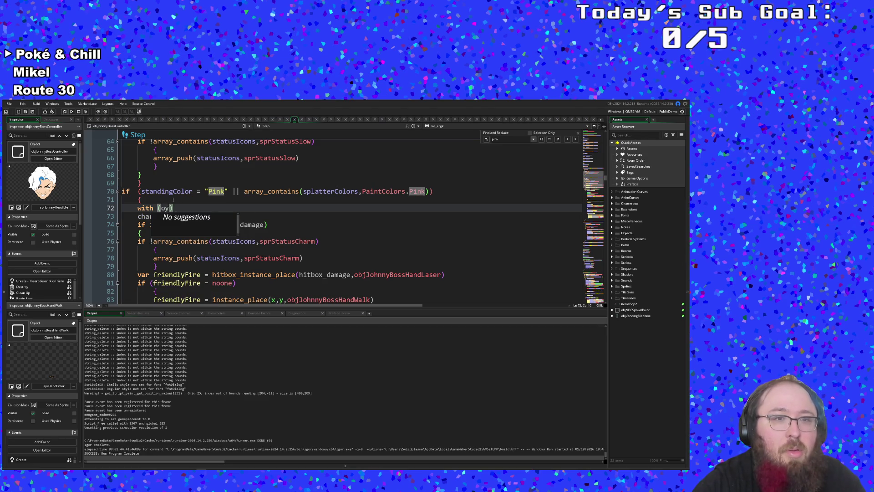
- Review the Purple paint block's chipDamaged and statusIcons chip code
scroll(351, 219, down, 15)
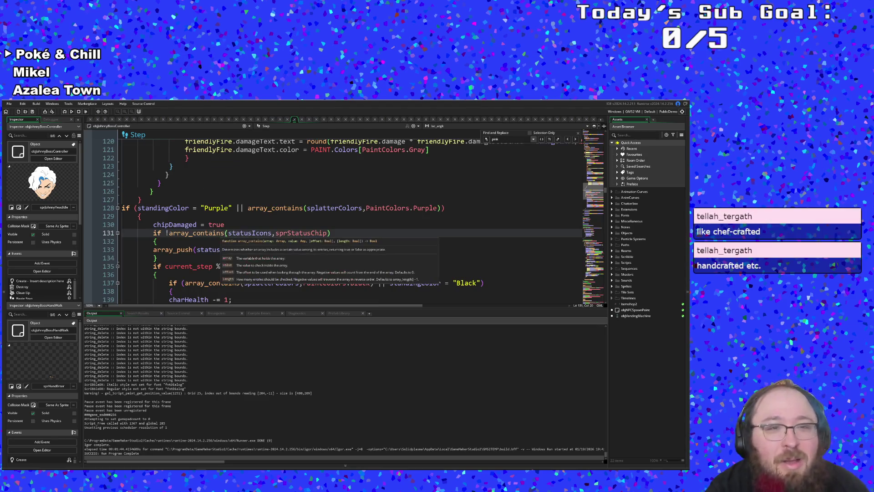
click(186, 258)
click(228, 233)
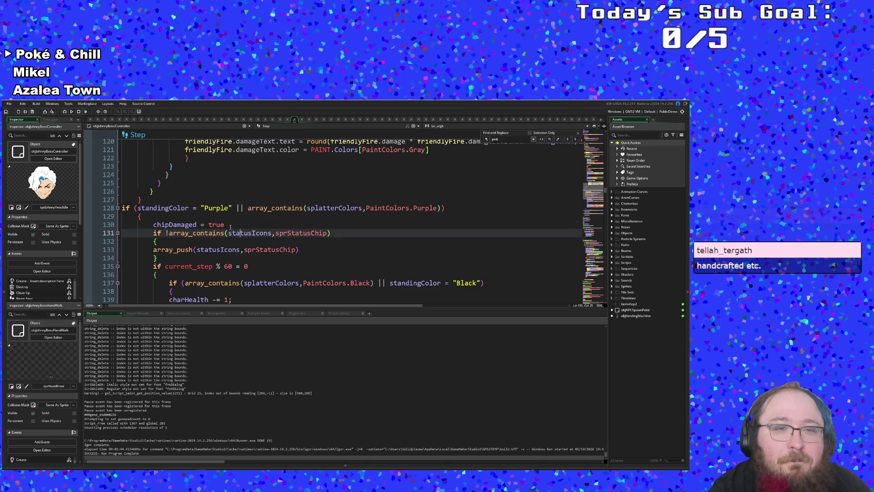
click(229, 224)
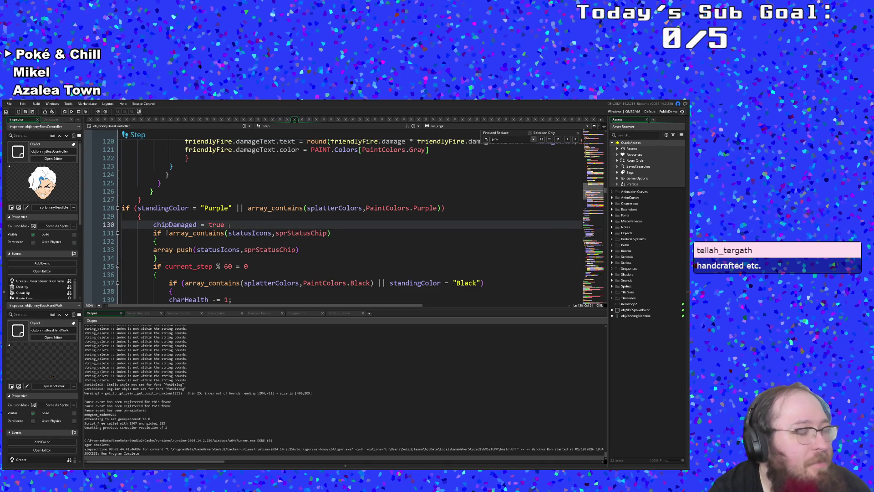
click(261, 234)
click(249, 249)
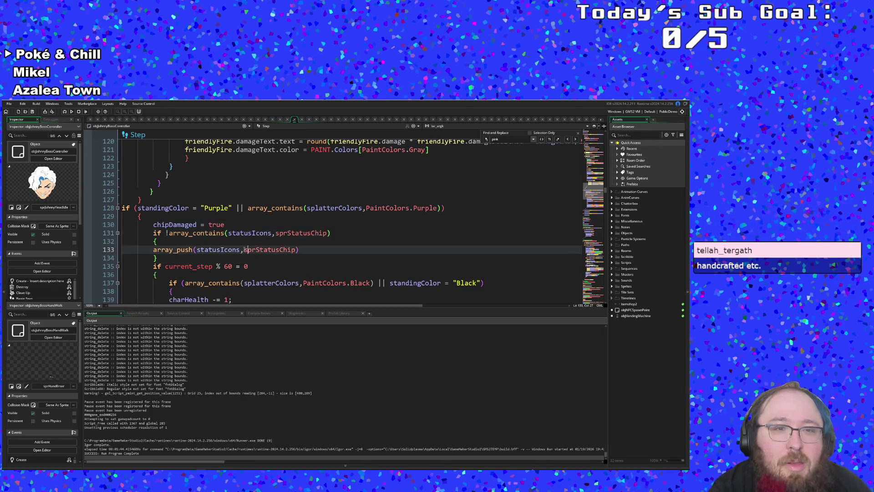
click(228, 258)
click(225, 240)
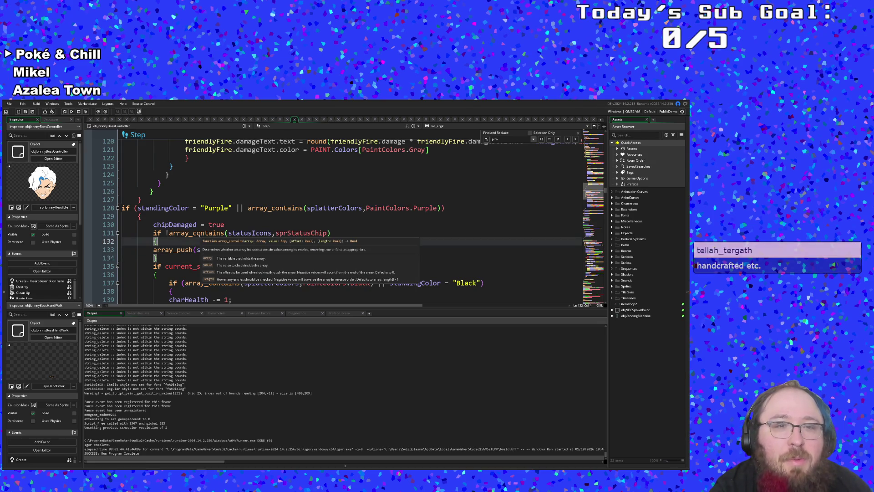
scroll(204, 239, up, 6)
scroll(210, 242, up, 12)
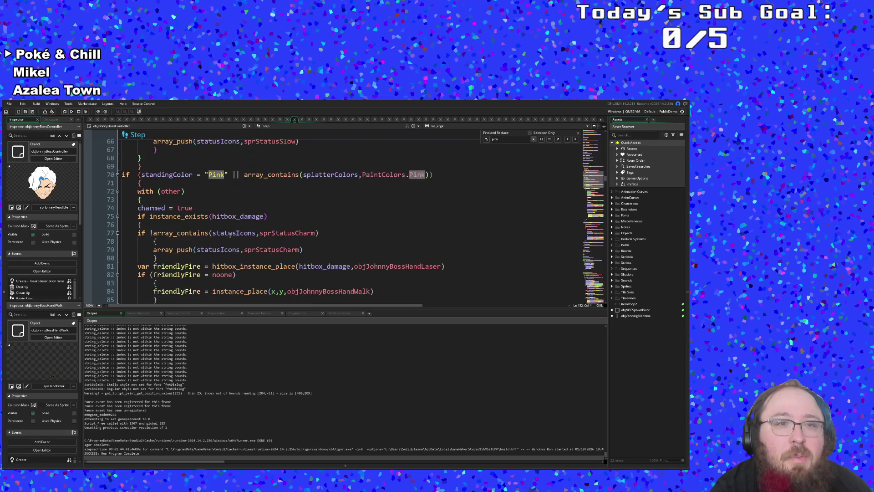
scroll(237, 233, down, 18)
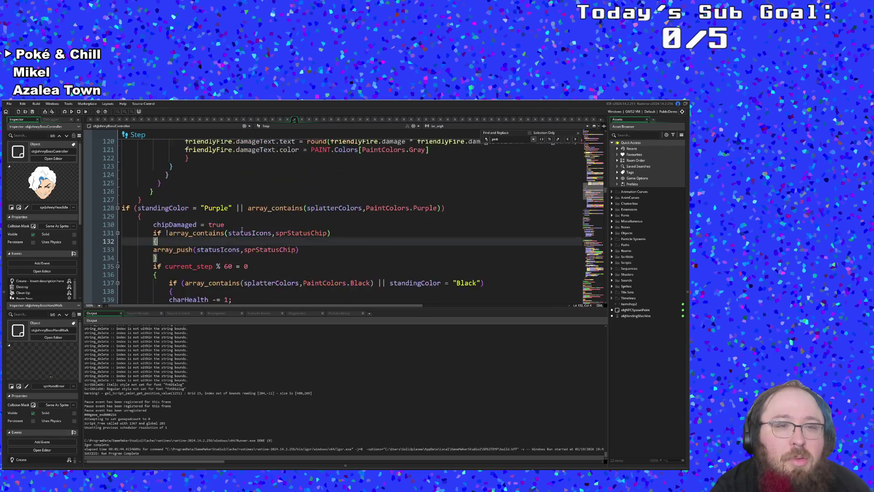
click(178, 216)
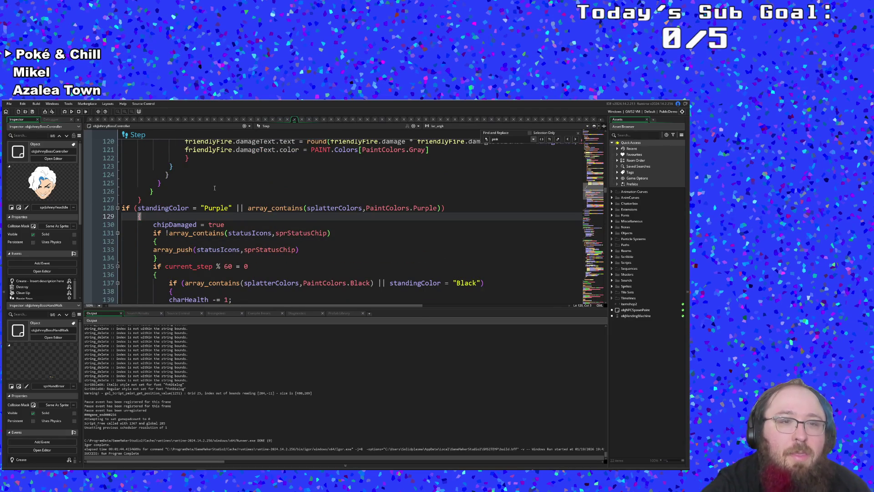
- Insert 'with (other) {' at the start of the Purple paint block
key(Return)
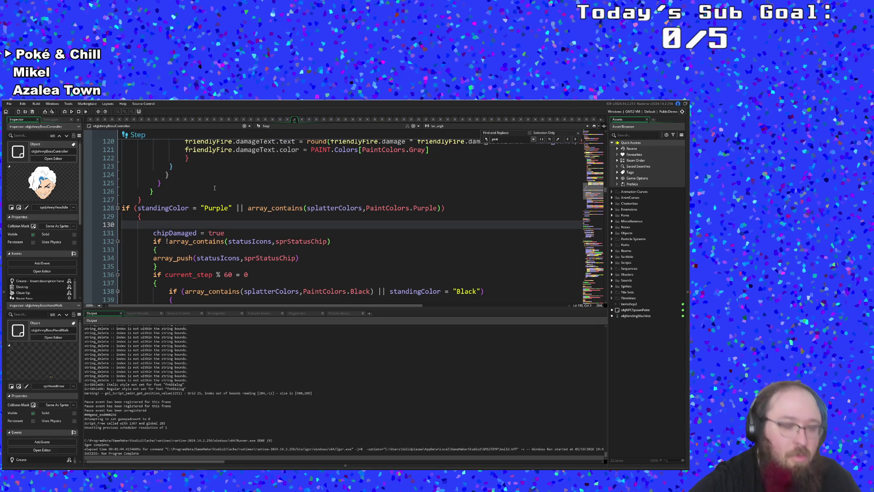
text(with)
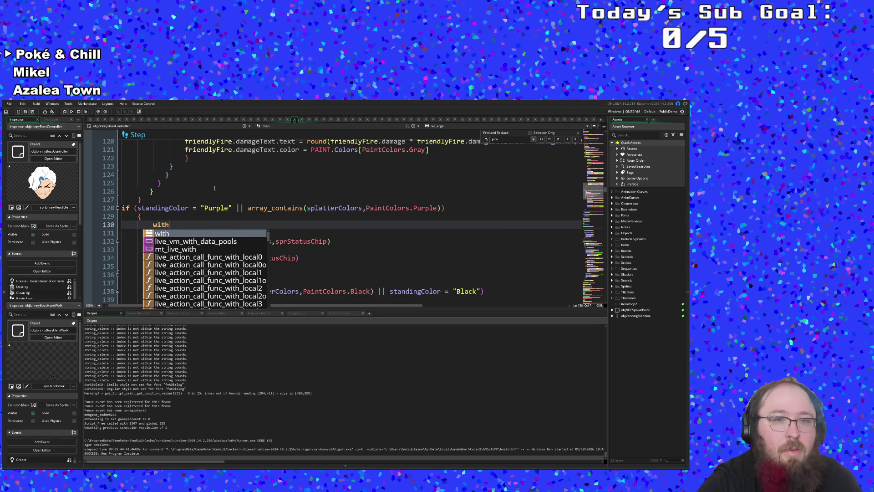
text( obj)
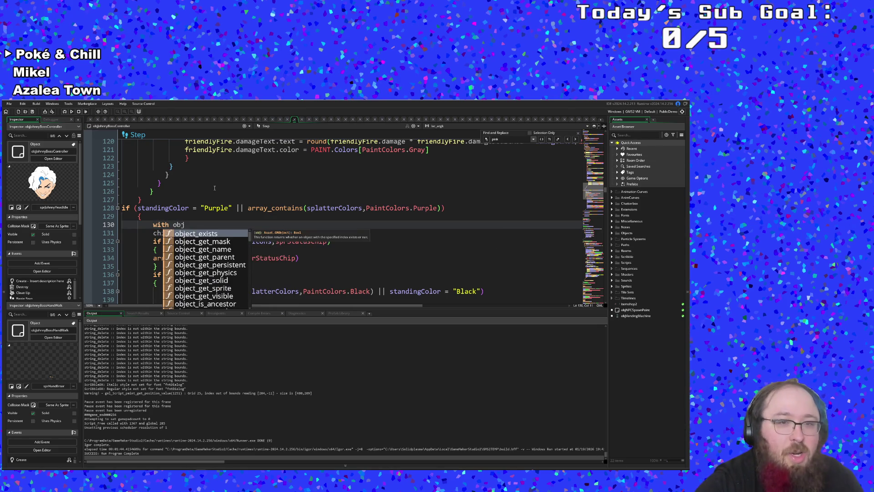
key(BackSpace)
key(BackSpace)
key(BackSpace)
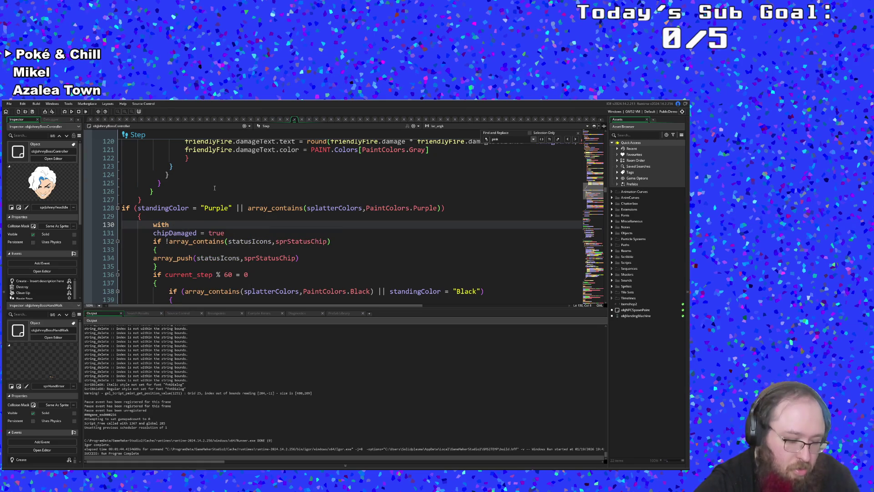
text(()
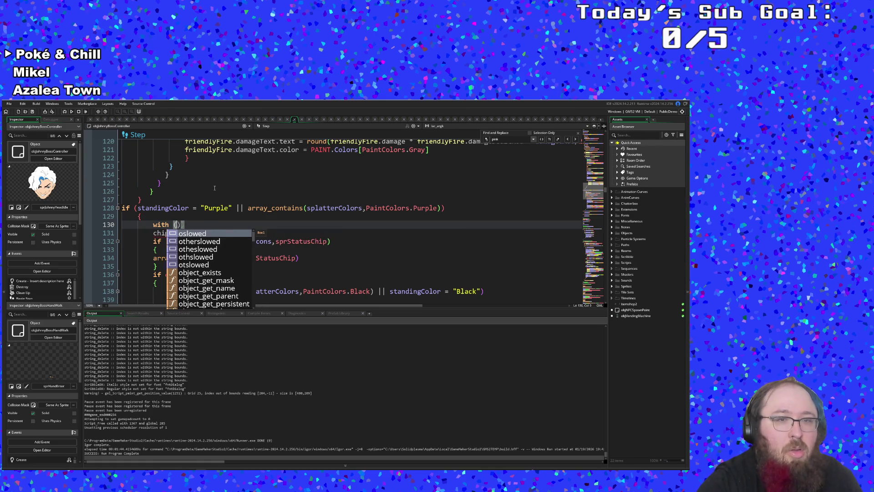
text(othr)
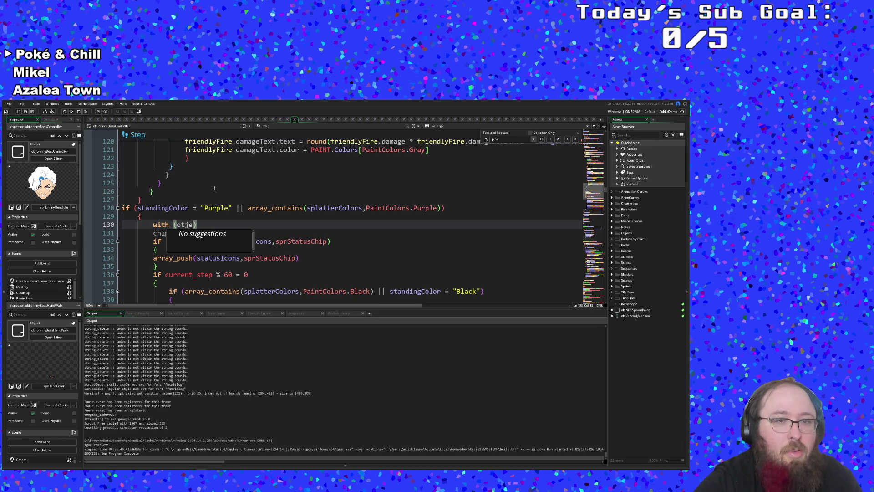
key(BackSpace)
text(er)
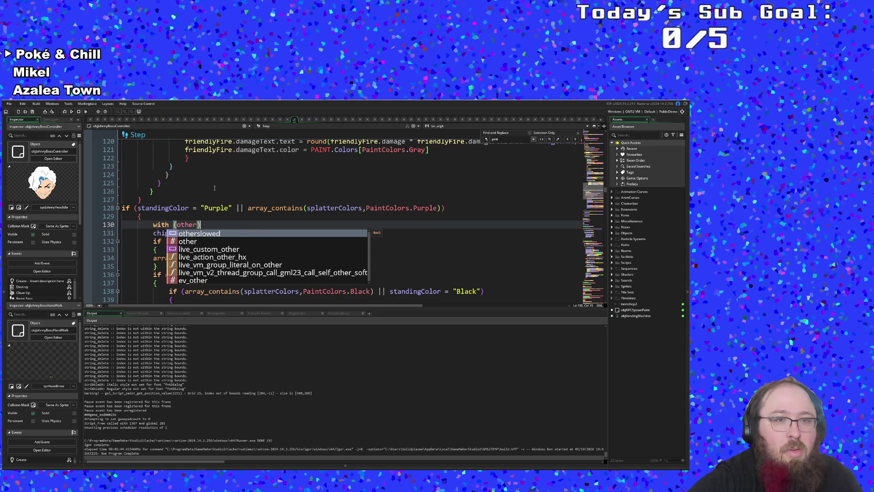
key(Return)
key(Right)
key(Return)
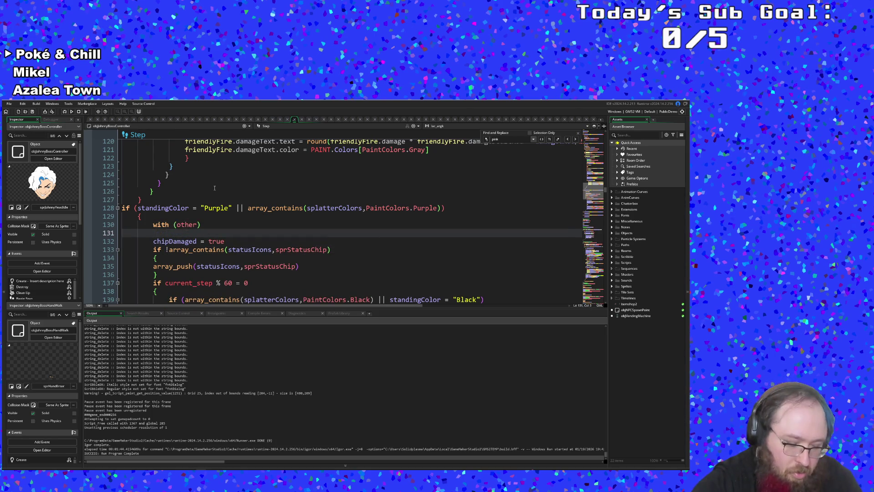
text({)
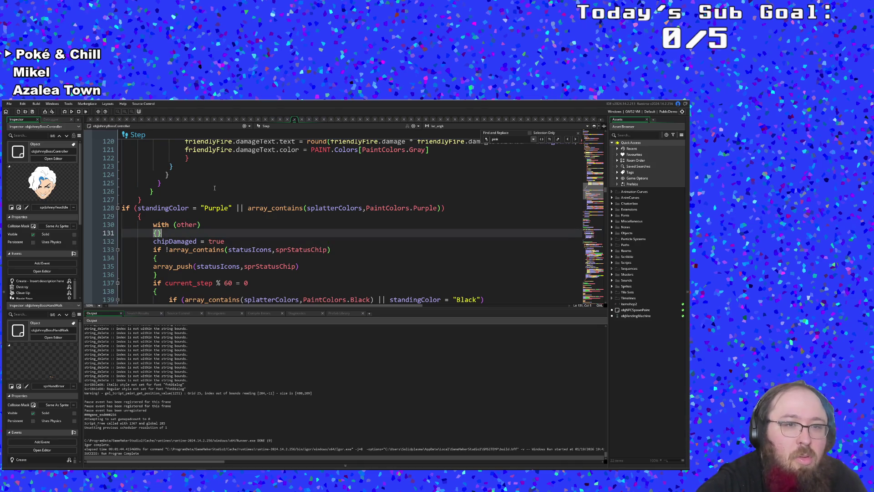
key(Delete)
- Add a matching closing brace at the end of the Purple block's code
scroll(215, 189, down, 10)
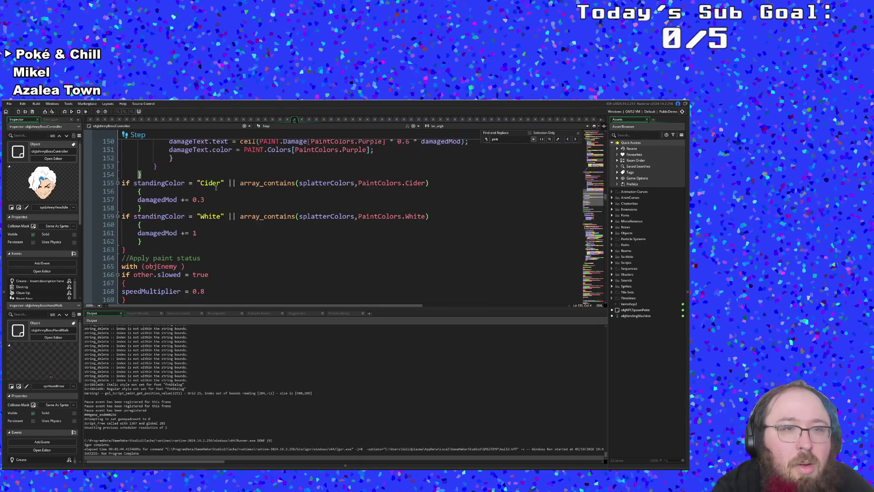
scroll(215, 188, up, 2)
click(162, 218)
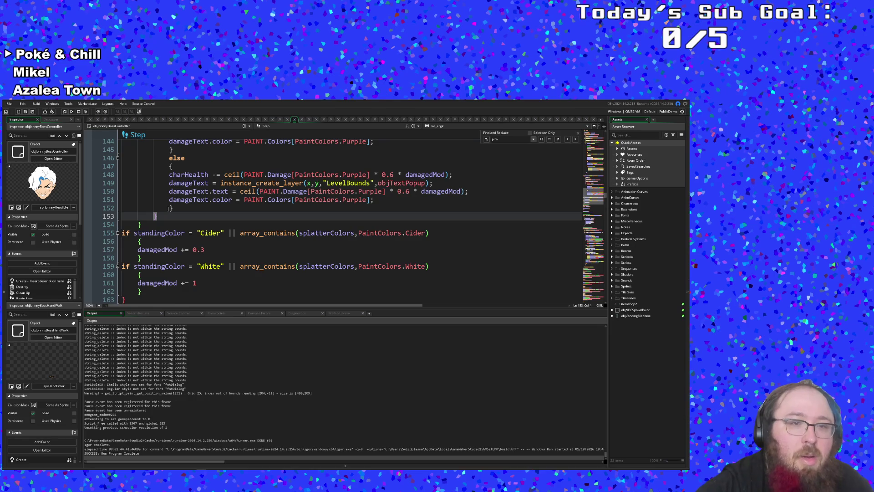
text(})
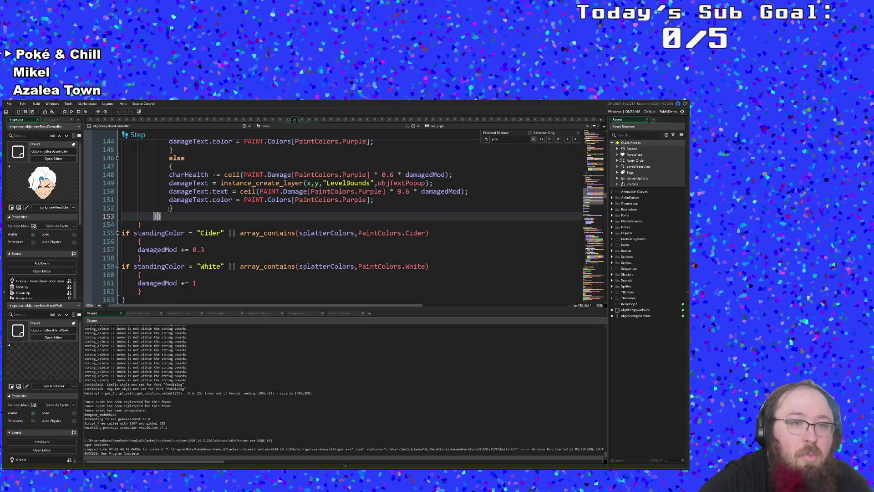
key(Return)
key(shift+Home)
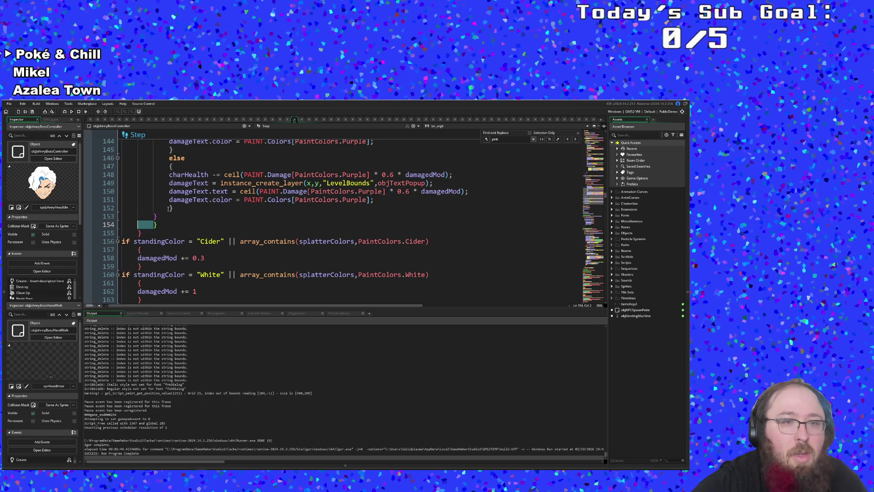
key(End)
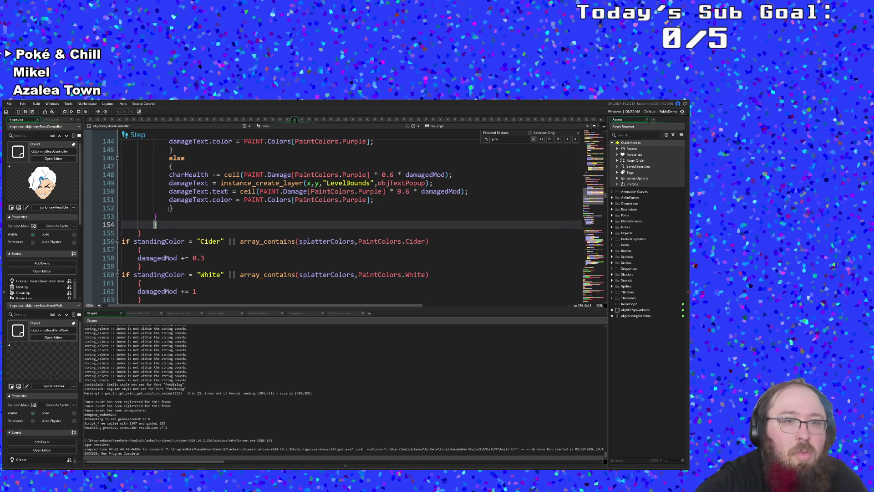
key(Up)
- Check the with (other) block's lines and re-indent its closing brace
scroll(170, 207, up, 6)
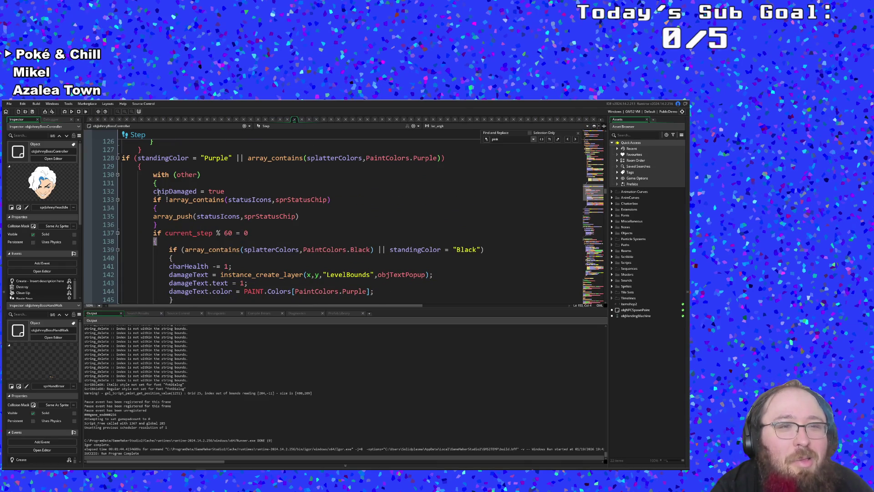
click(154, 191)
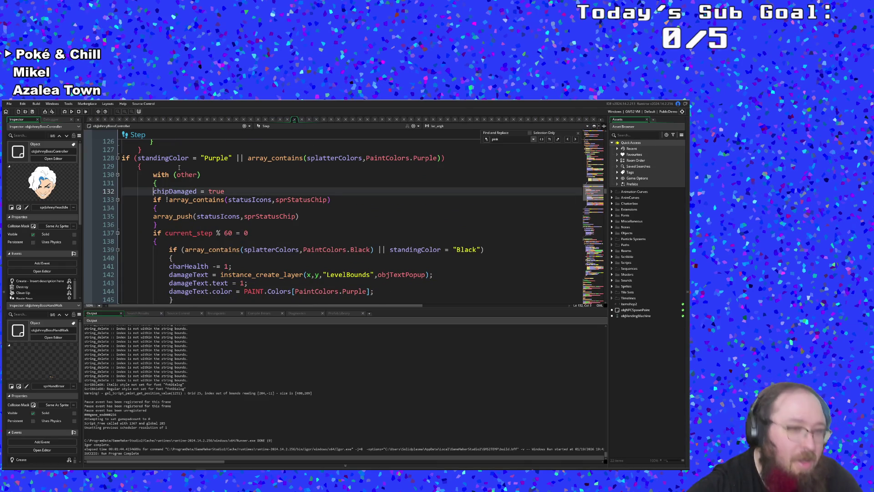
key(Down)
key(Down)
key(Down)
key(Up)
key(Up)
key(Up)
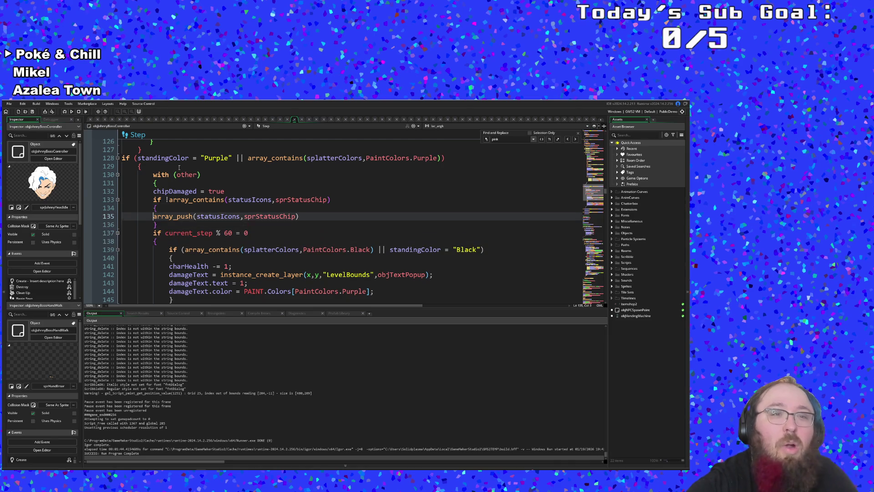
key(Up)
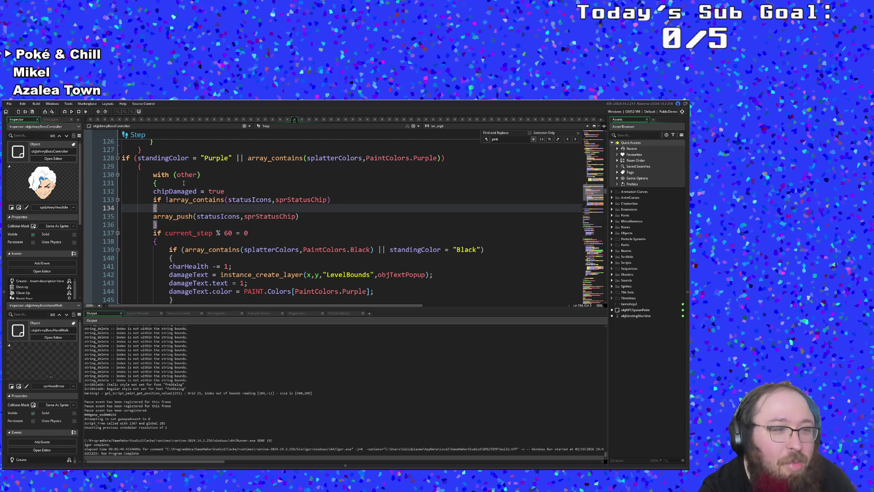
click(183, 182)
scroll(185, 183, down, 7)
scroll(186, 184, up, 7)
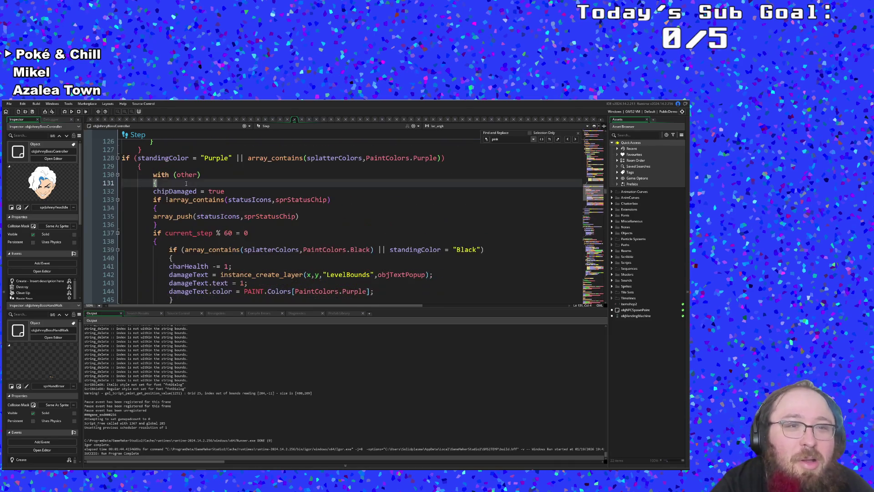
scroll(190, 199, down, 4)
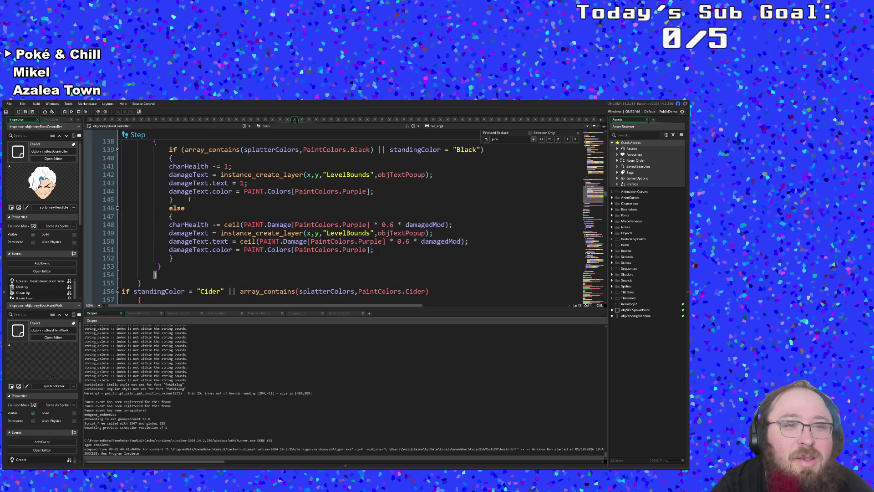
click(155, 275)
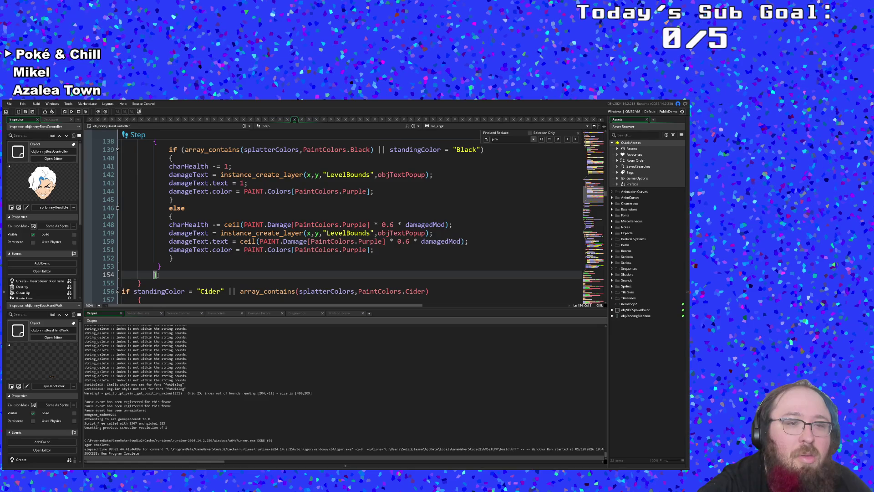
key(BackSpace)
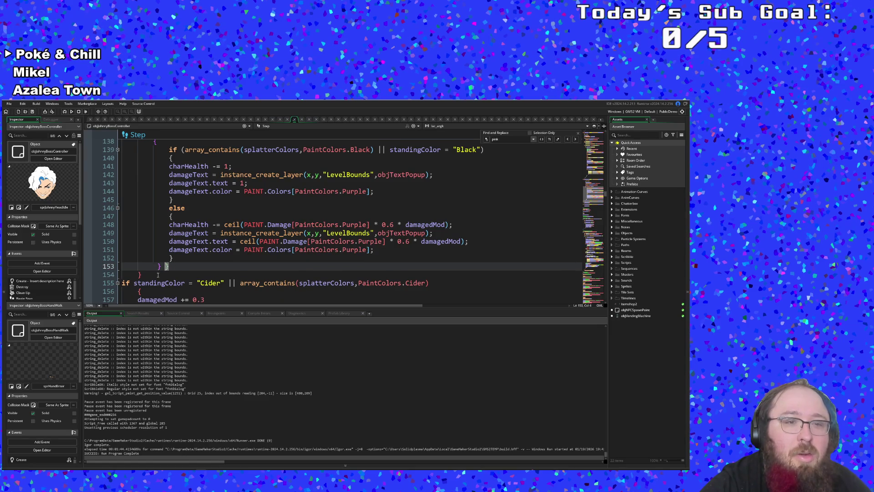
key(ctrl+z)
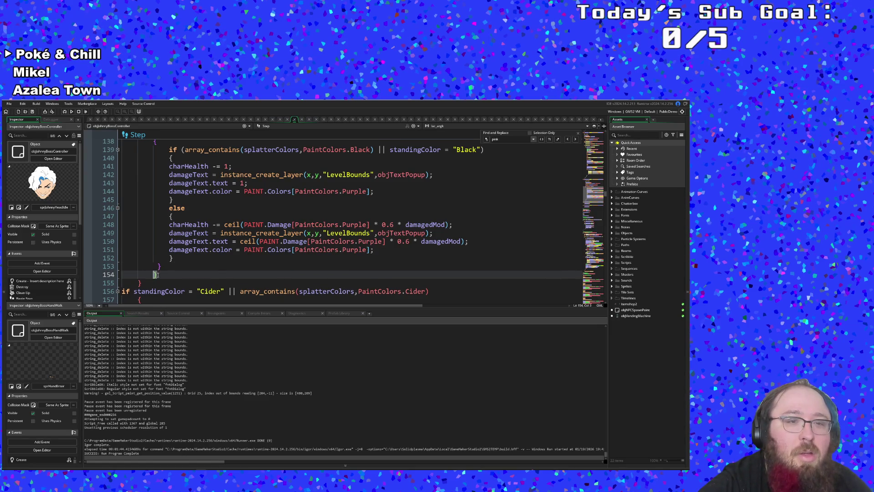
key(shift+Left)
key(BackSpace)
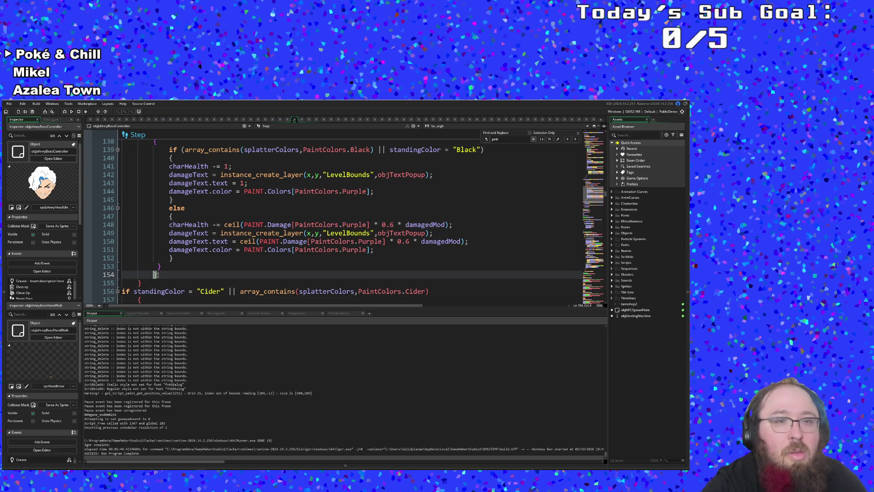
scroll(157, 275, up, 4)
scroll(157, 275, down, 4)
- Fix the line 131 brace indent and put 'with (other)' on its own indented line
scroll(157, 274, up, 4)
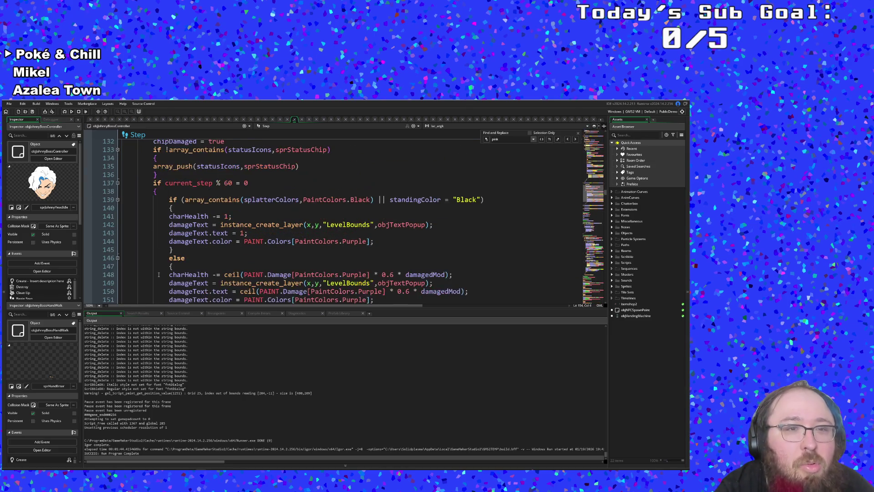
click(156, 184)
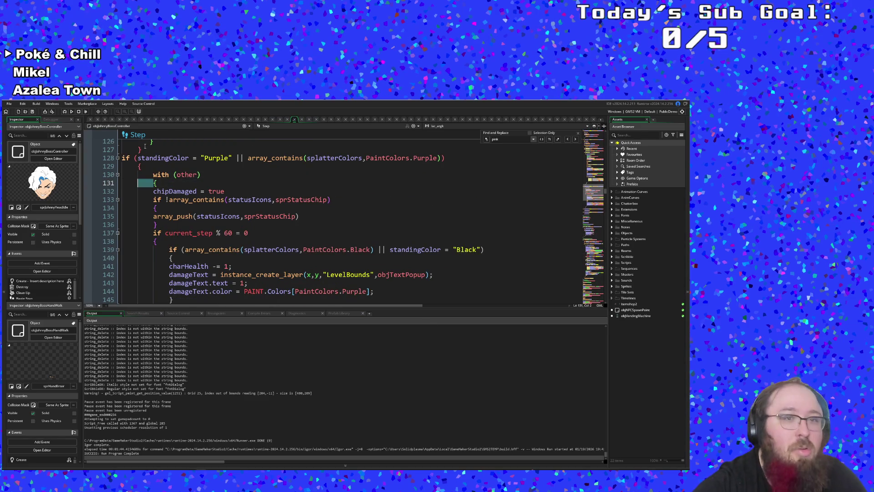
key(BackSpace)
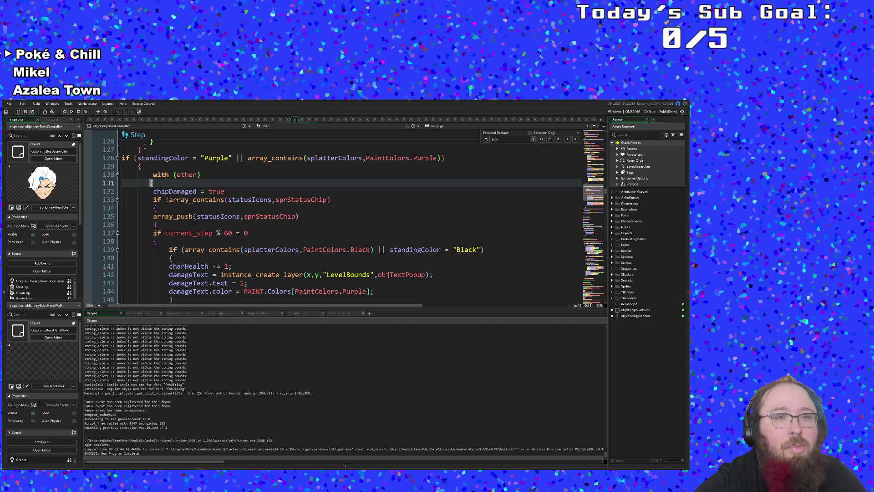
key(Up)
key(BackSpace)
key(BackSpace)
key(BackSpace)
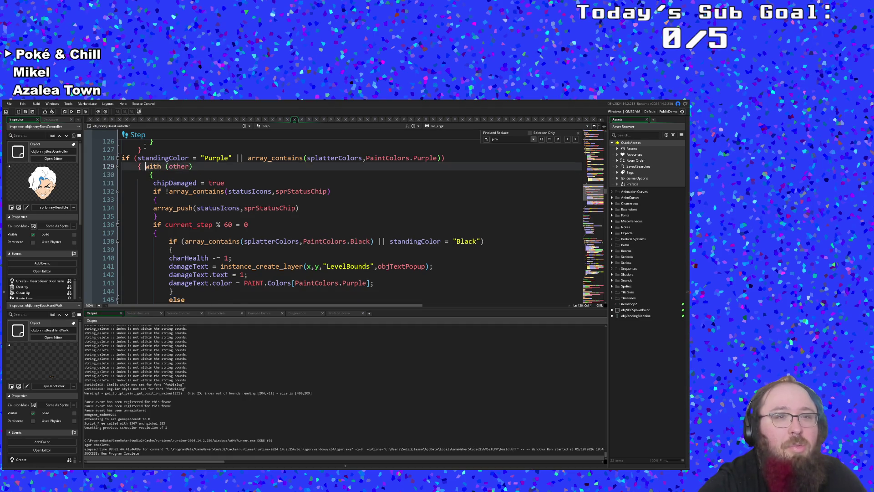
key(Return)
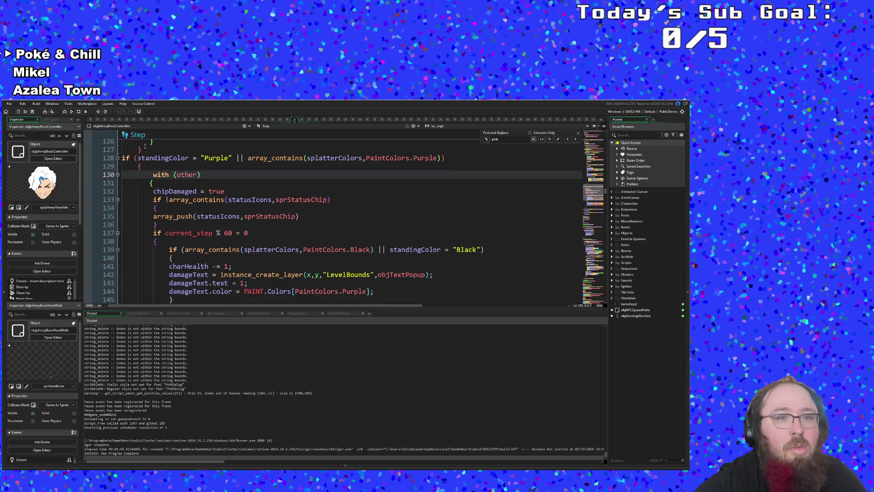
key(Tab)
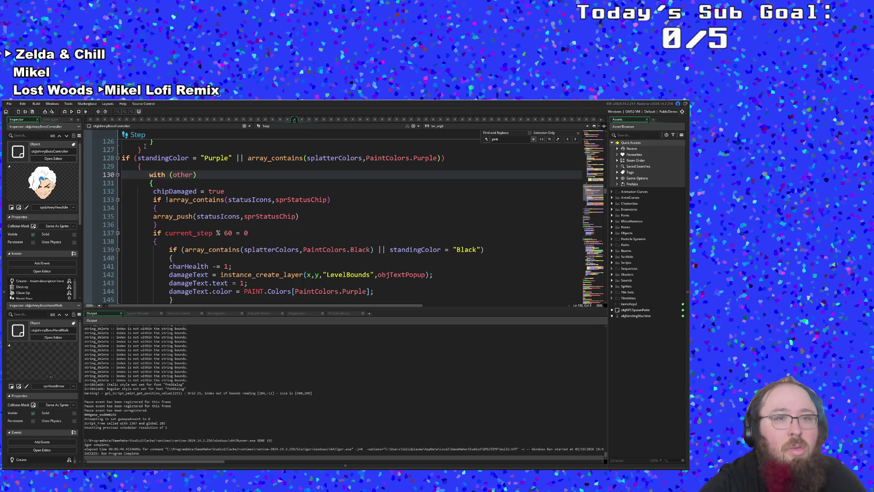
- Verify the matching closing braces down through the Cider paint block
click(148, 183)
scroll(157, 181, down, 4)
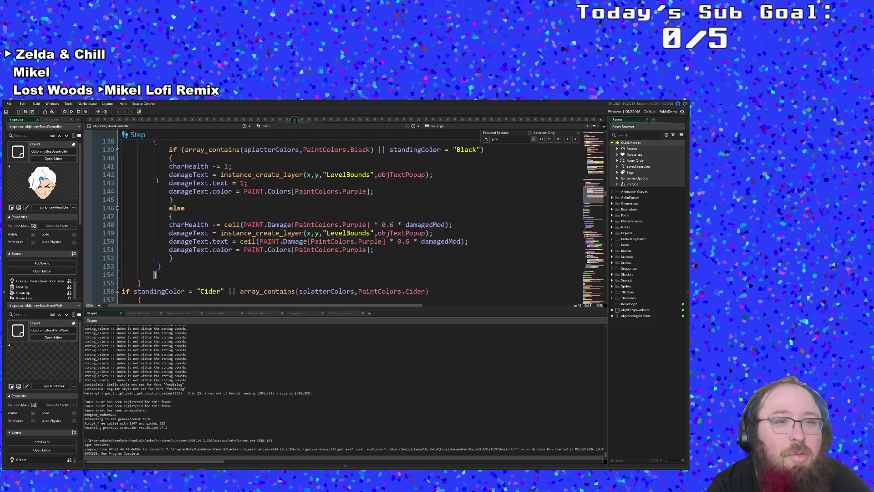
scroll(157, 181, down, 2)
scroll(157, 181, up, 6)
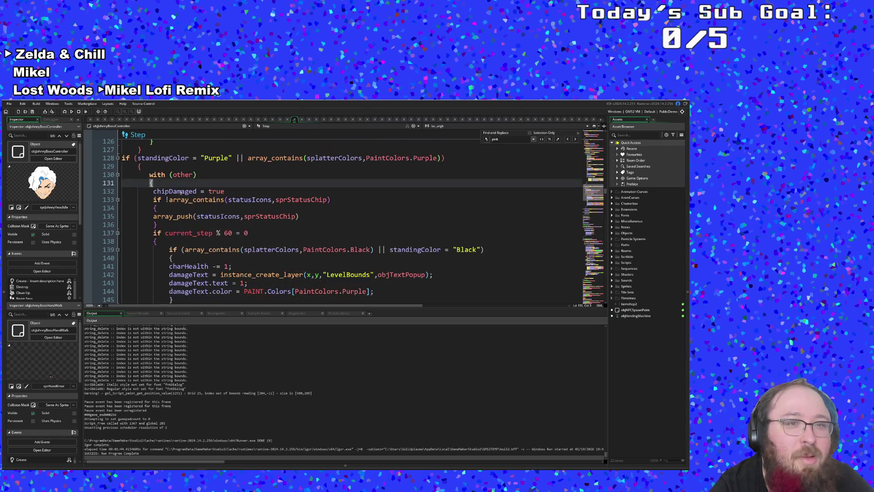
click(184, 224)
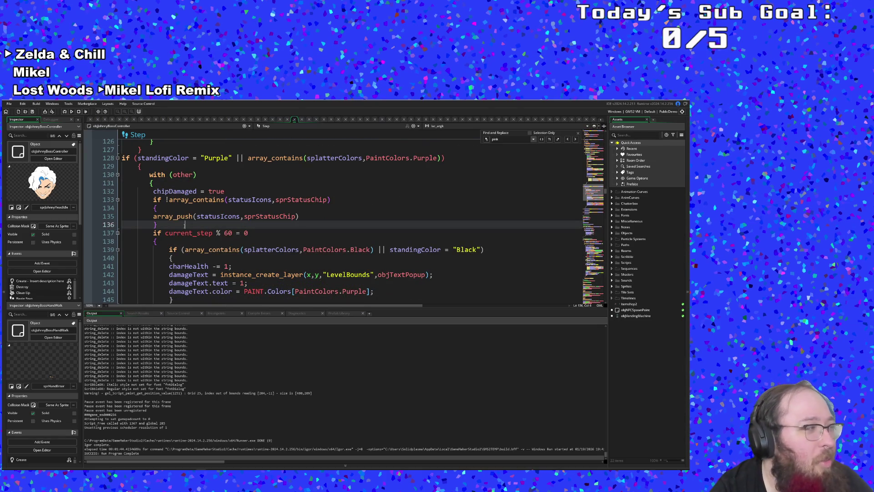
scroll(184, 241, down, 4)
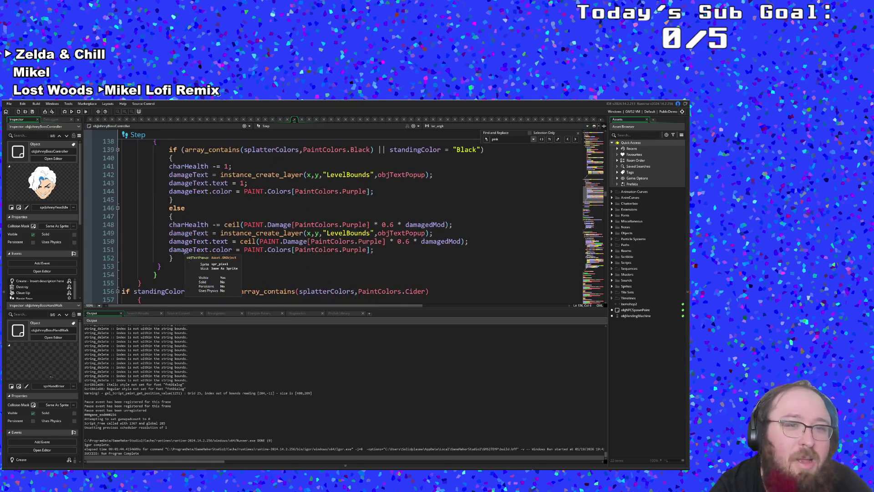
scroll(183, 242, up, 4)
mouse_move(183, 249)
scroll(183, 251, down, 6)
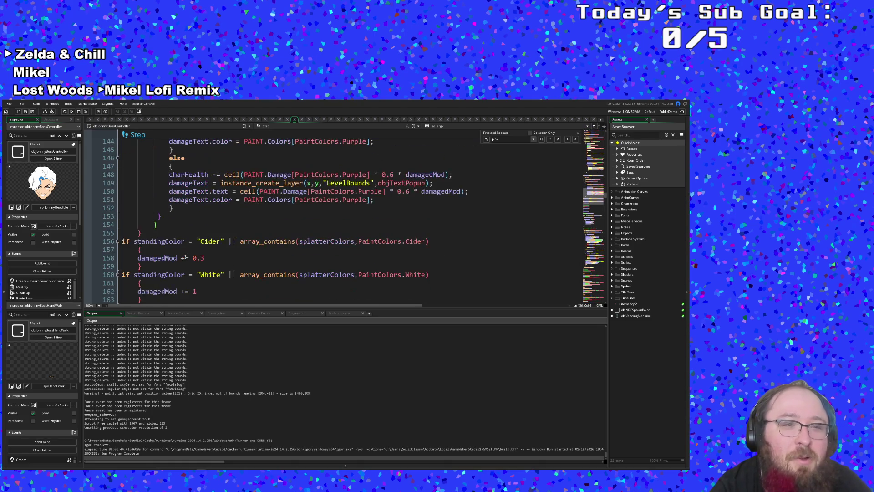
scroll(186, 258, up, 8)
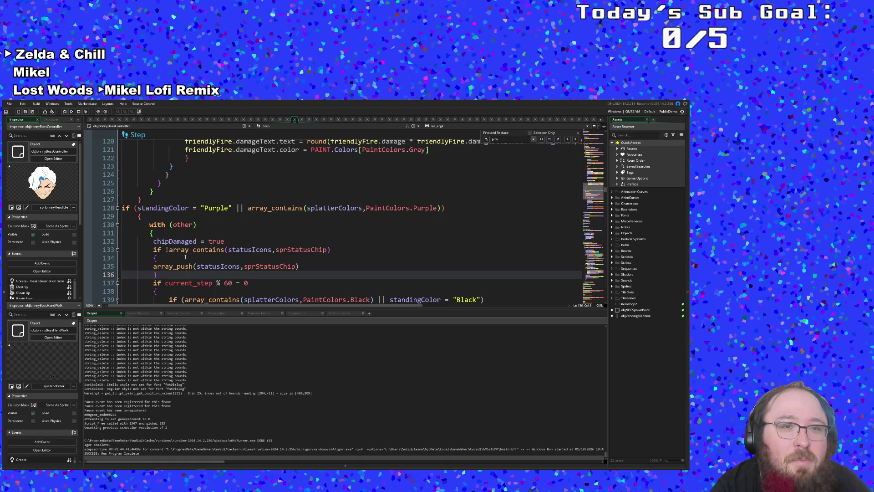
scroll(185, 257, down, 2)
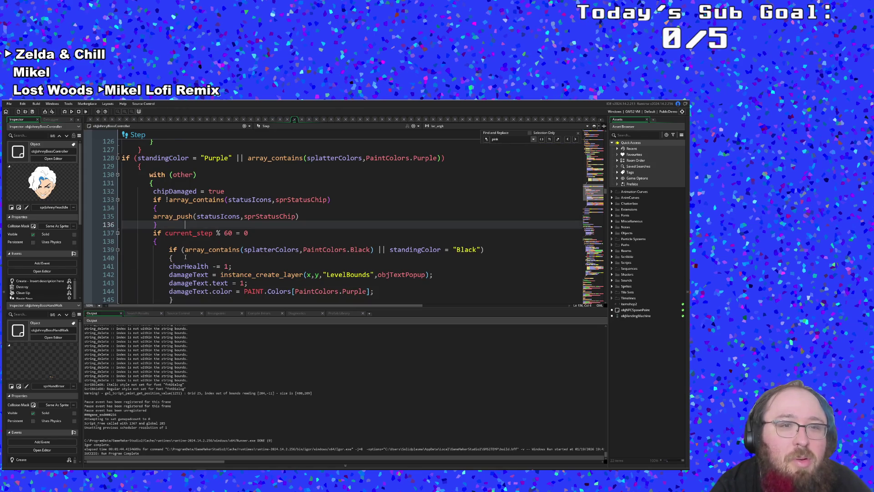
scroll(185, 258, down, 6)
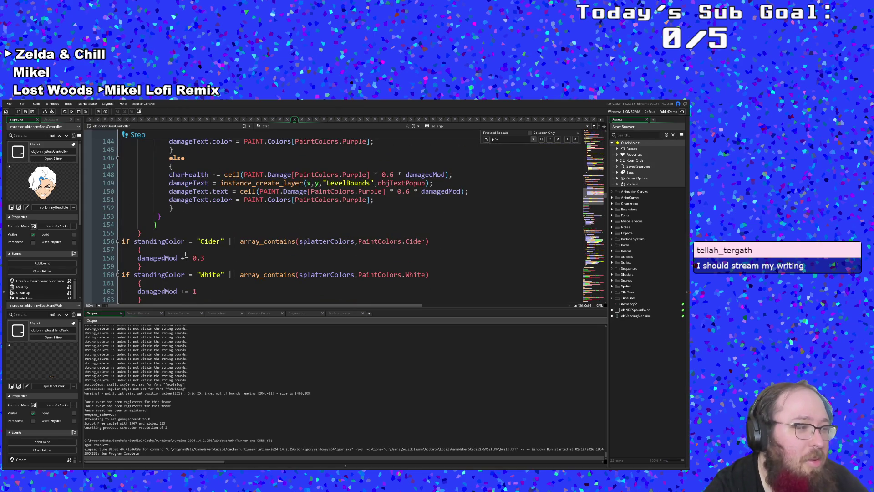
scroll(185, 251, down, 2)
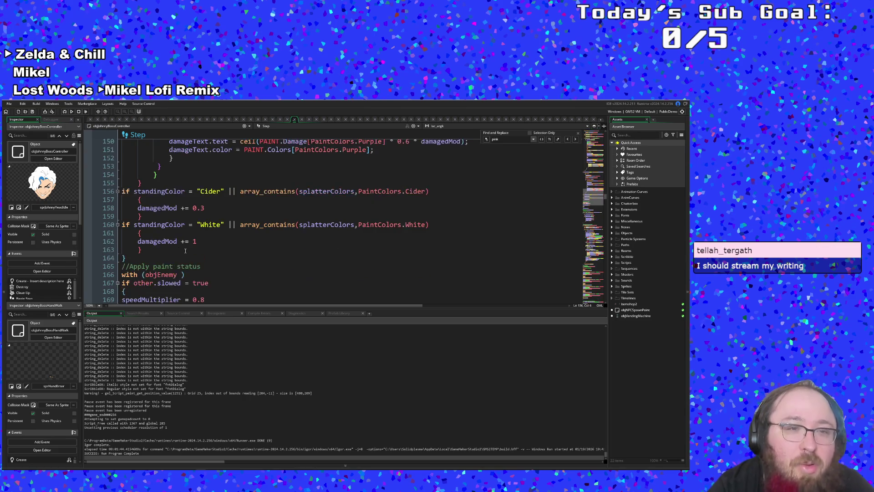
scroll(185, 250, up, 6)
scroll(180, 249, down, 4)
click(180, 249)
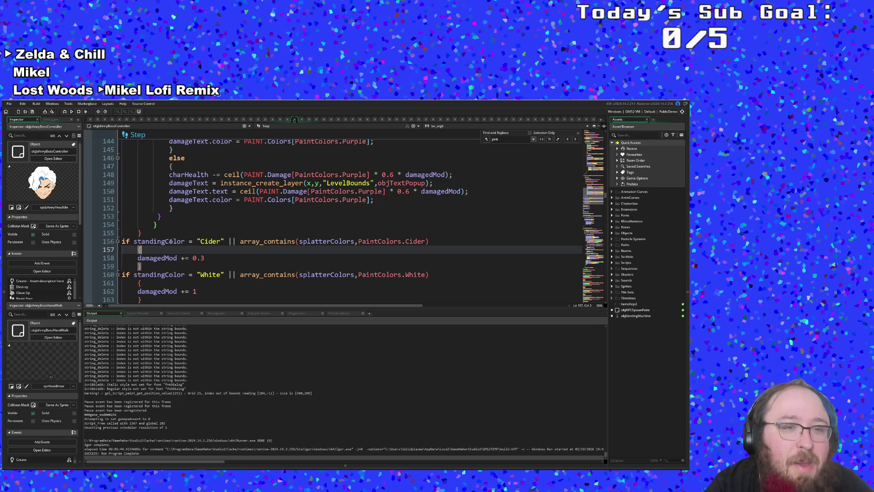
click(150, 224)
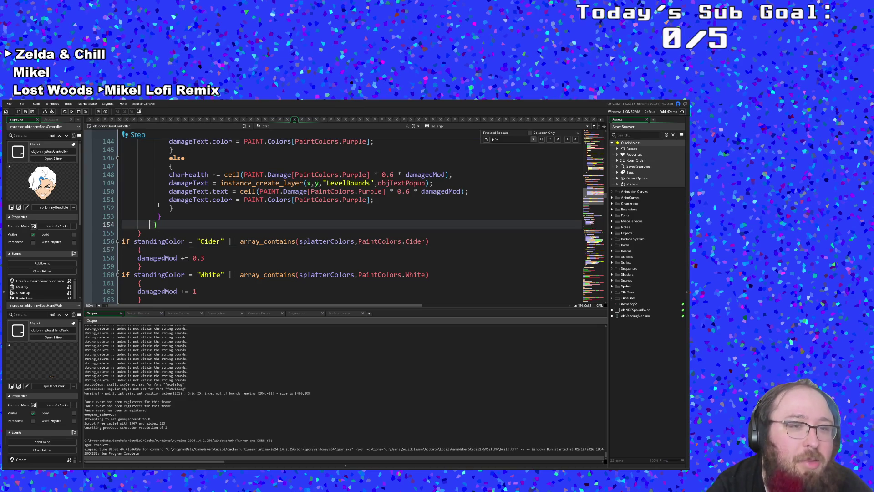
key(BackSpace)
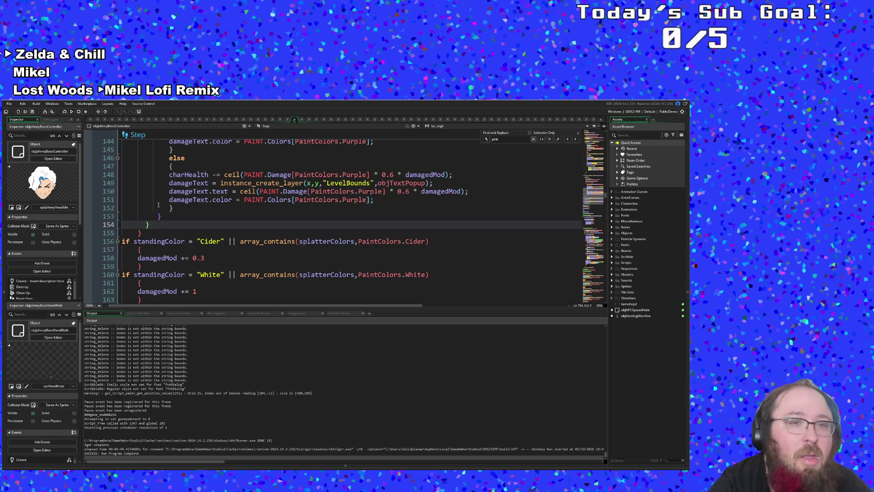
scroll(159, 205, up, 8)
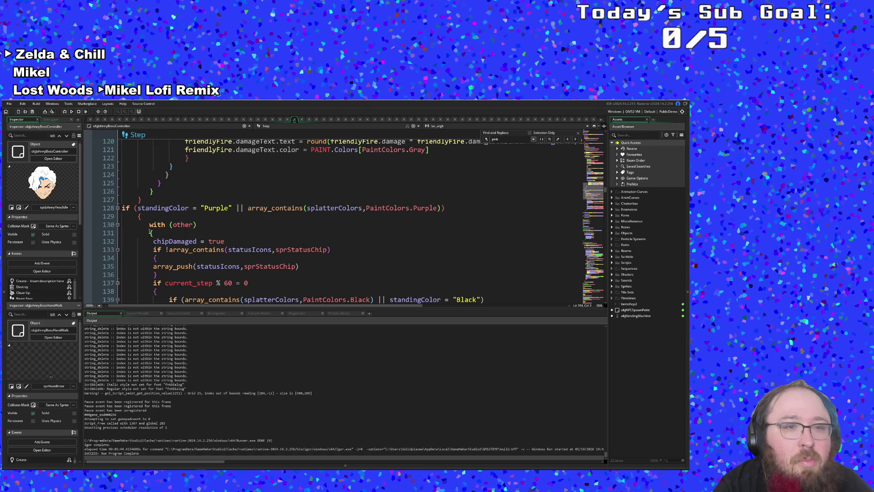
click(150, 232)
key(BackSpace)
key(BackSpace)
key(Up)
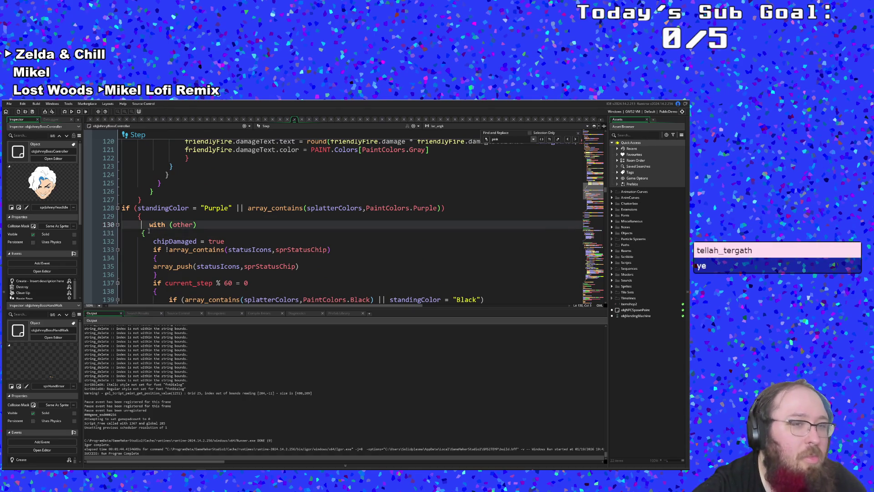
key(BackSpace)
key(BackSpace)
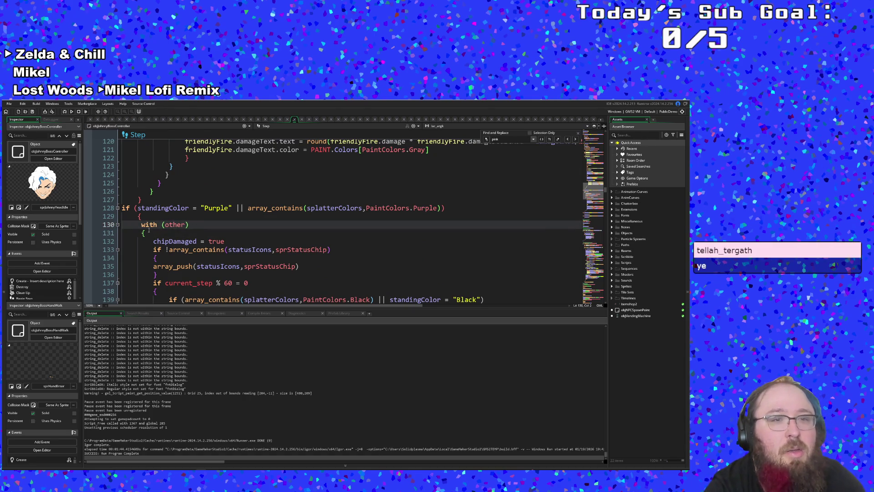
scroll(149, 230, down, 10)
scroll(178, 234, up, 10)
scroll(178, 234, down, 2)
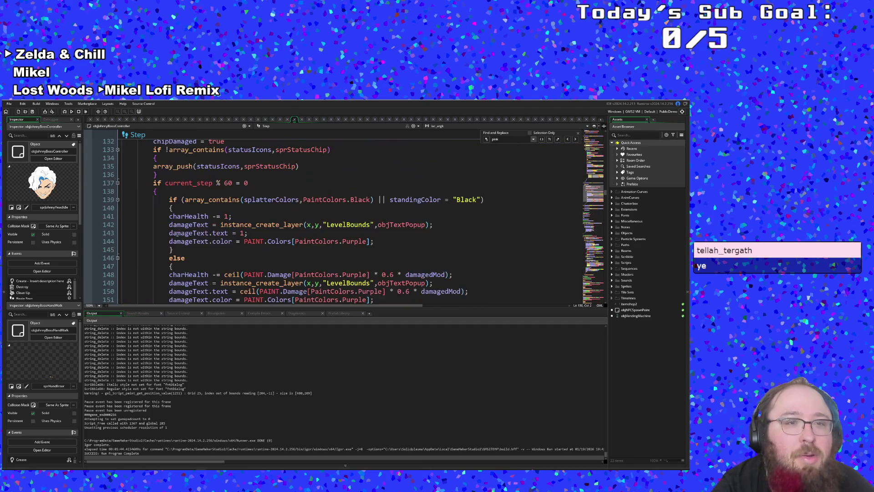
scroll(165, 210, down, 5)
scroll(165, 211, up, 9)
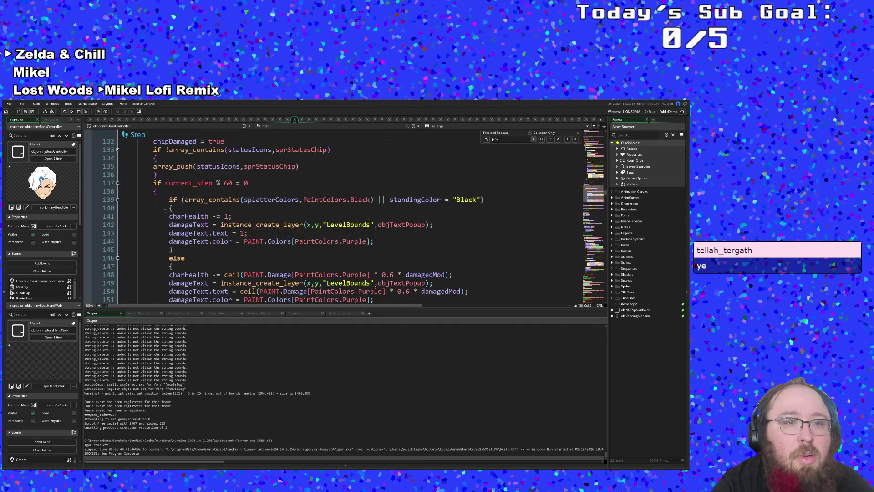
scroll(162, 223, down, 8)
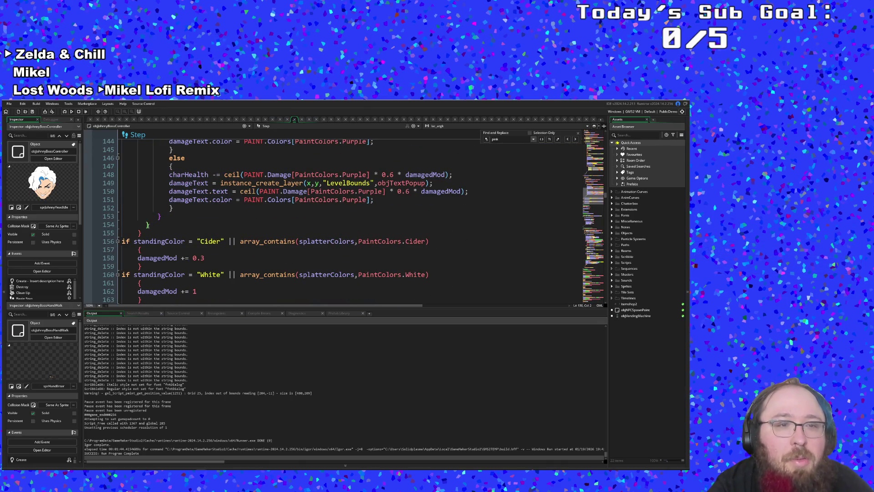
click(147, 225)
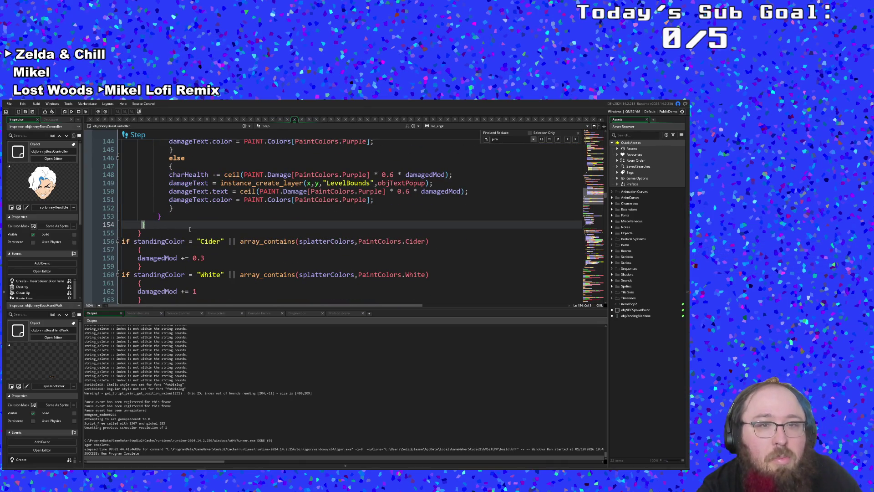
scroll(189, 229, up, 2)
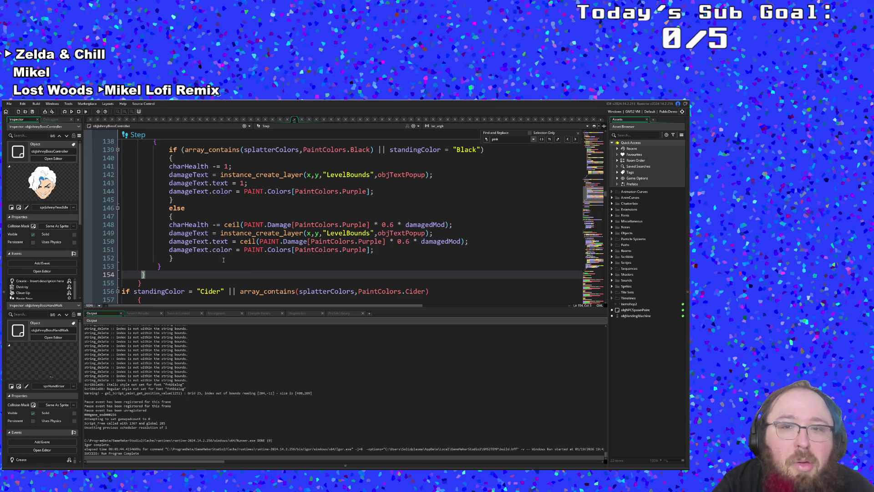
scroll(223, 255, up, 6)
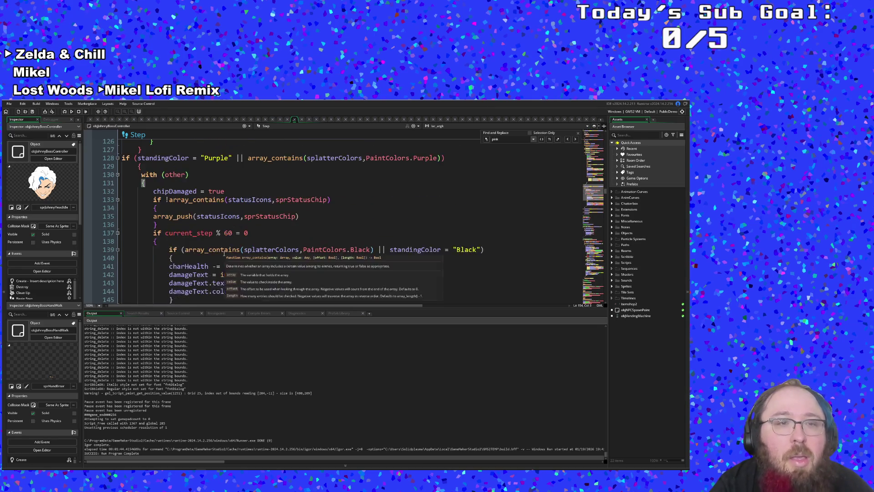
scroll(225, 257, down, 8)
scroll(228, 259, down, 2)
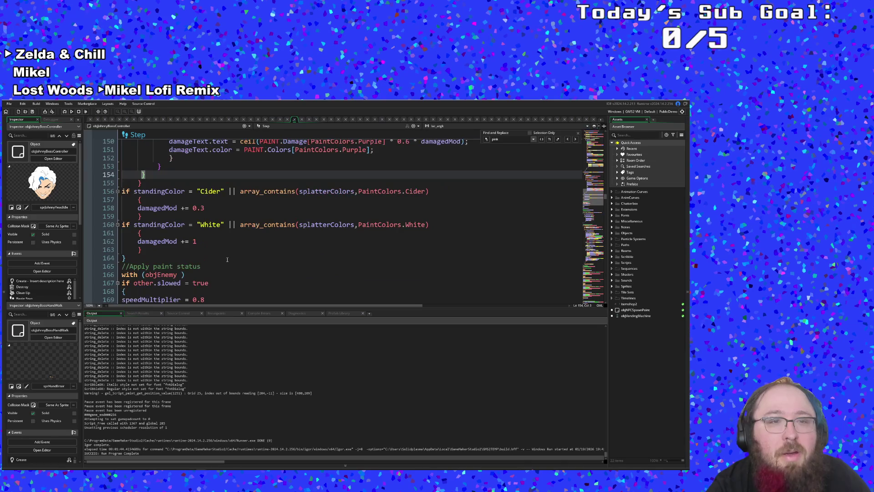
click(227, 208)
click(158, 192)
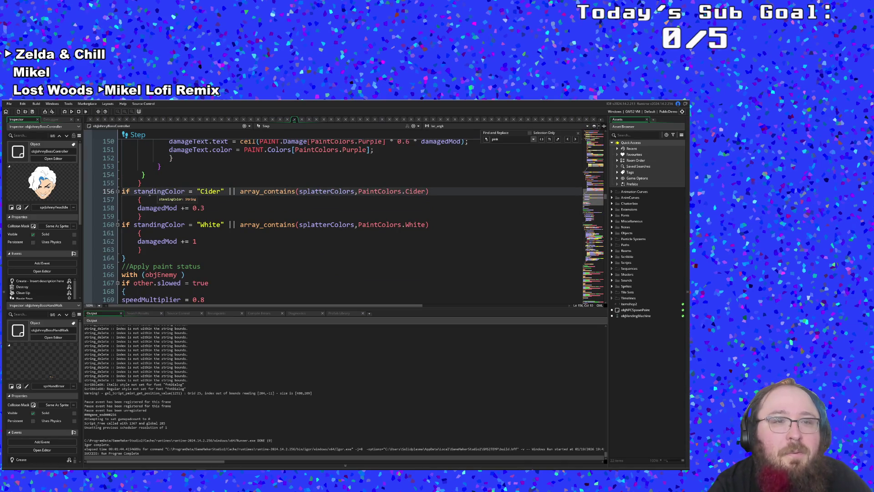
key(ctrl+Left)
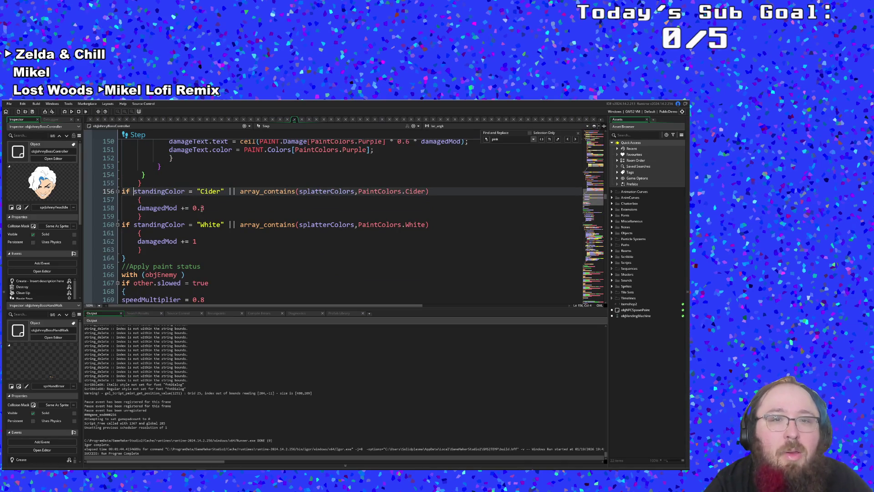
click(224, 214)
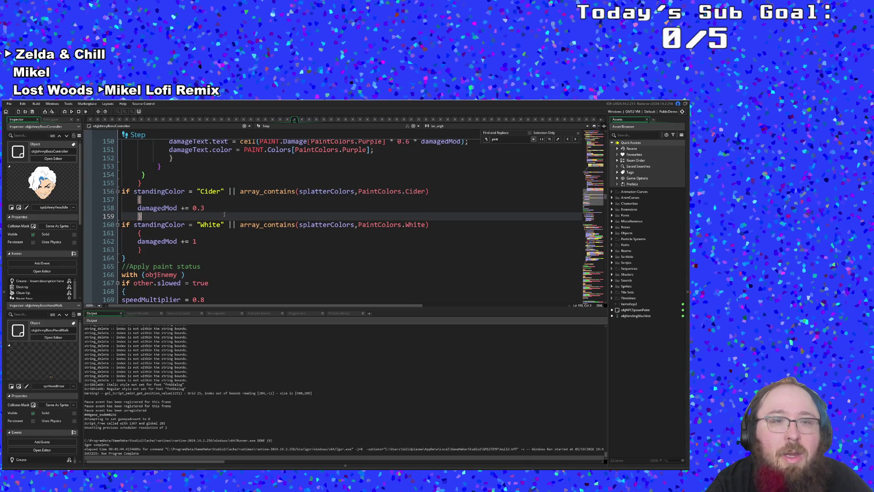
click(144, 199)
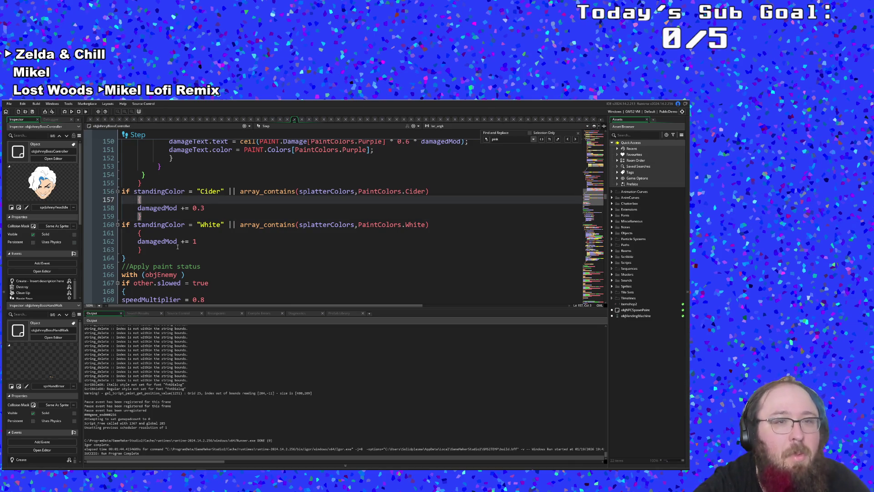
text(\)
key(BackSpace)
key(Return)
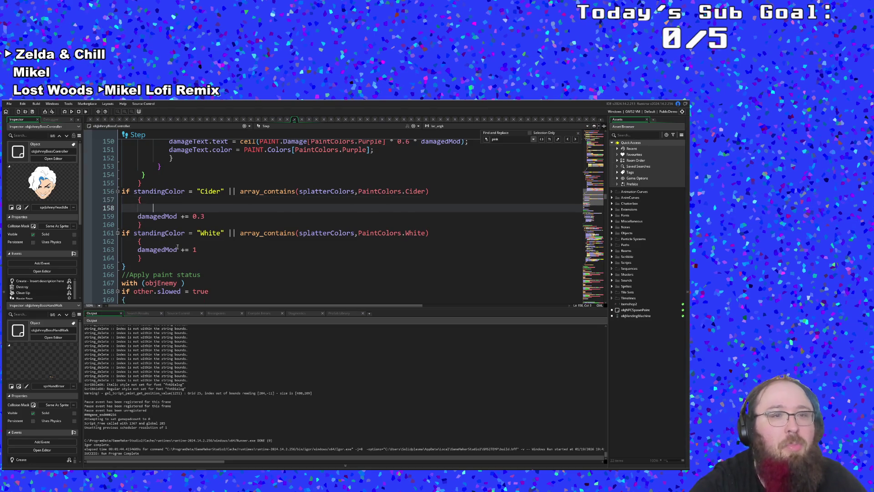
text(with ()
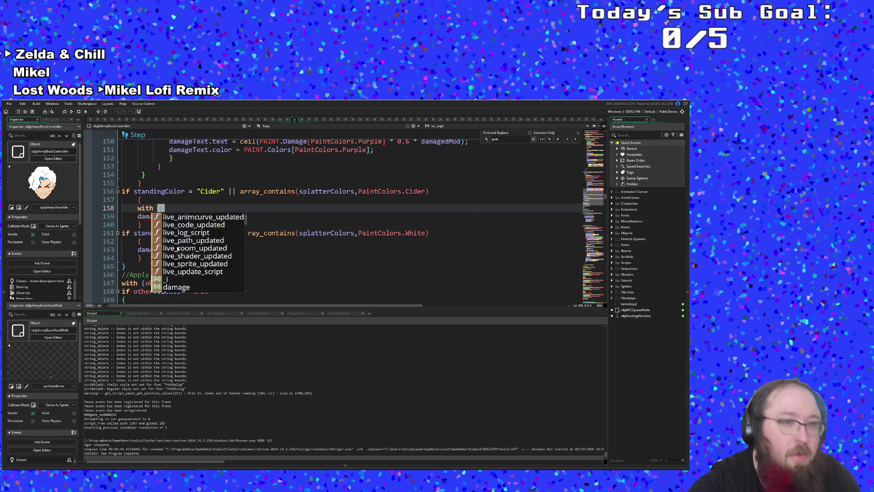
text(oth)
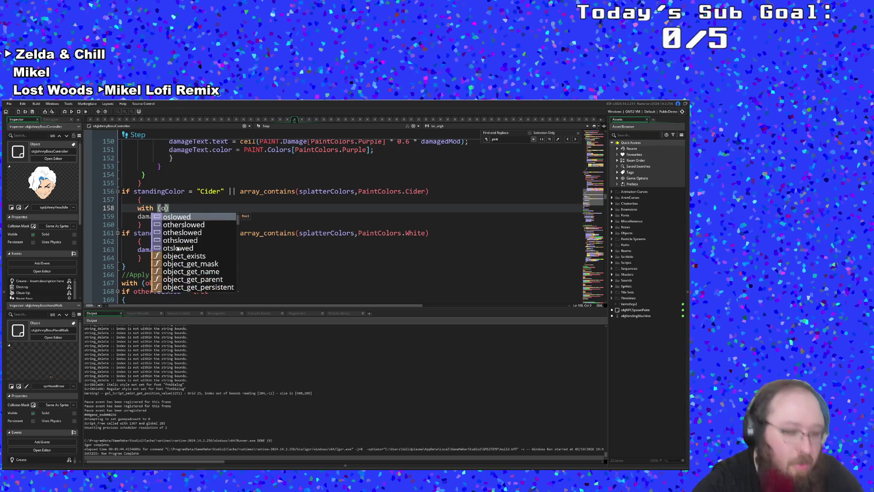
text(er))
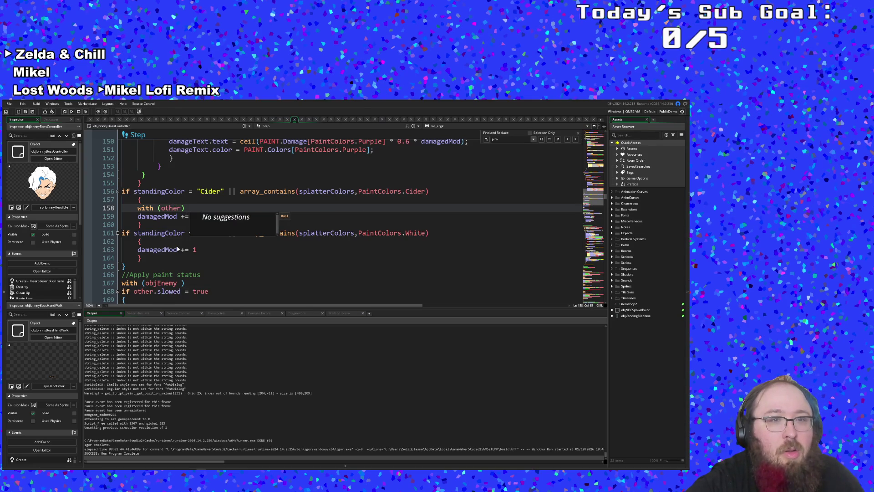
key(BackSpace)
key(BackSpace)
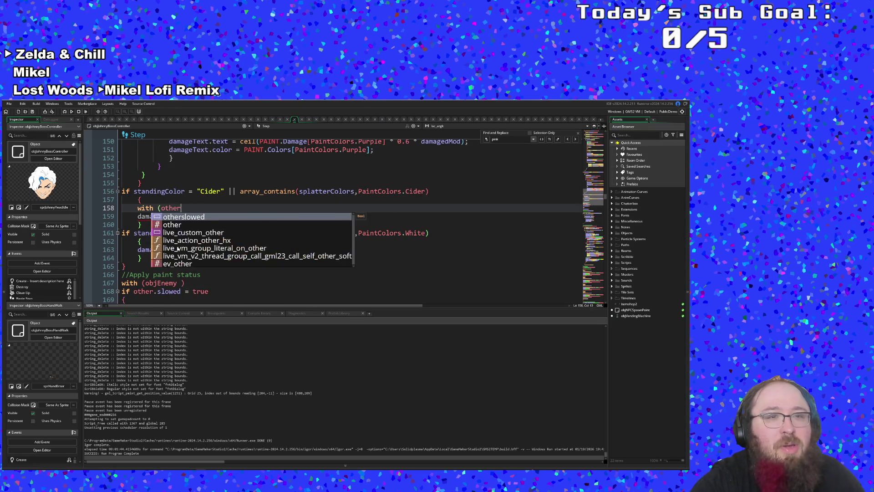
key(BackSpace)
key(BackSpace)
key(BackSpace)
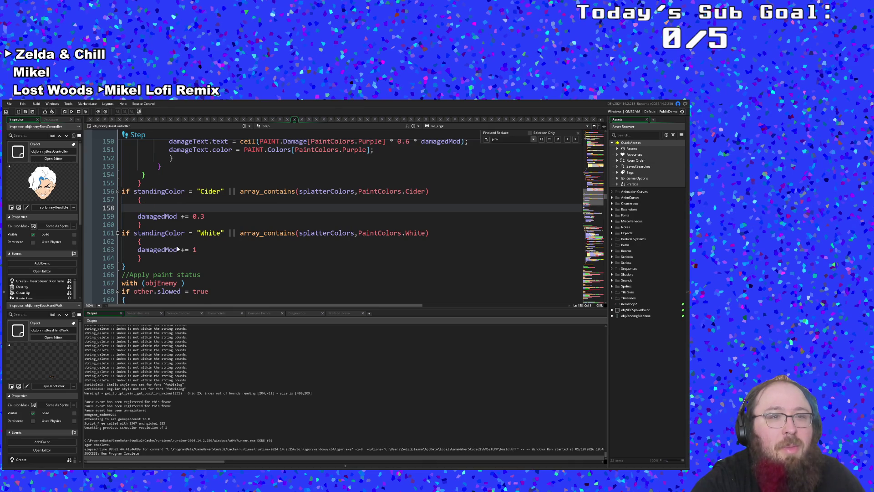
key(BackSpace)
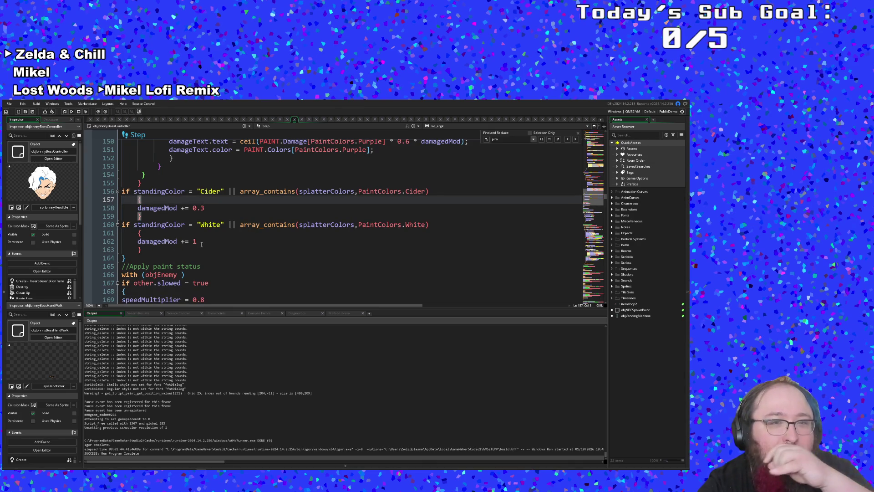
click(201, 242)
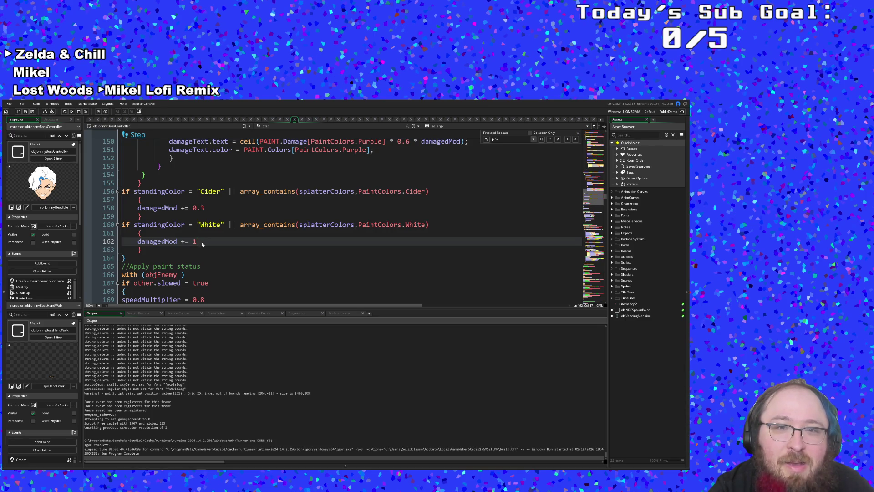
scroll(202, 244, down, 2)
scroll(201, 245, up, 10)
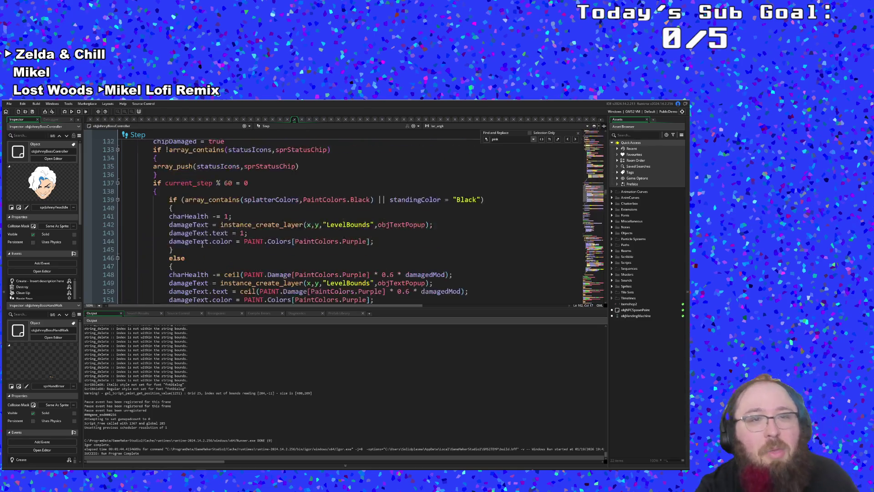
scroll(202, 245, down, 8)
scroll(205, 246, down, 1)
scroll(207, 236, up, 20)
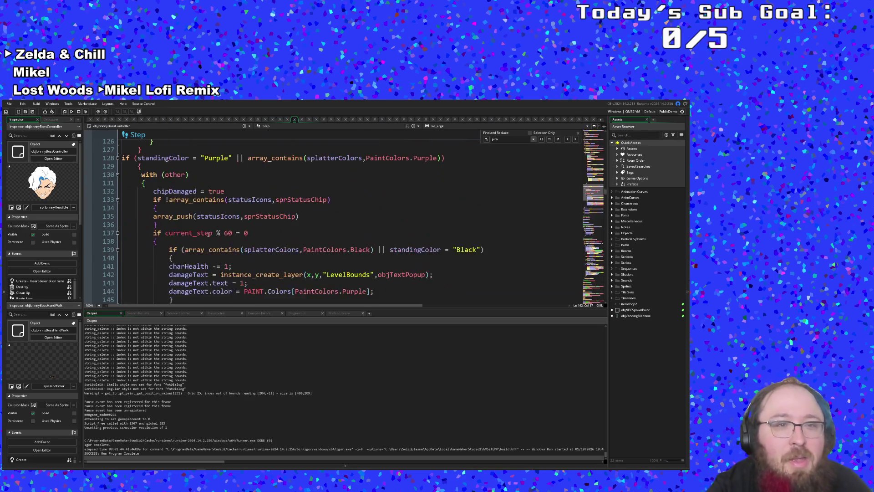
scroll(209, 227, down, 16)
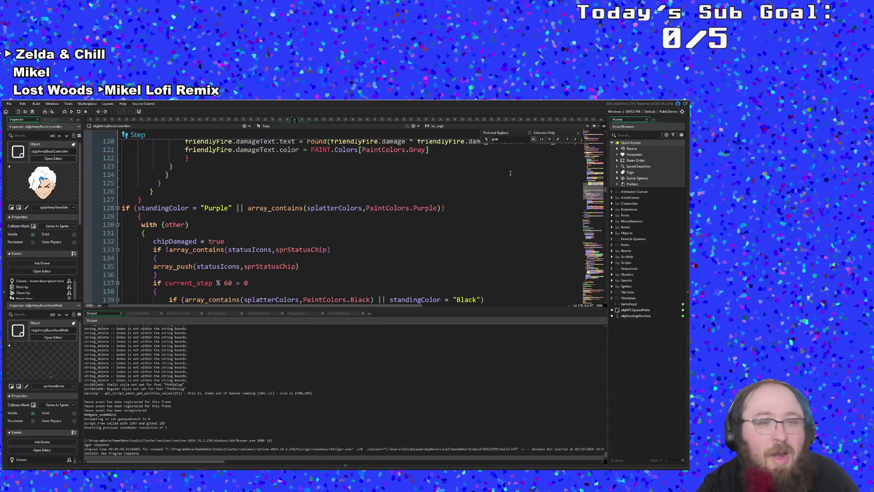
- Open objJohnnyBossHandLaser through the asset search
key(ctrl+t)
text(objoh)
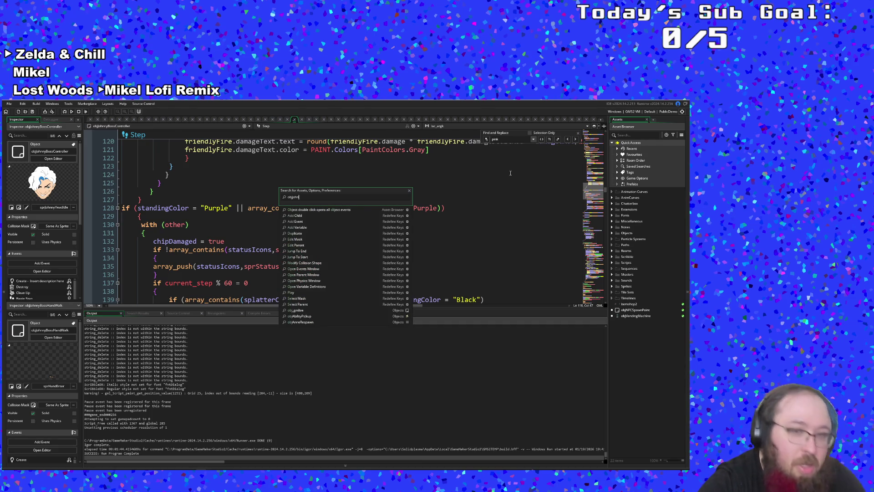
text(nybosshandlaser)
key(Return)
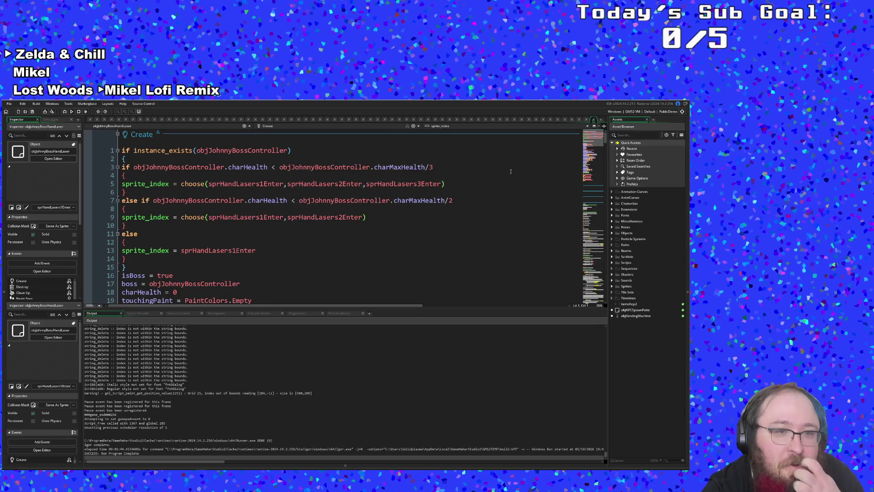
- Cut the Blue through White paint effect code, lines 34–63, from its Step event
scroll(509, 172, down, 15)
scroll(502, 185, down, 10)
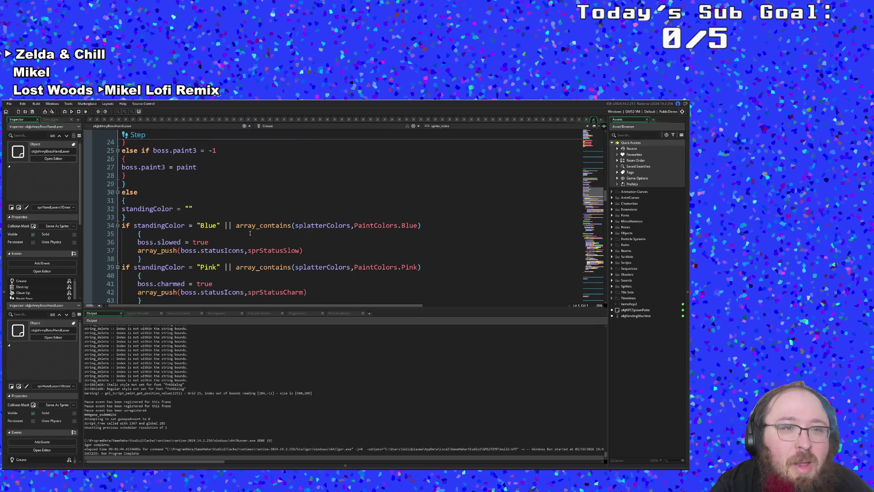
click(155, 225)
scroll(164, 233, up, 2)
click(163, 224)
scroll(164, 237, down, 2)
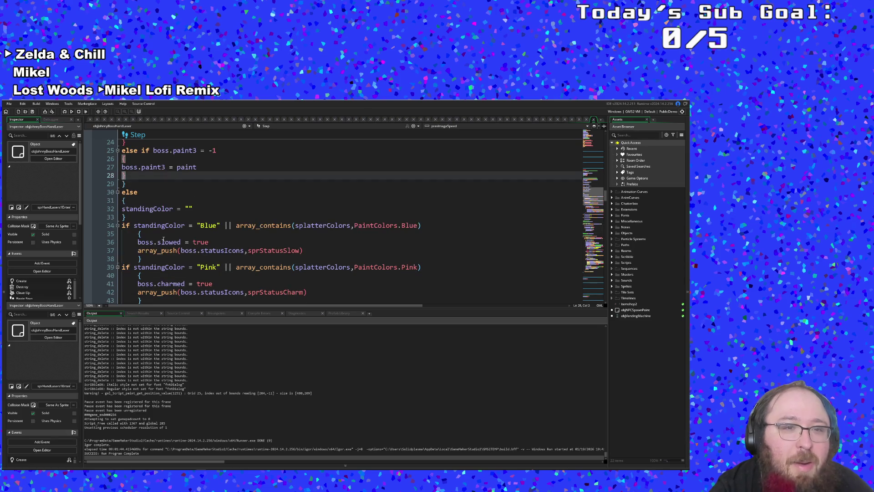
scroll(168, 257, up, 4)
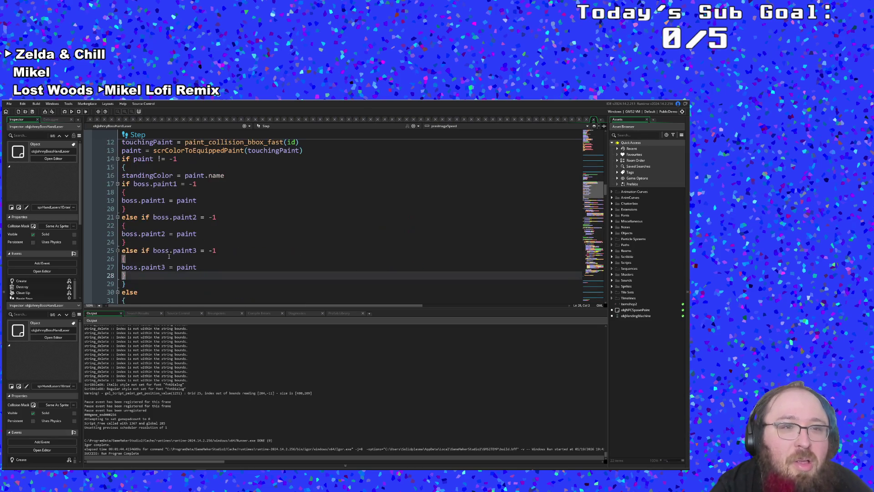
scroll(169, 257, down, 4)
click(146, 208)
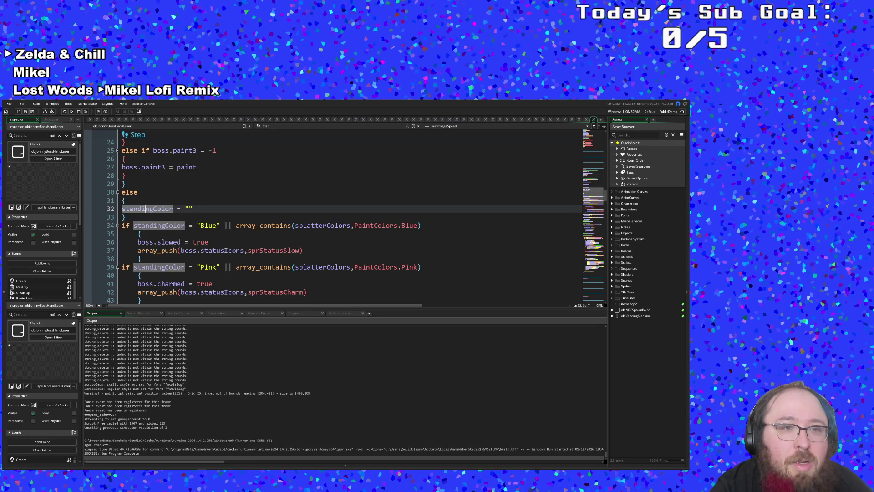
mouse_move(123, 226)
mouse_down()
mouse_move(146, 191)
mouse_move(159, 242)
mouse_up()
scroll(158, 241, down, 4)
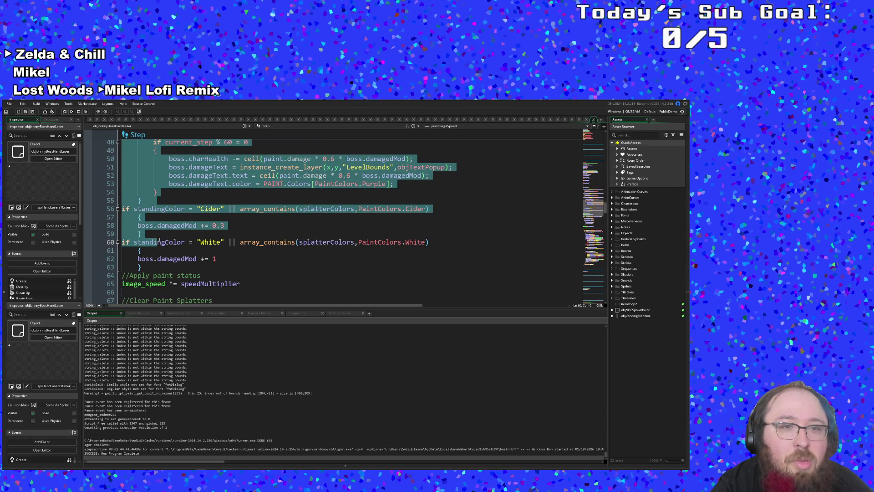
drag(163, 245, 177, 276)
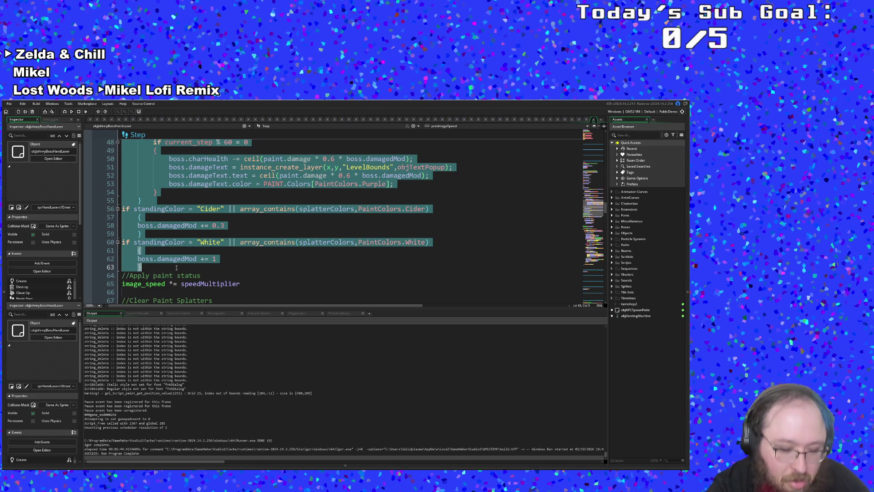
key(ctrl+x)
- Review the remaining Step code around lines 41 and 47
scroll(225, 286, down, 4)
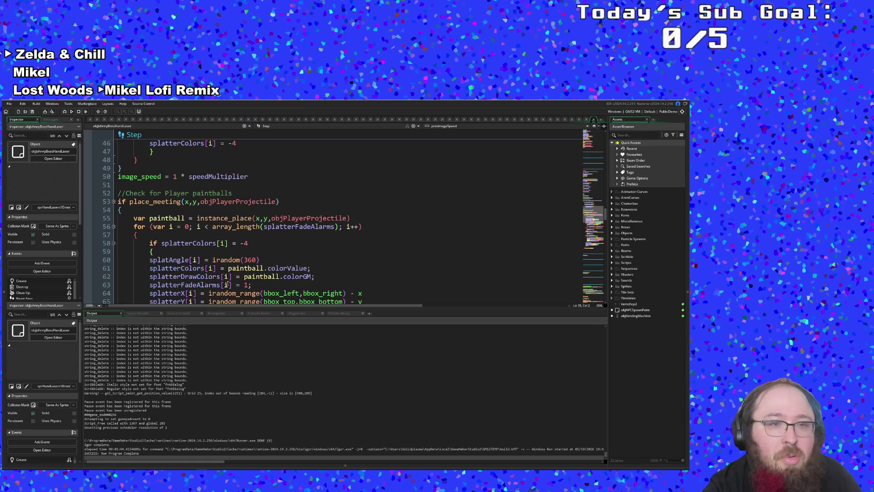
scroll(225, 276, down, 6)
scroll(219, 260, up, 10)
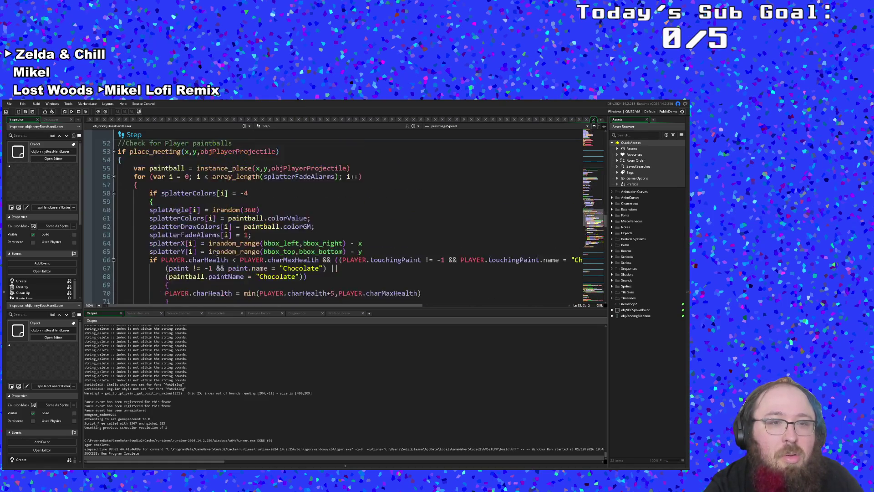
click(217, 254)
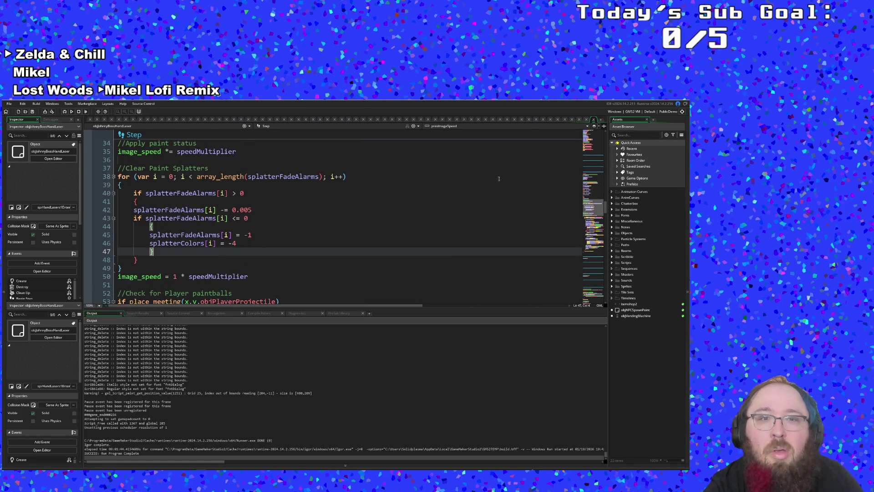
click(478, 197)
- Find the boss hand walk object with asset search and open its Step code
key(ctrl+t)
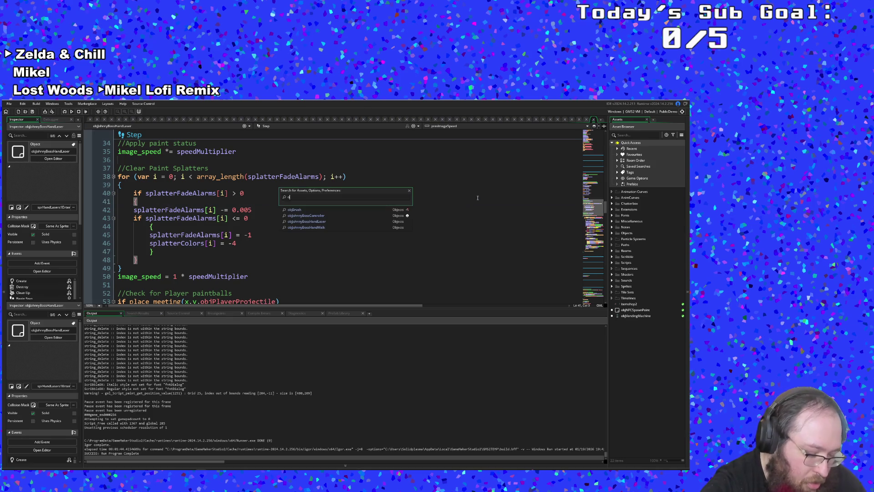
text(objJohn)
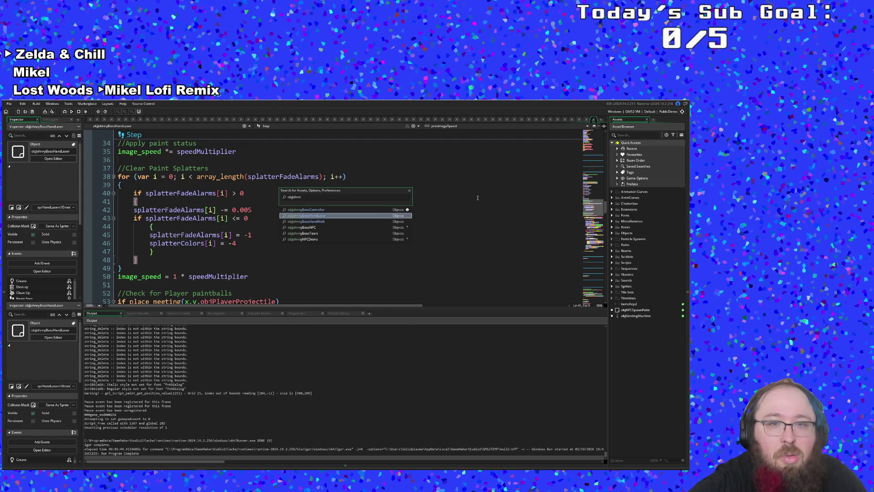
key(Down)
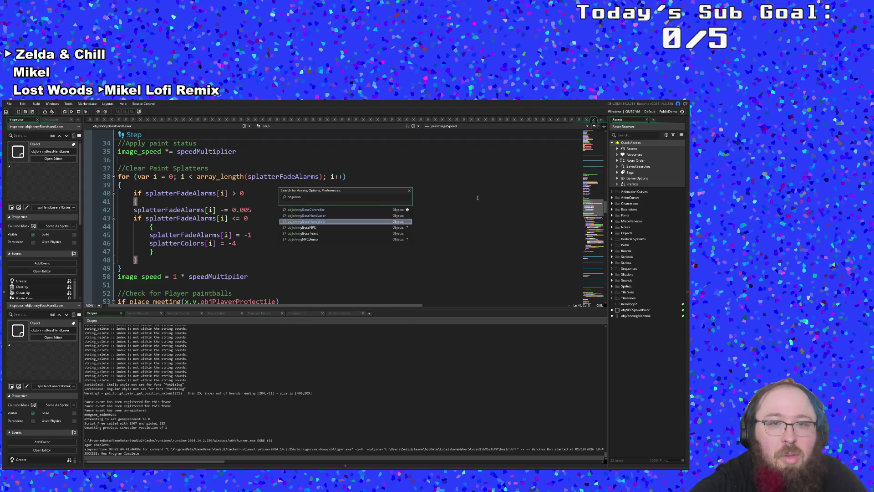
key(Return)
scroll(478, 196, down, 15)
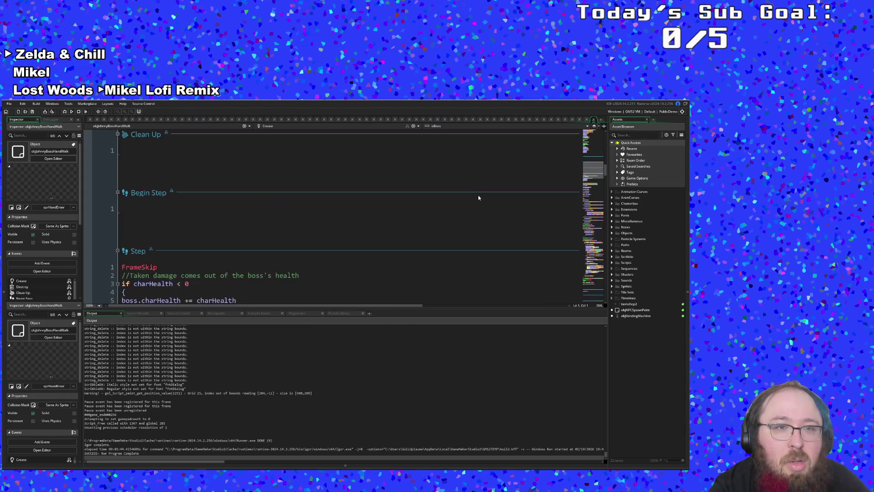
- Place the caret at line 34, where the Blue paint check begins
click(224, 242)
scroll(223, 242, down, 4)
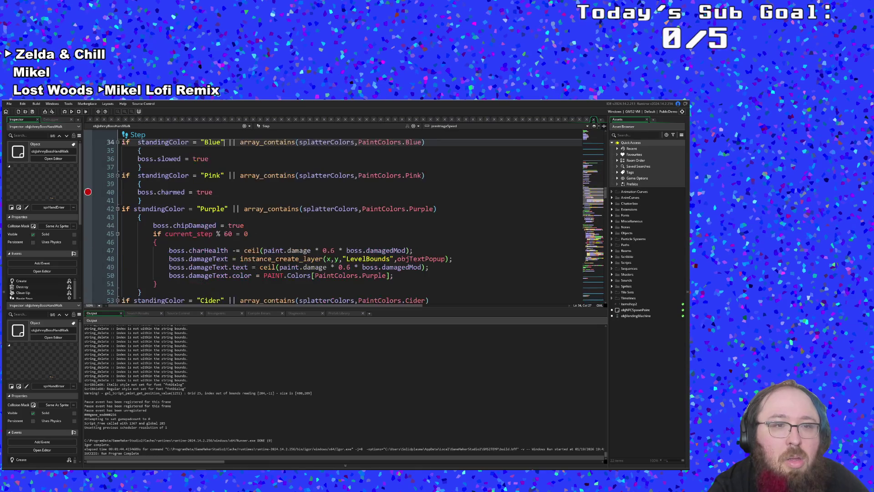
scroll(186, 190, up, 2)
click(138, 208)
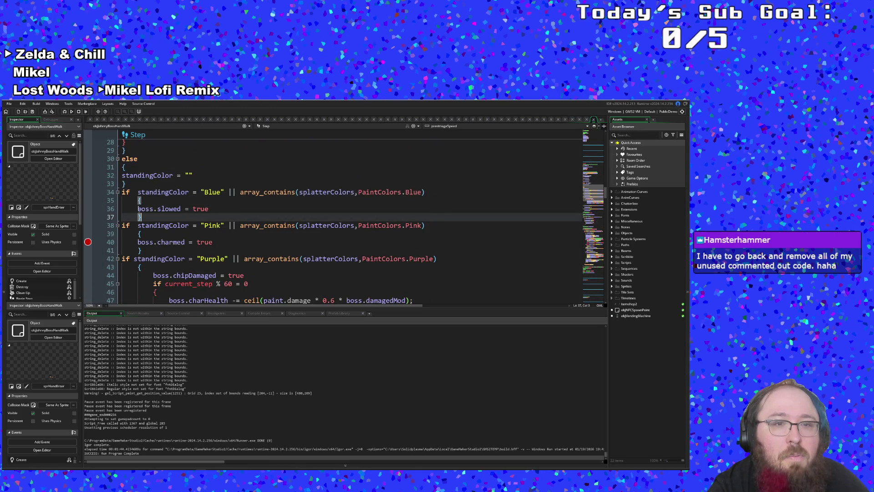
click(132, 201)
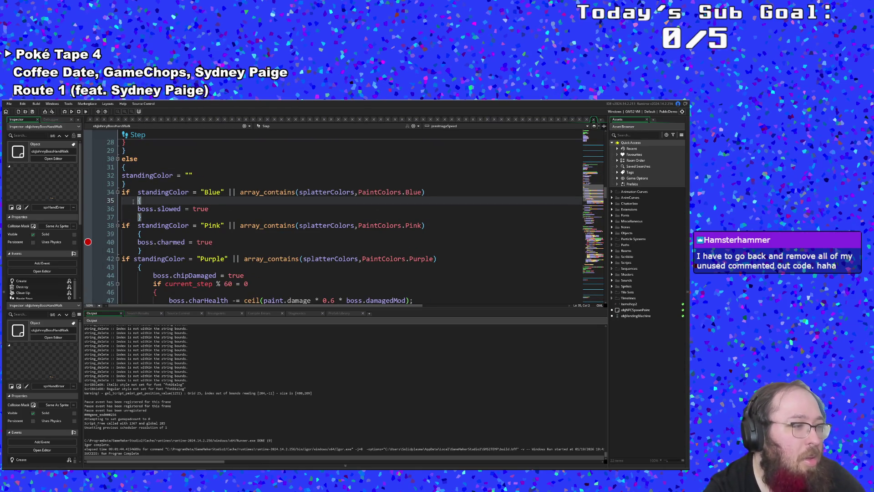
scroll(145, 207, up, 2)
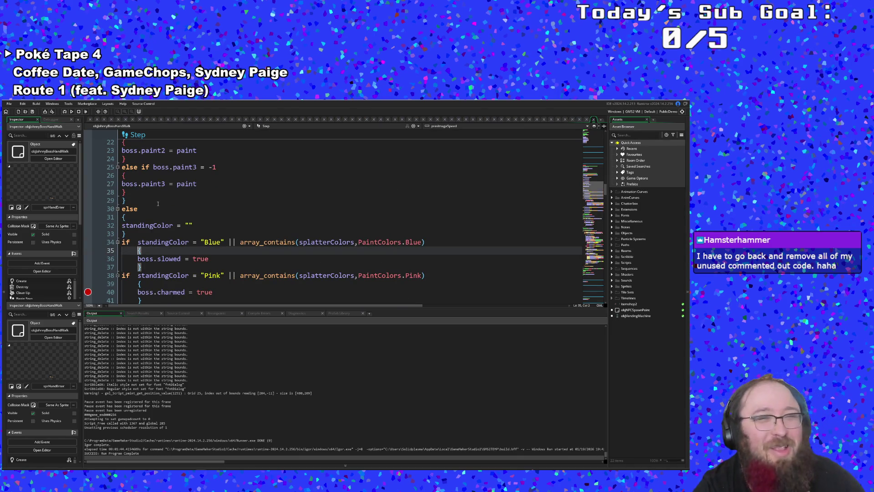
scroll(158, 204, down, 2)
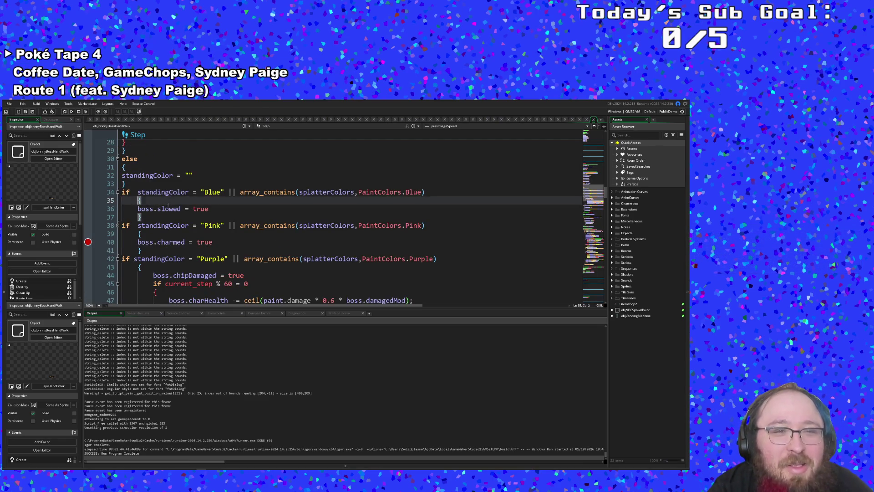
click(169, 208)
click(121, 191)
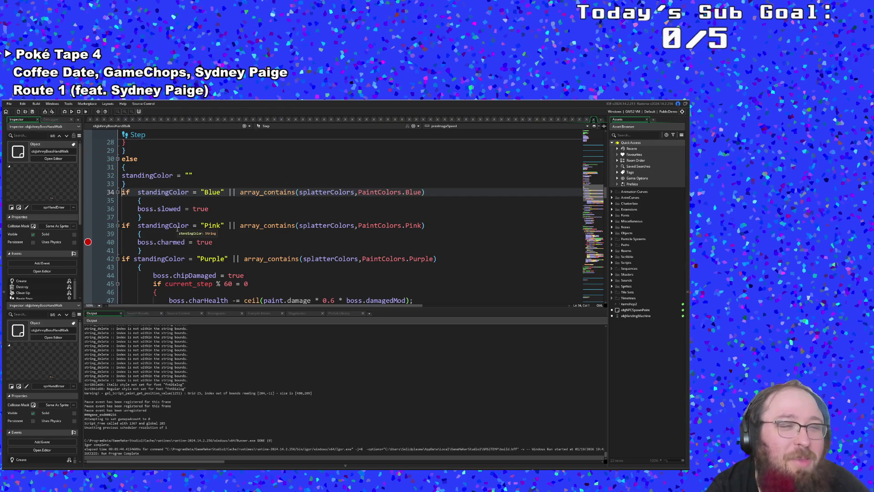
- Select lines 34 to 60, the Blue through White paint checks, and delete them
scroll(177, 229, down, 6)
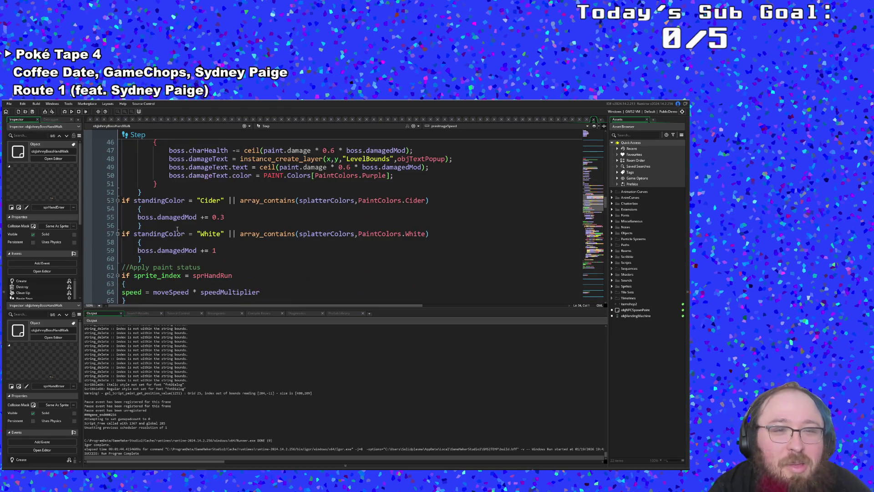
scroll(177, 229, down, 2)
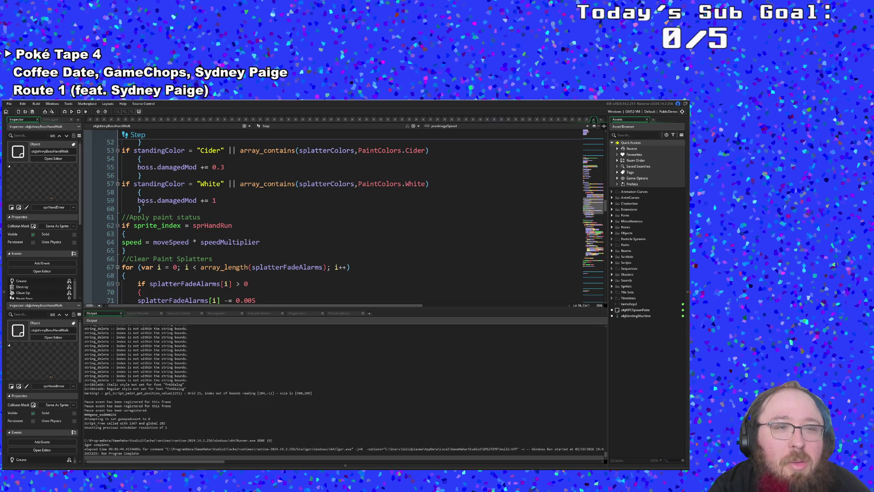
mouse_move(142, 207)
mouse_down()
mouse_move(122, 136)
mouse_move(137, 172)
mouse_move(121, 225)
mouse_move(121, 136)
mouse_move(118, 184)
mouse_up()
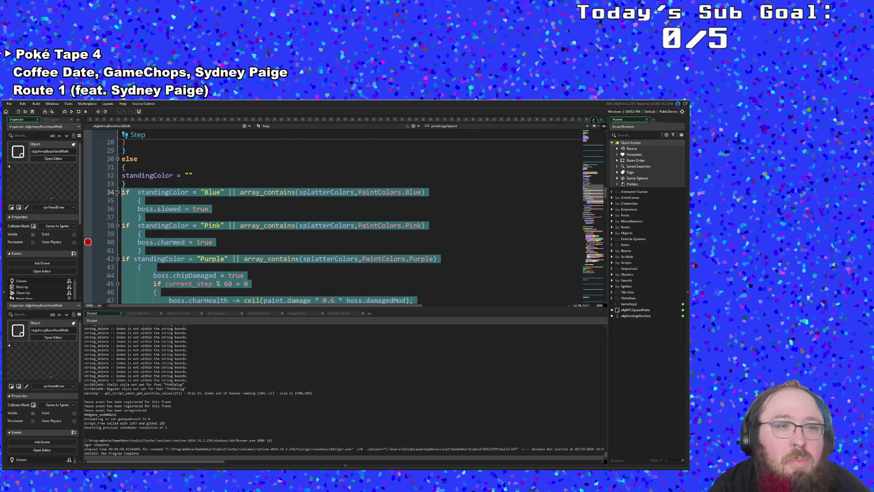
key(Delete)
key(Down)
key(Down)
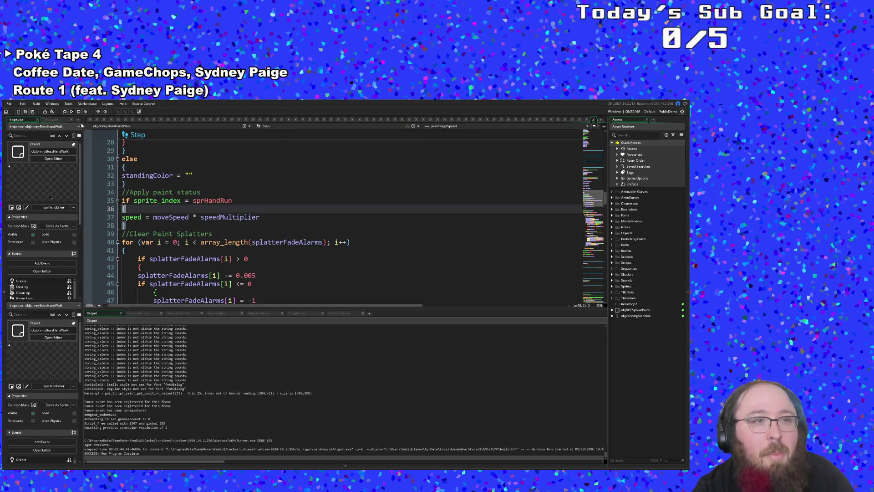
click(8, 104)
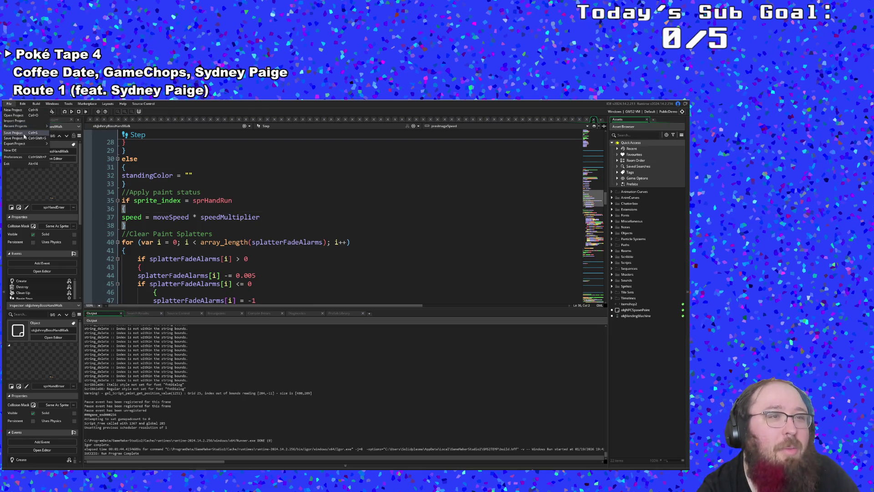
- Save the project, run the game, and start past the title screen and opening dialogue
click(24, 133)
click(63, 112)
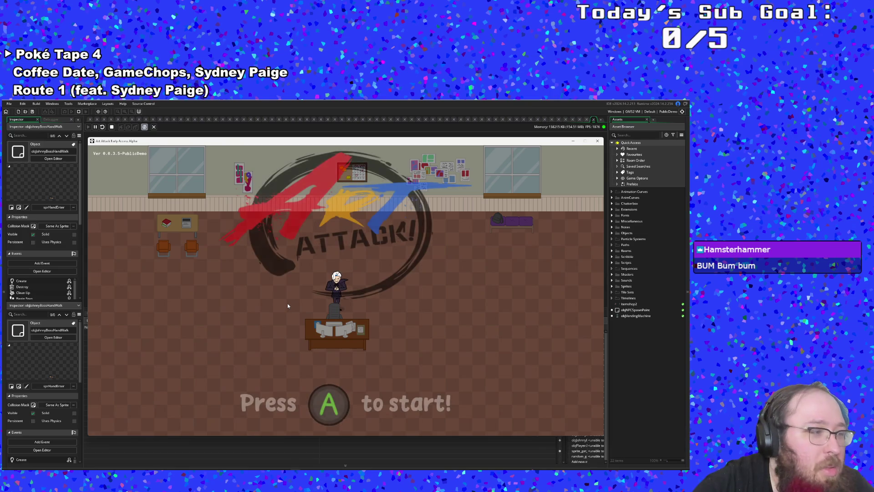
key(Return)
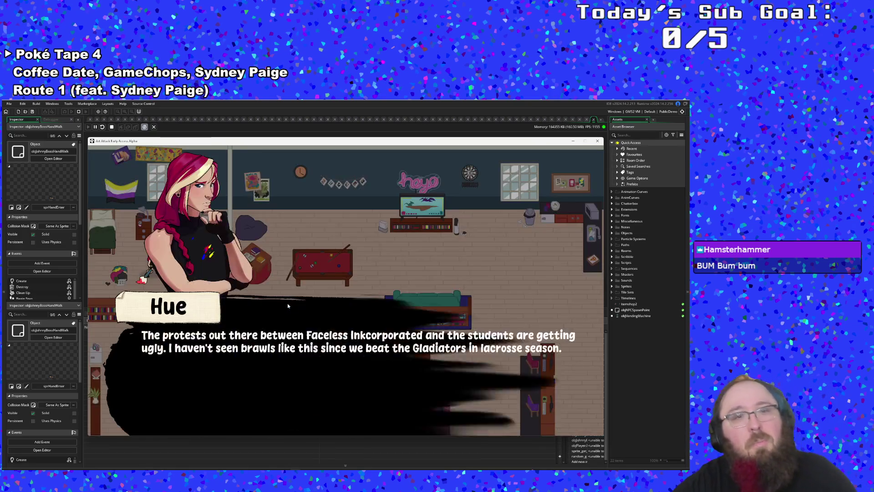
key(Return)
key(Right)
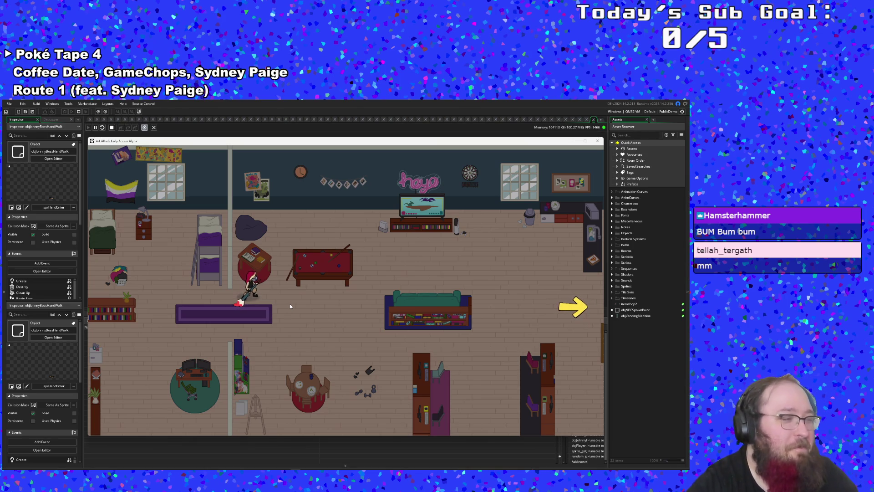
- In the debug menu, set paint colours to Pink and Purple, then warp to the boss room
key(F1)
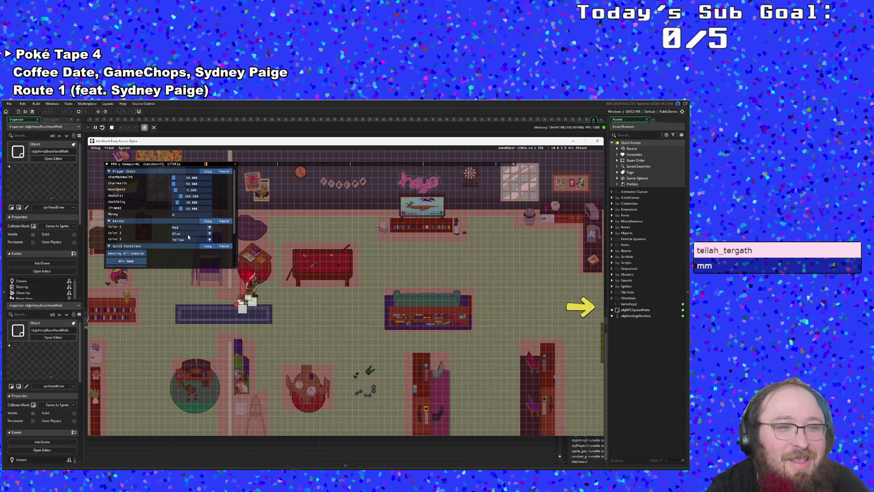
click(180, 229)
click(182, 244)
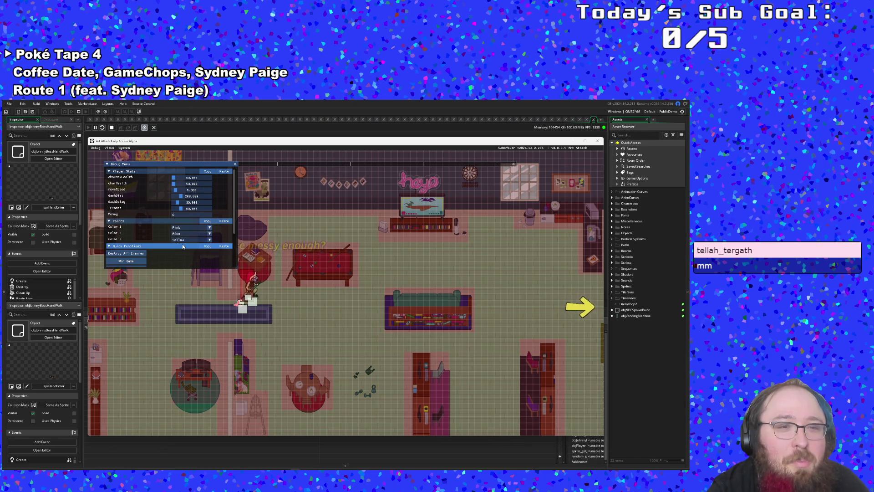
click(186, 239)
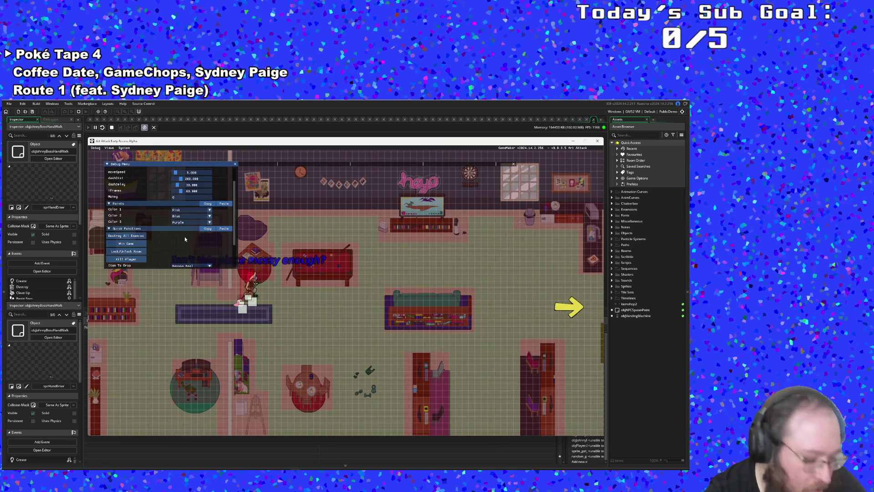
click(184, 235)
scroll(185, 236, down, 1)
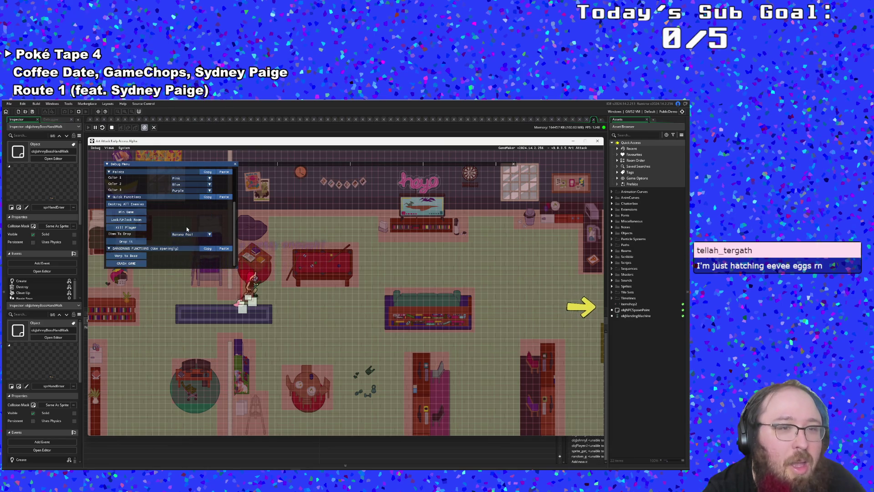
click(140, 257)
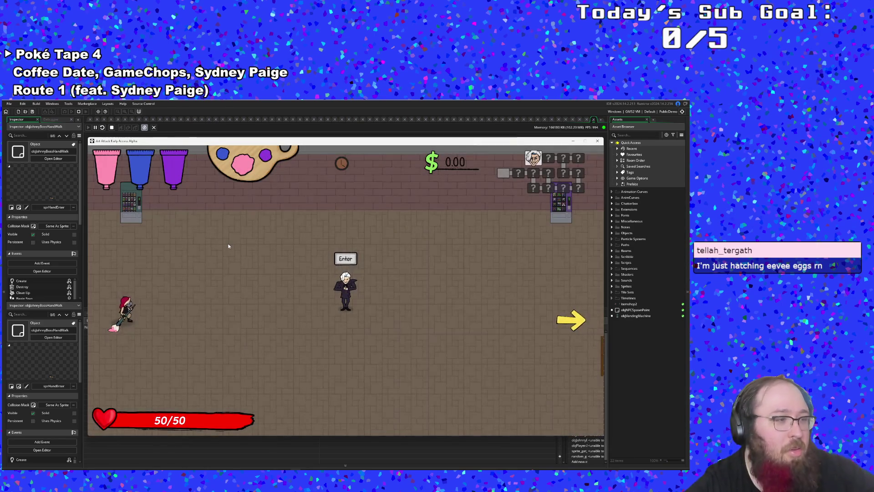
- Move toward the boss and get through its intro dialogue
key(w)
key(a)
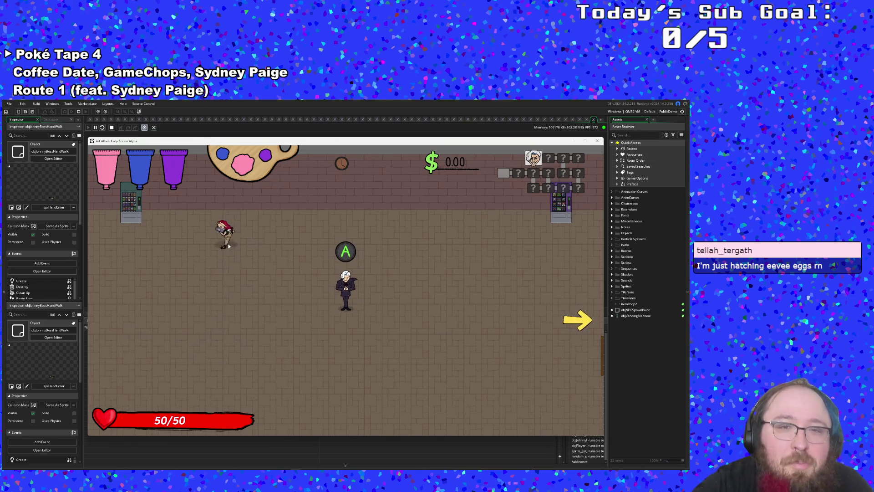
key(s)
key(d)
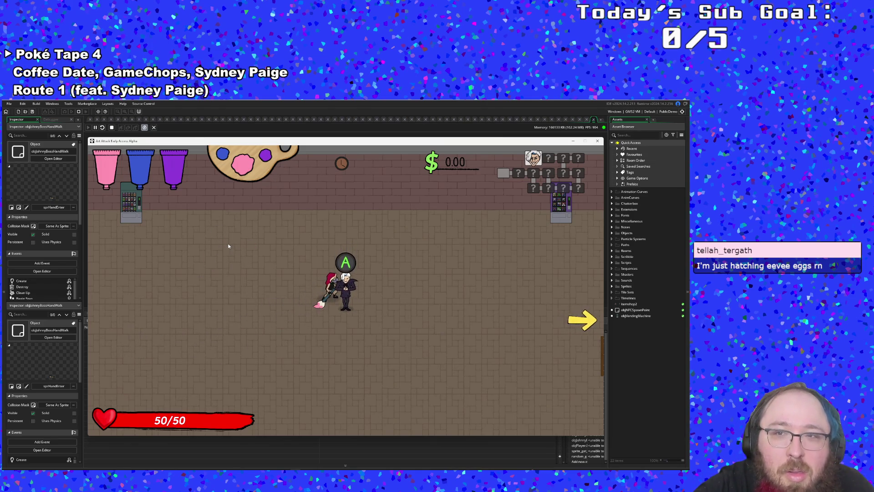
key(space)
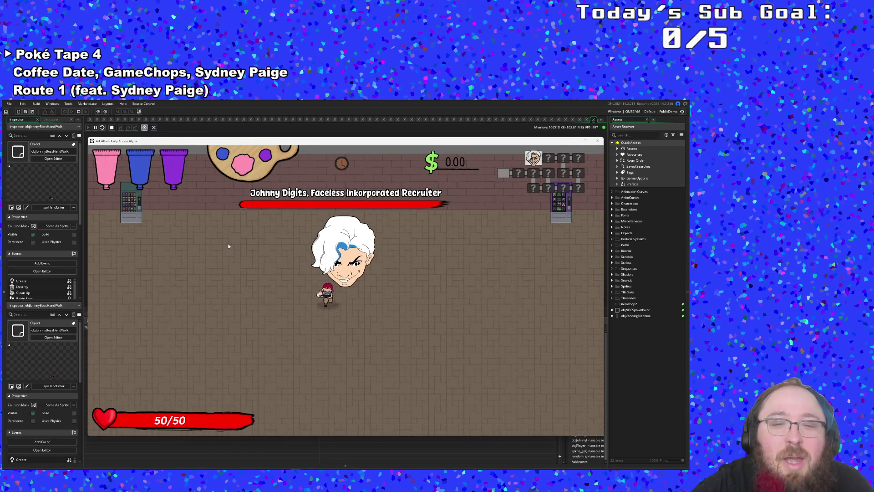
- Dash around the room dodging the boss hands and hit the boss with pink paint
key(w)
key(a)
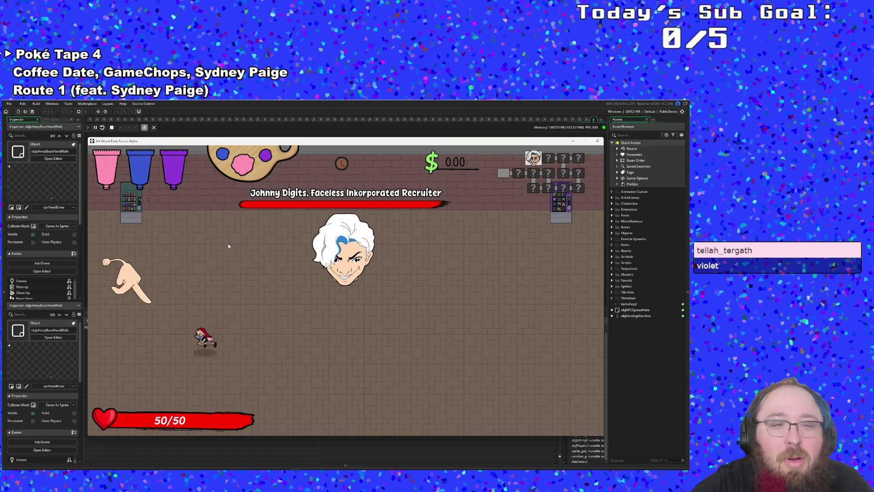
key(s)
key(d)
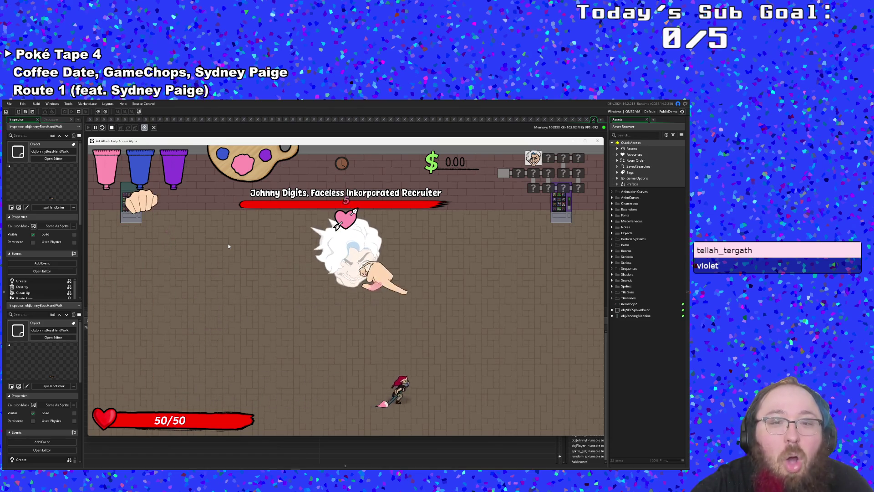
key(w)
key(a)
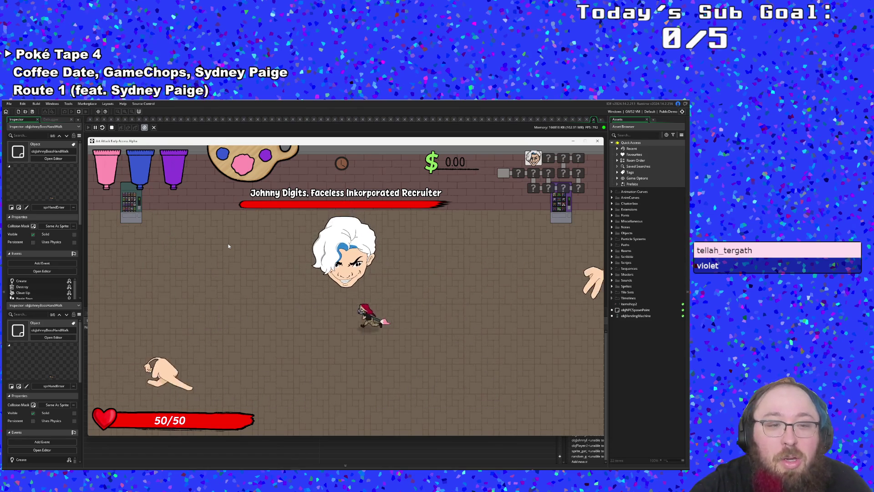
key(s)
key(a)
key(w)
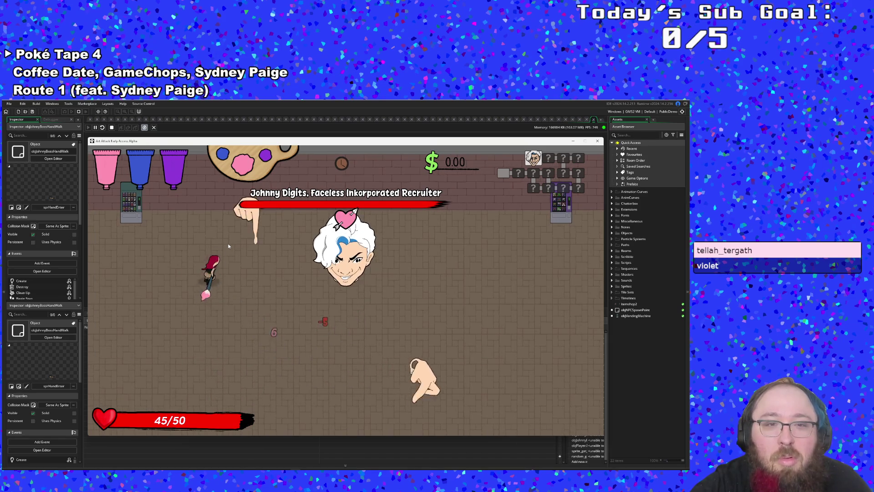
key(s)
key(d)
key(w)
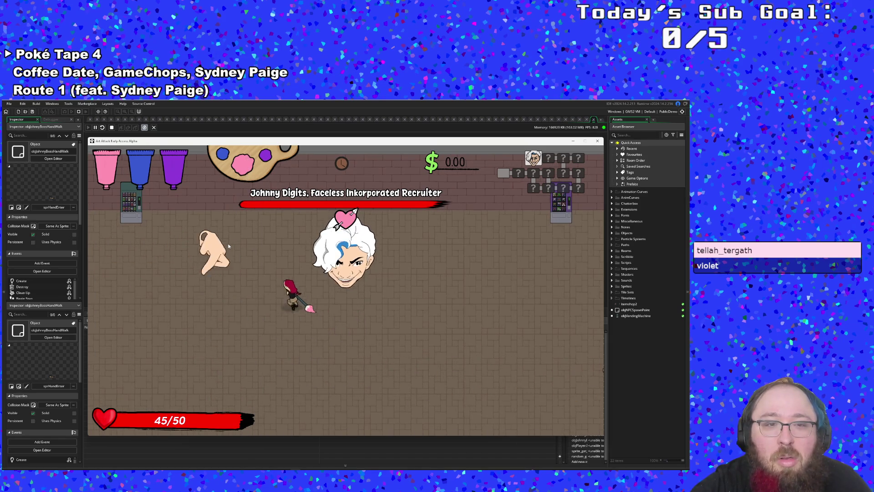
key(a)
key(s)
key(s)
key(d)
key(w)
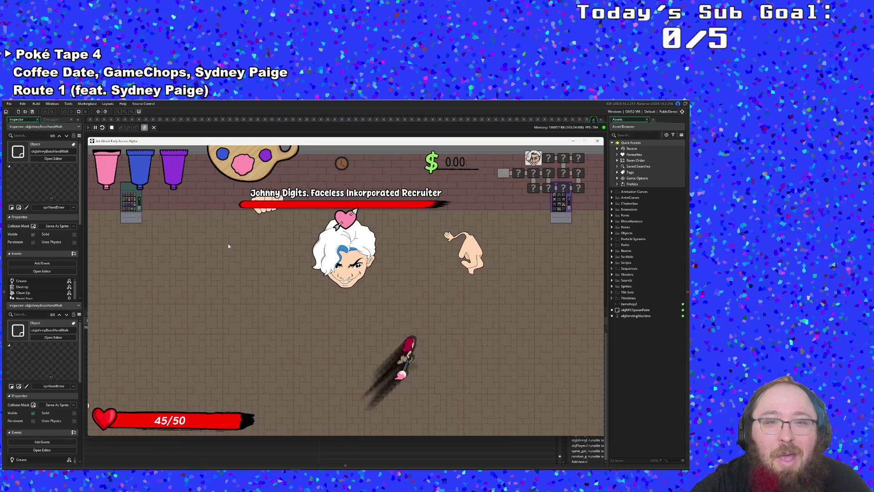
key(a)
key(w)
key(s)
key(d)
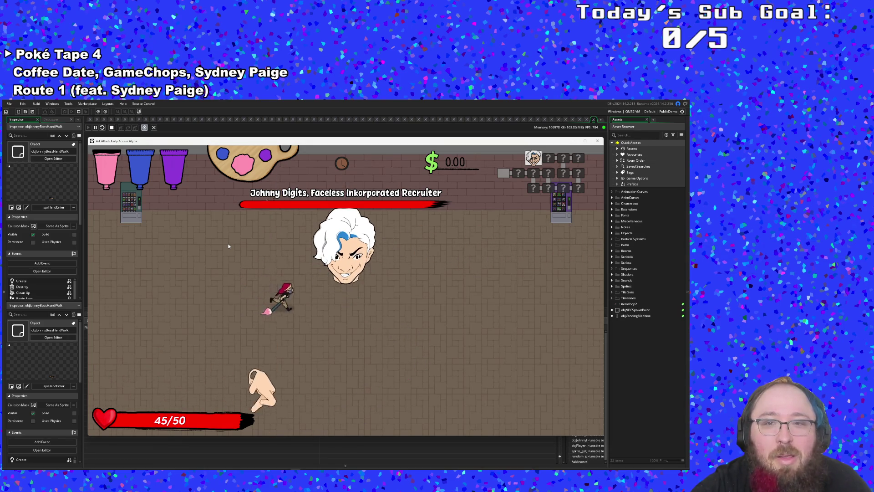
key(a)
key(w)
key(d)
key(s)
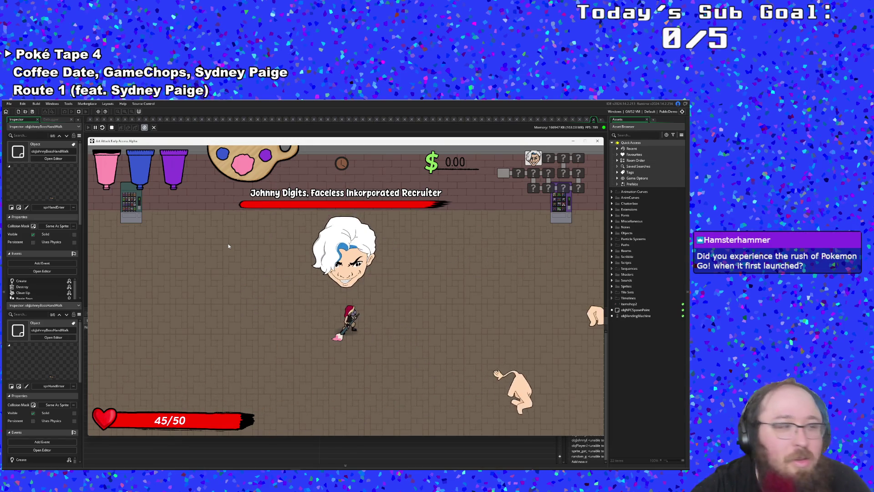
- Dash around damaging the boss, move up beside its face, then retreat left
key(s)
key(d)
key(a)
key(w)
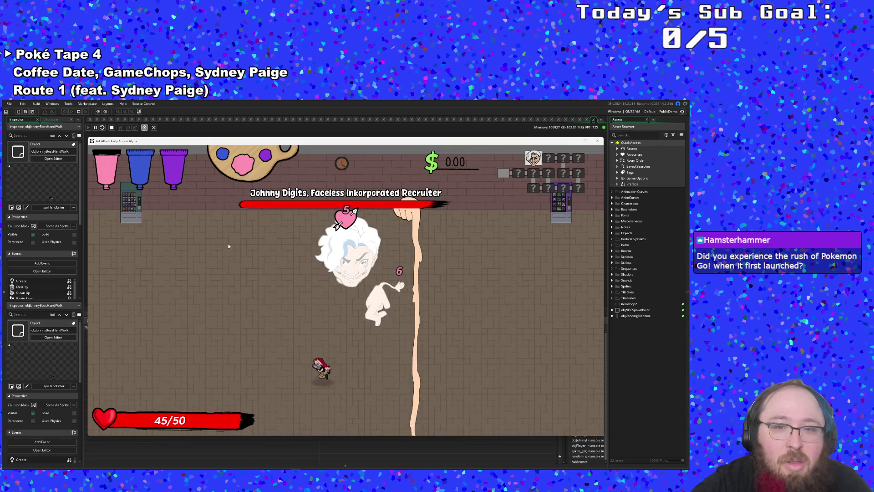
key(a)
key(s)
key(d)
key(w)
key(a)
key(w)
key(s)
key(a)
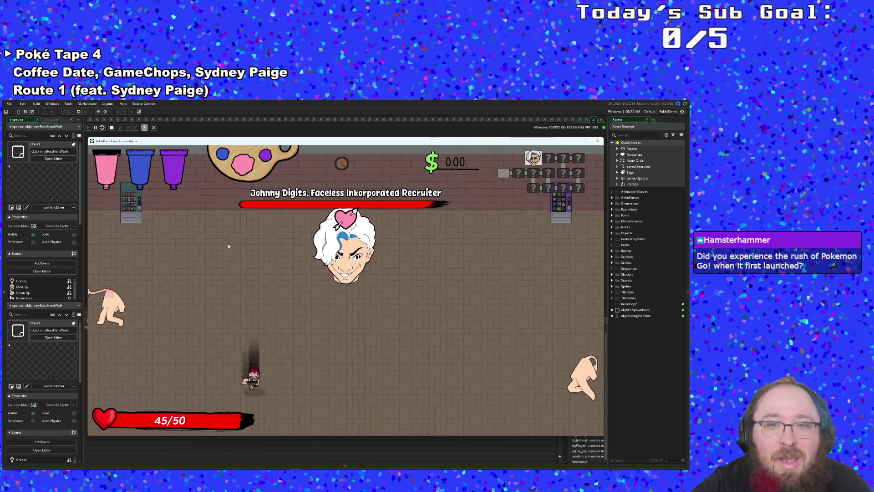
key(d)
key(d)
key(w)
key(a)
key(d)
key(w)
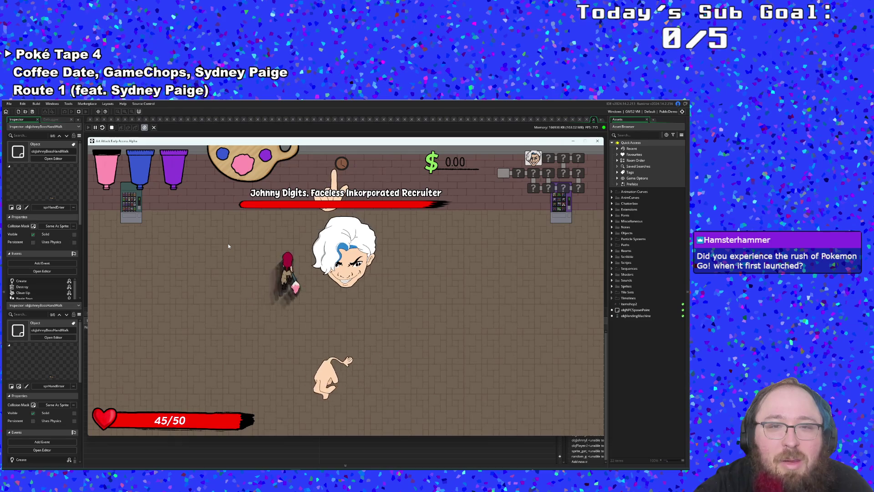
key(w)
key(d)
key(a)
key(w)
key(s)
key(d)
key(d)
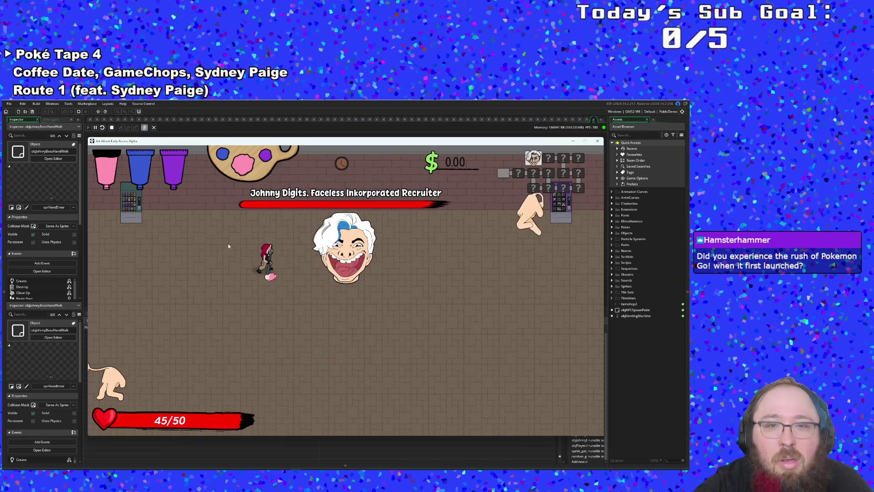
key(a)
- Keep moving and dashing around the arena, ending beside the boss's face
key(s)
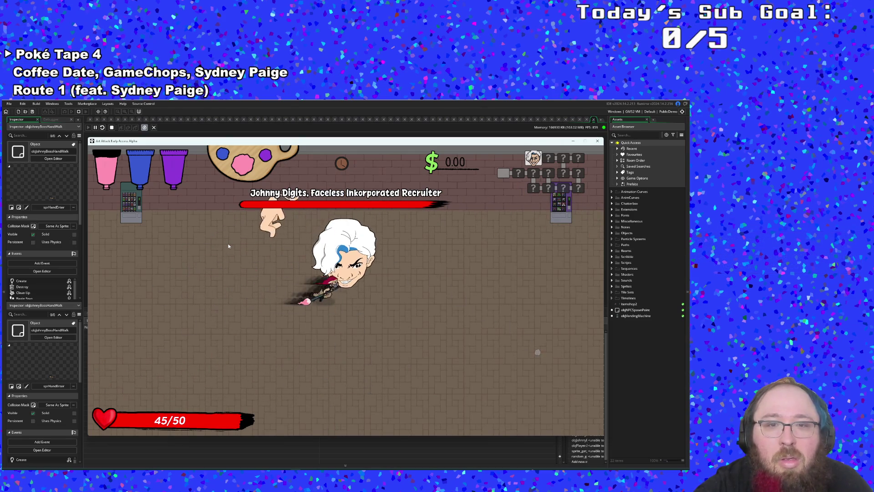
key(a)
key(s)
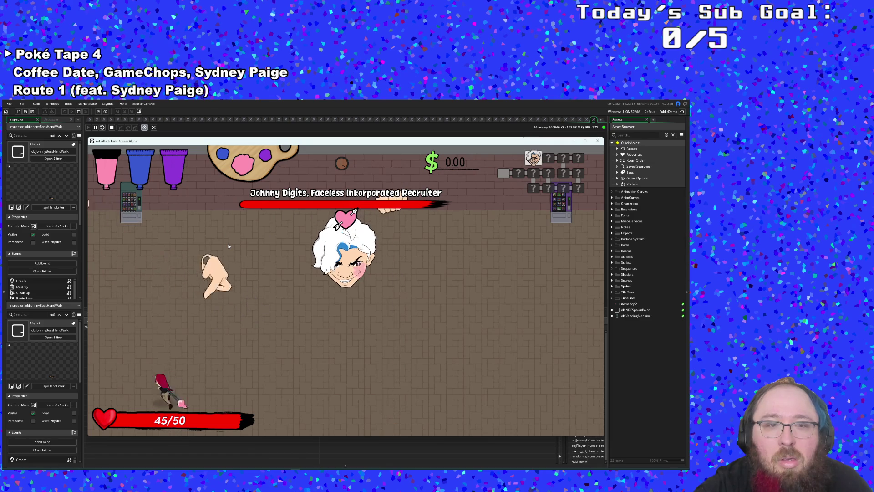
key(w)
key(s)
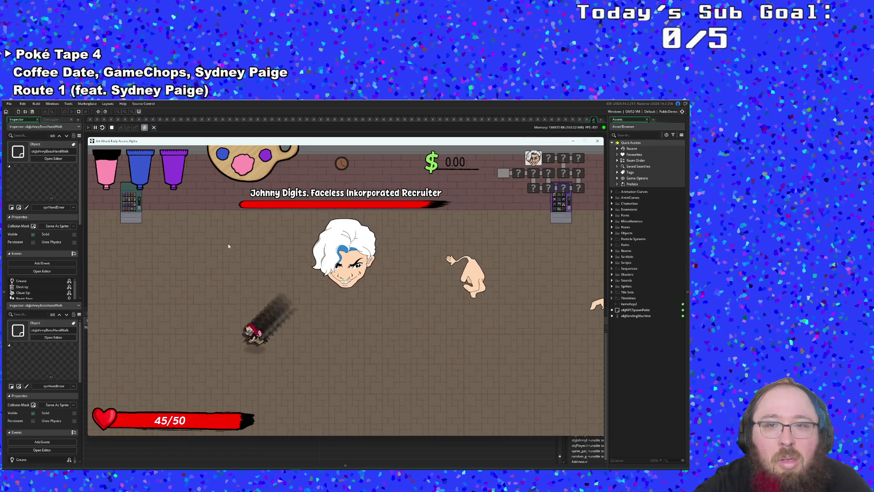
key(d)
key(w)
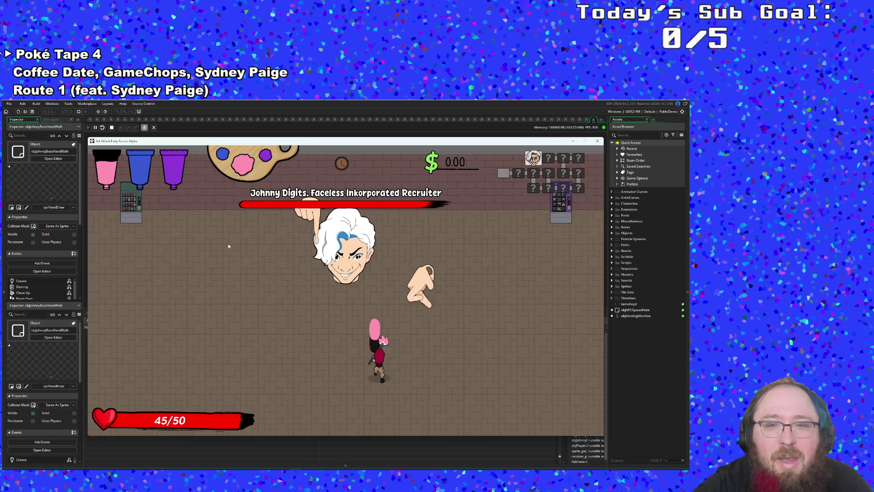
key(s)
key(w)
key(a)
key(a)
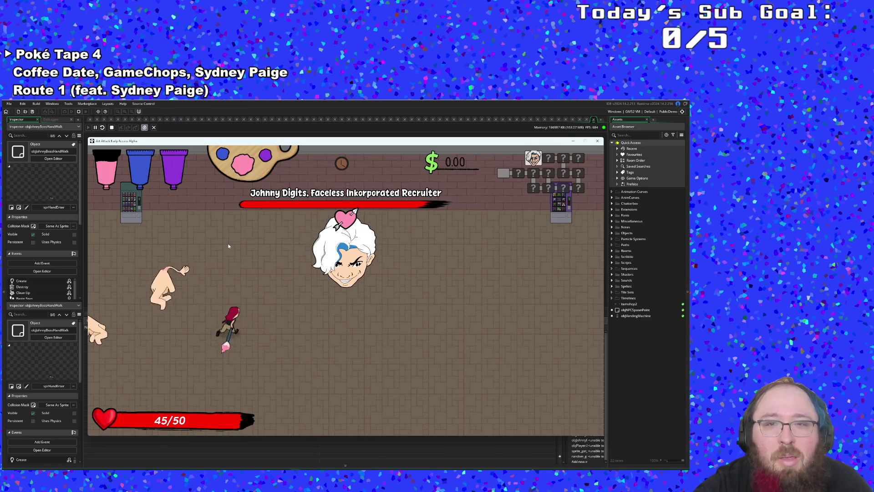
key(w)
key(a)
key(s)
key(s)
key(d)
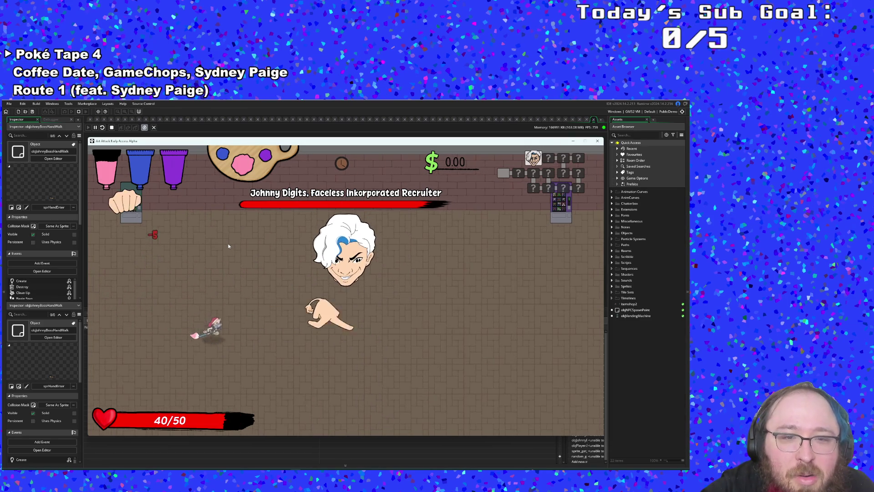
key(w)
key(a)
key(w)
key(d)
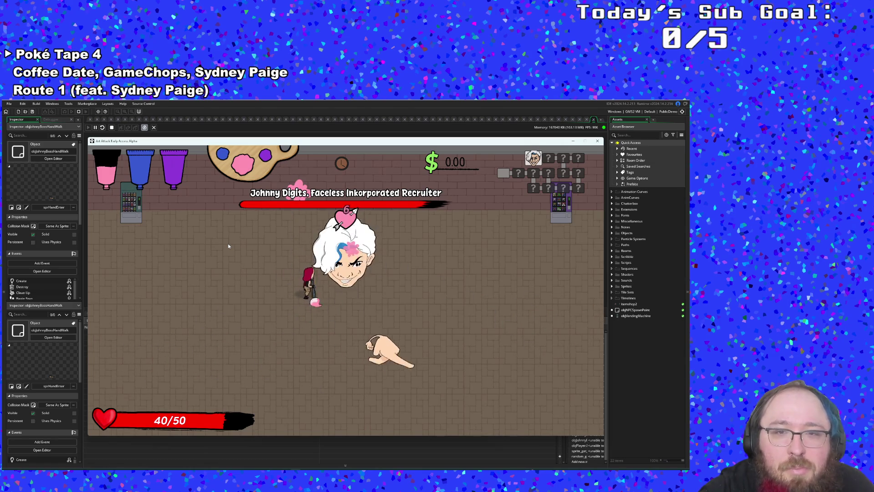
key(d)
key(a)
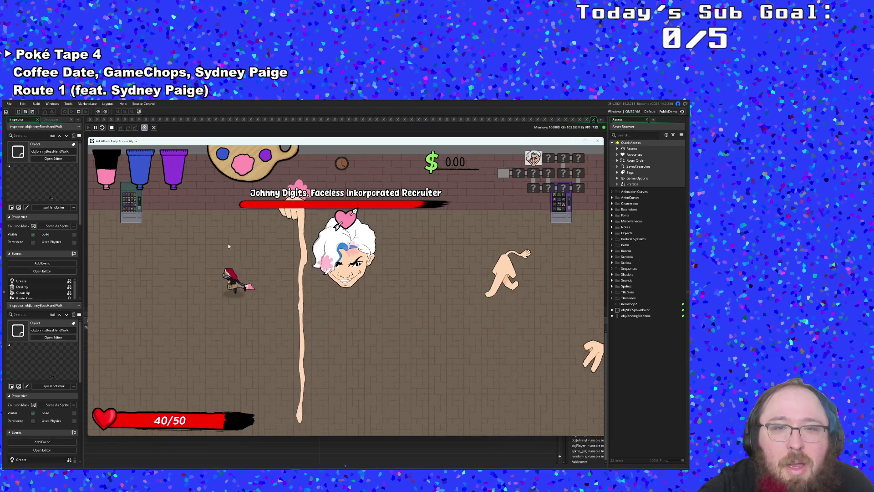
key(d)
- Dash and run the player around the arena, circling the boss and dodging its attacks
key(d)
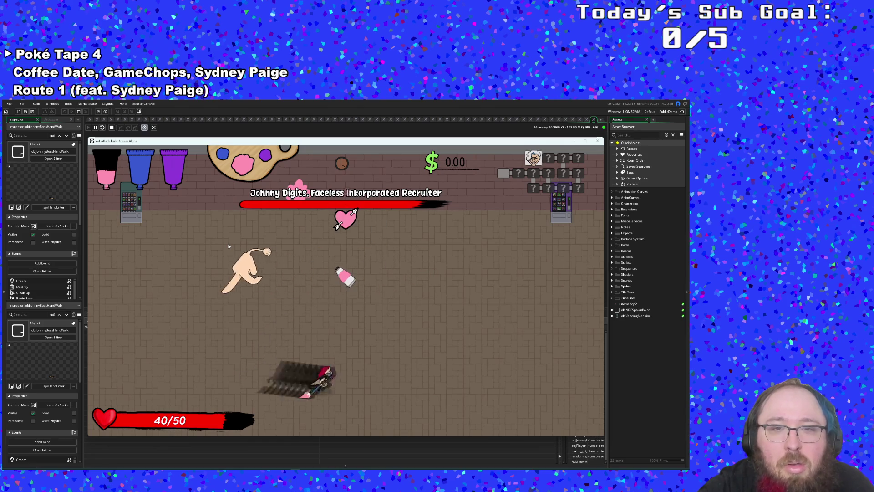
key(w)
key(d)
key(s)
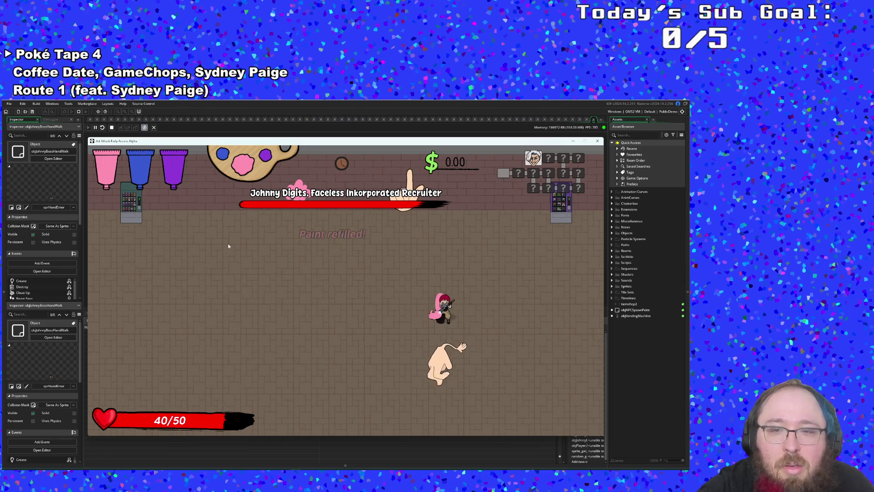
key(a)
key(a)
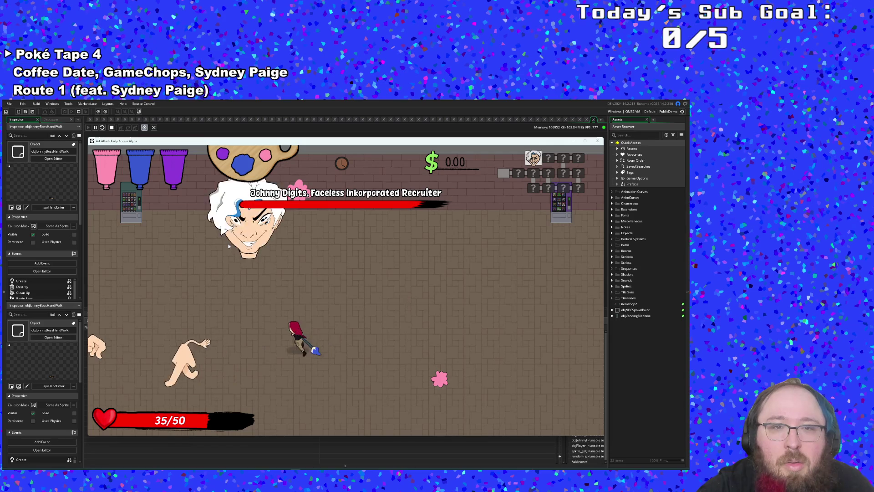
key(w)
key(a)
key(a)
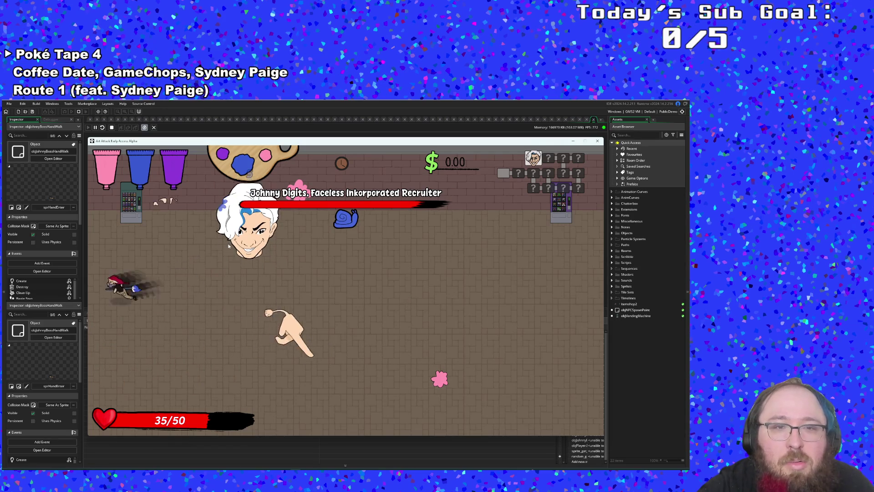
key(s)
key(w)
key(d)
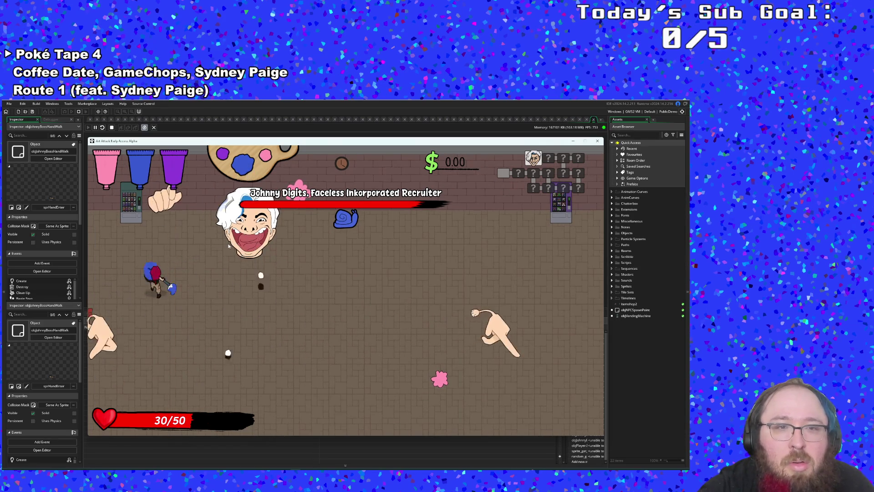
key(s)
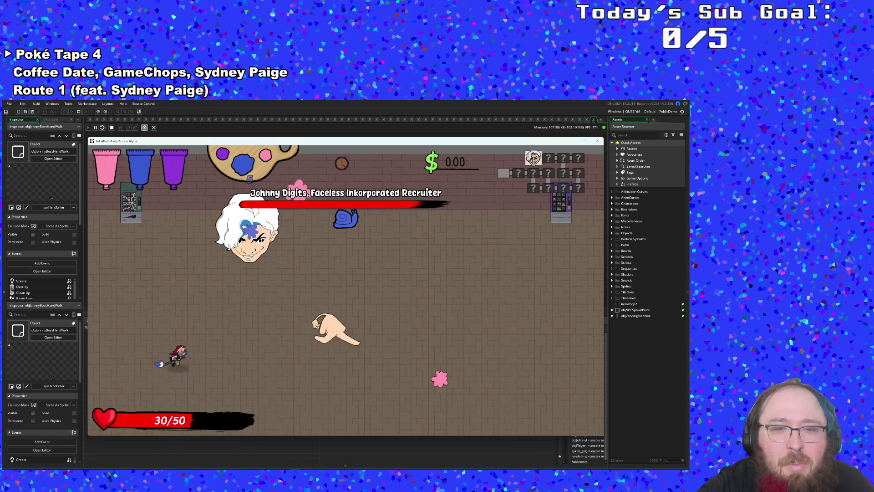
key(d)
key(d)
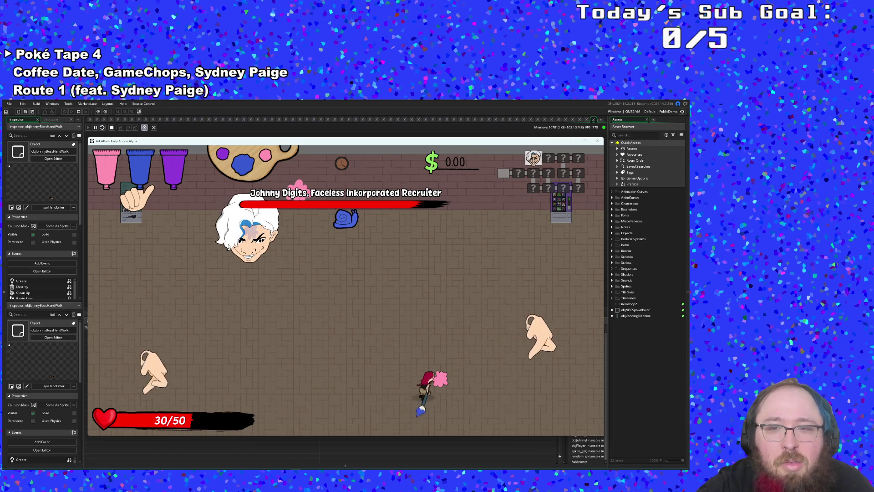
key(w)
key(a)
key(a)
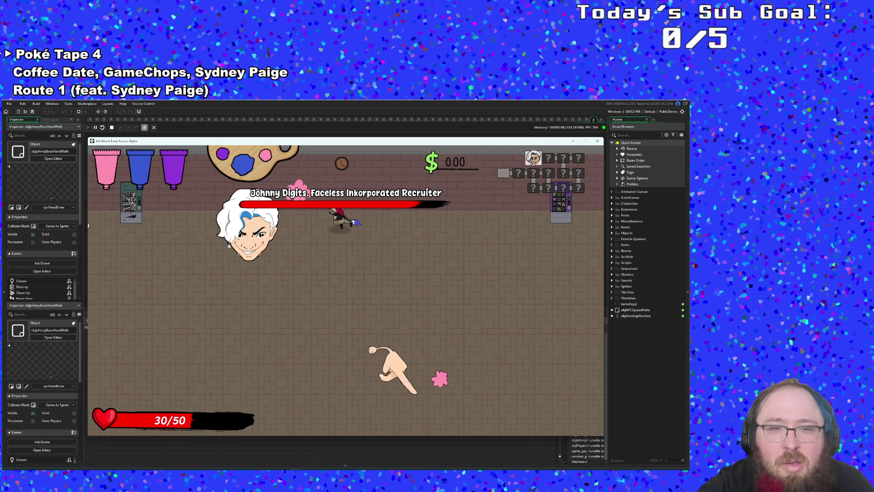
key(s)
key(w)
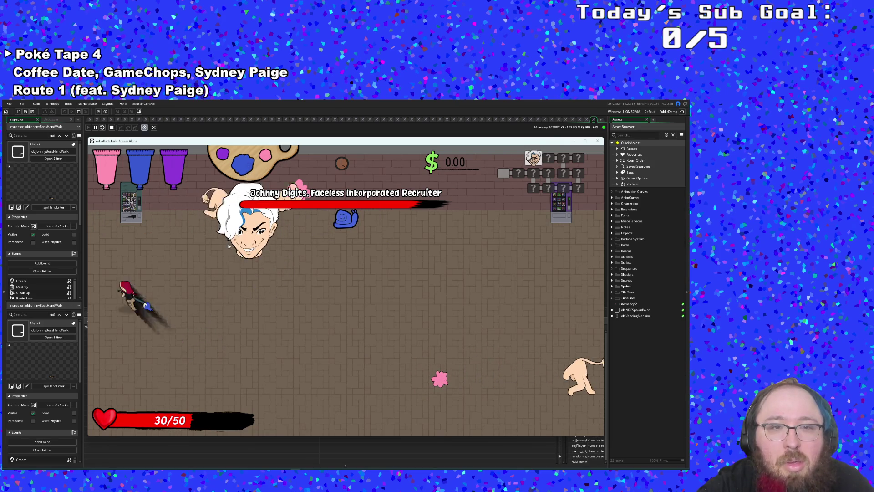
key(d)
key(s)
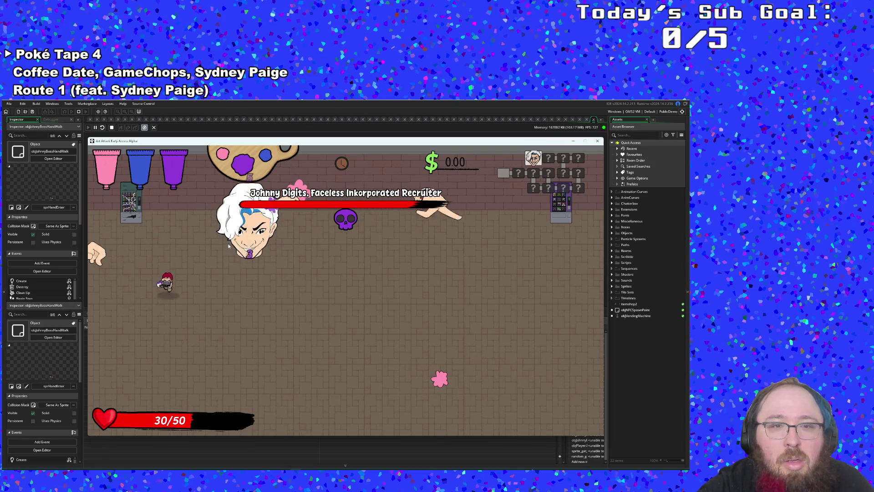
key(d)
key(w)
key(d)
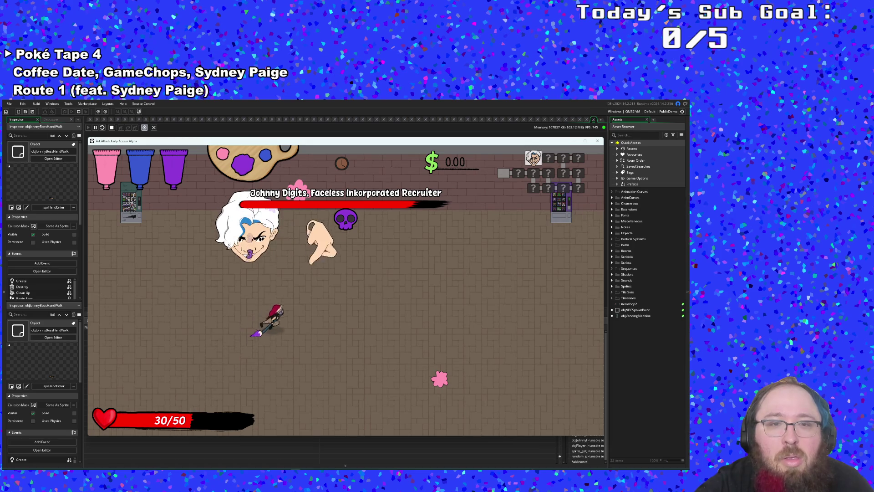
key(s)
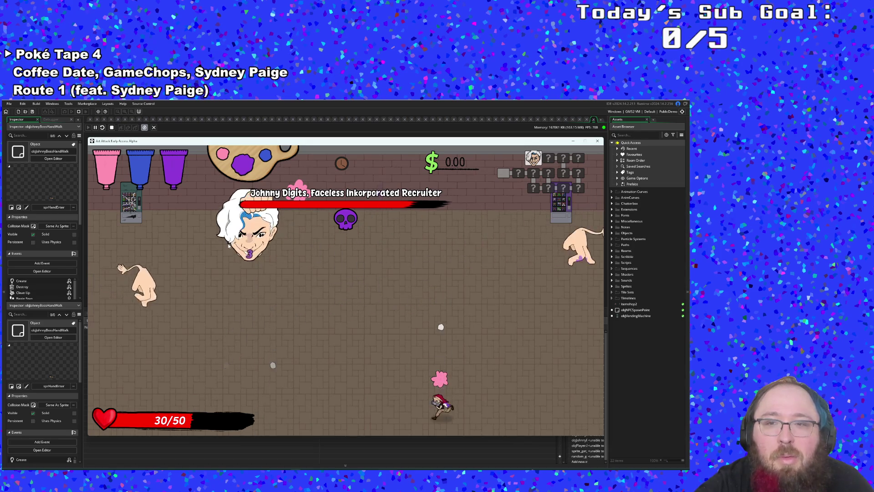
key(a)
key(w)
key(d)
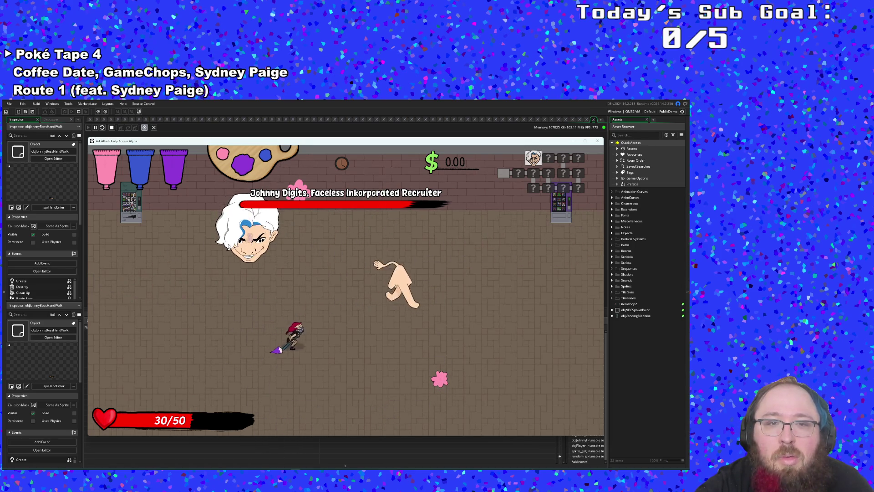
- Weave toward the boss face and hands, retreat, then dash to the upper right
key(w)
key(a)
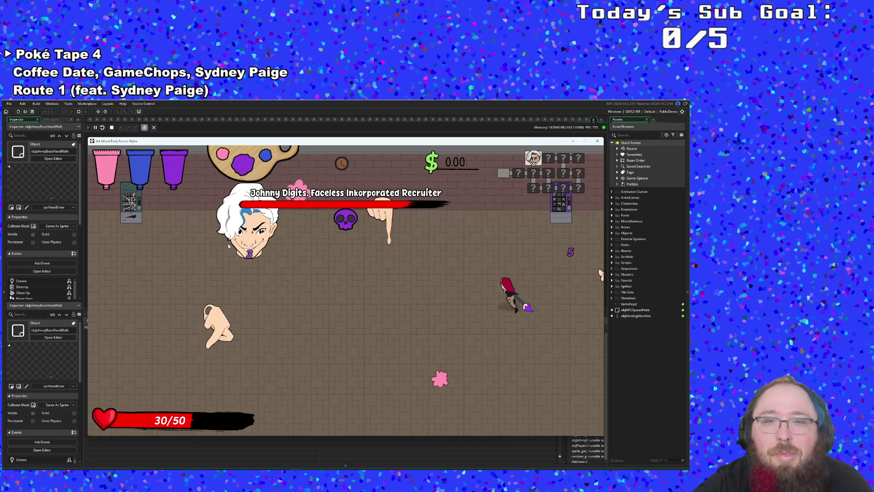
key(s)
key(d)
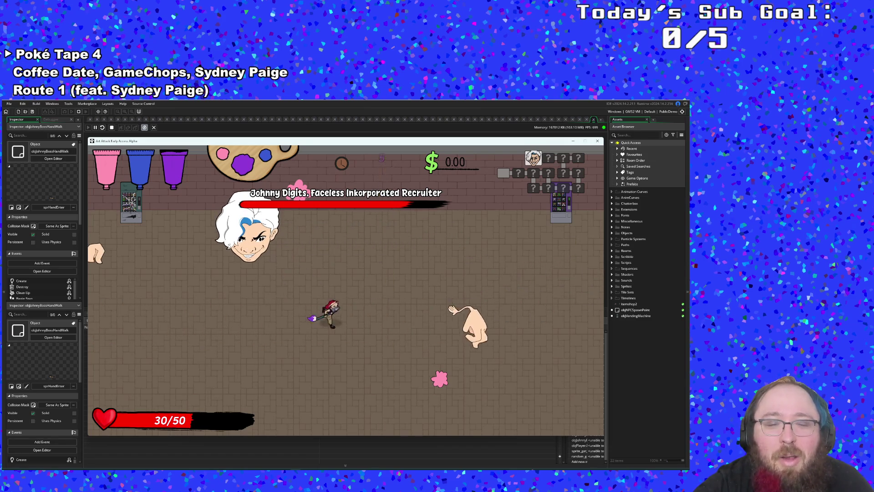
key(w)
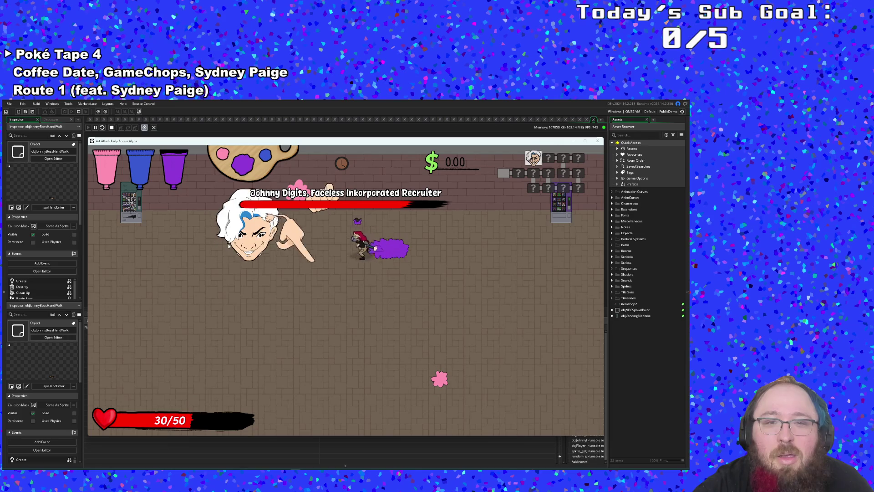
key(s)
key(a)
key(d)
key(s)
key(a)
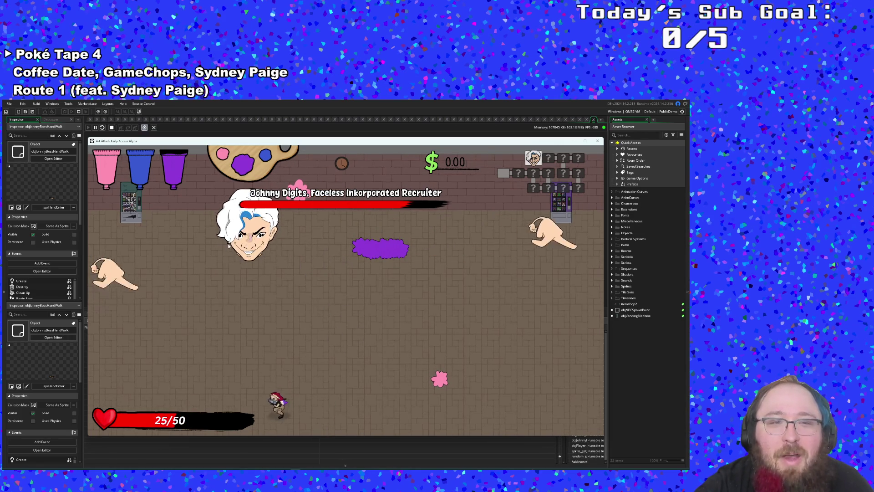
key(w)
key(d)
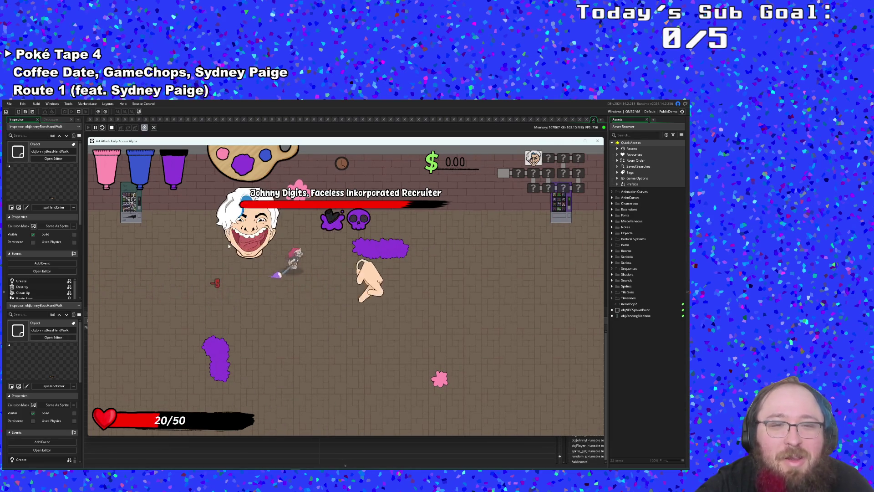
- Grab the health item at the vending machine, then fire a purple paint stroke at the boss
key(d)
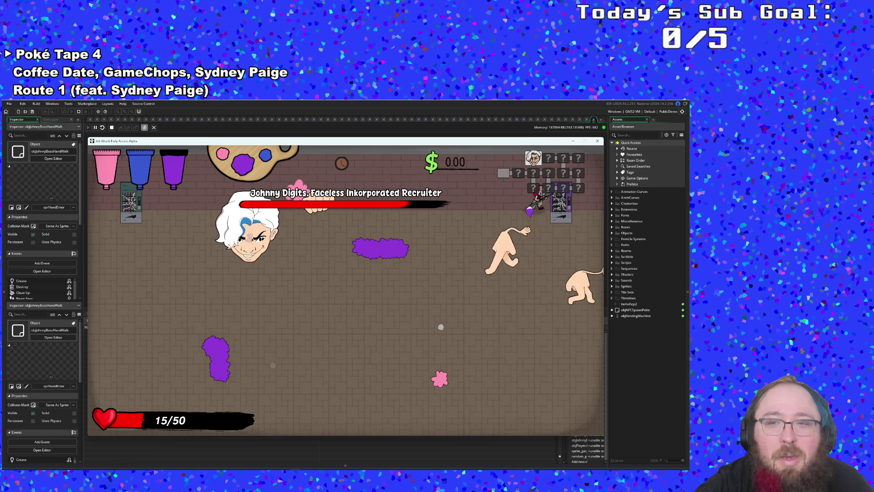
key(s)
key(s)
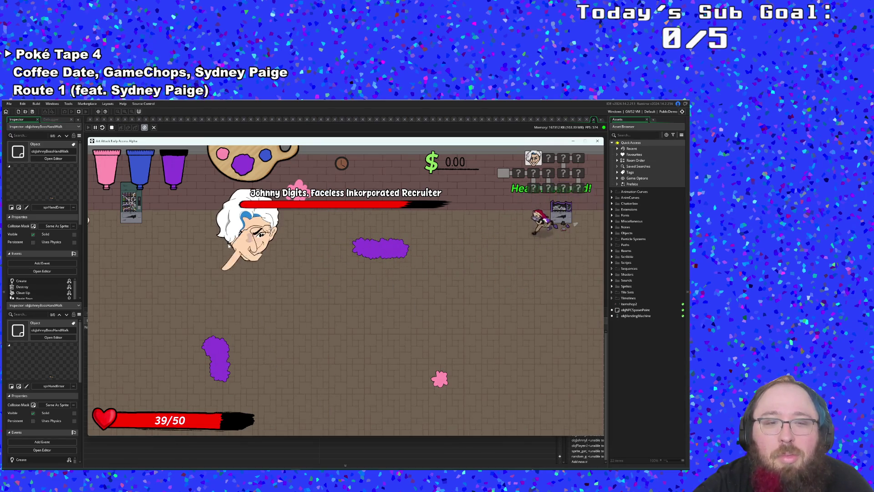
key(a)
key(w)
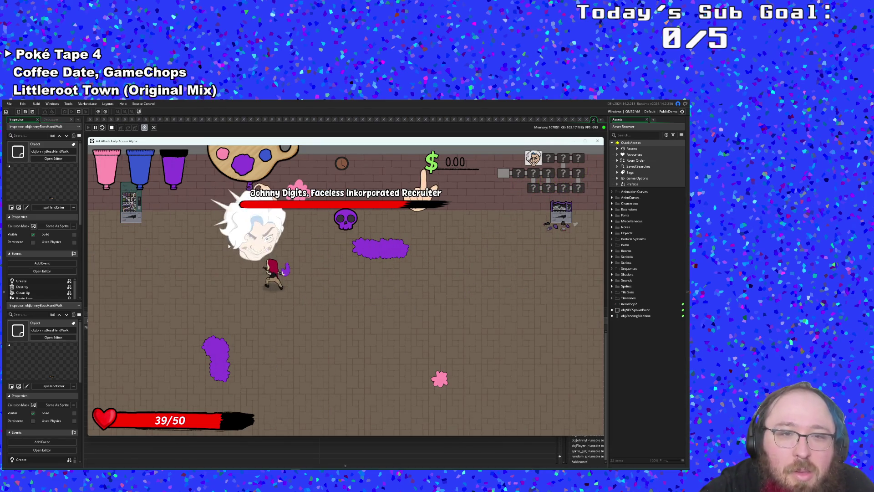
click(229, 246)
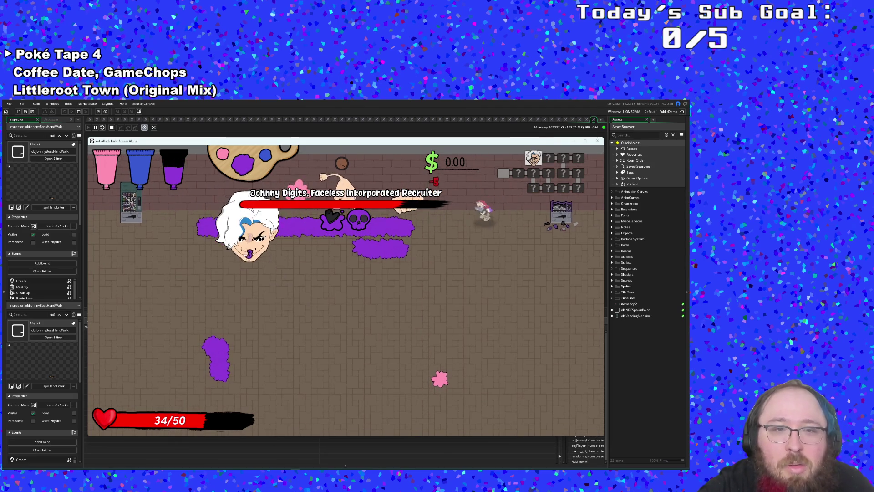
- Circle the arena and return to the vending machine to refill health to 50/50
key(s)
key(a)
key(a)
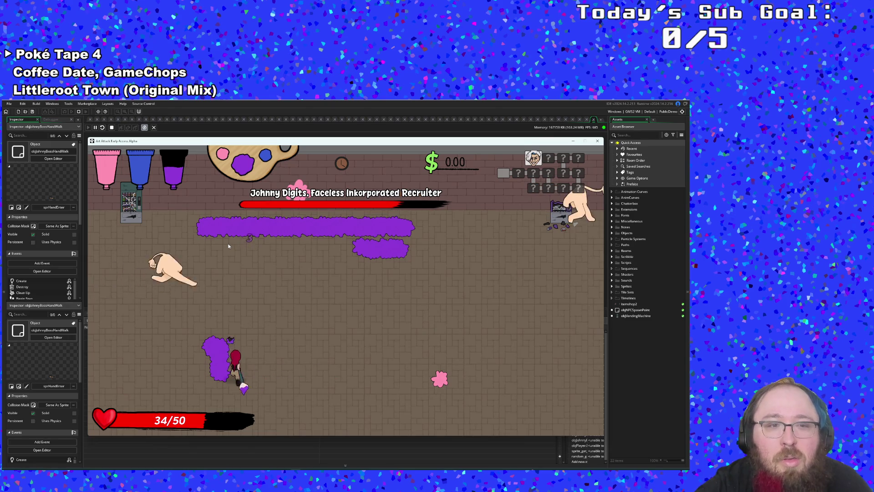
key(w)
key(a)
key(w)
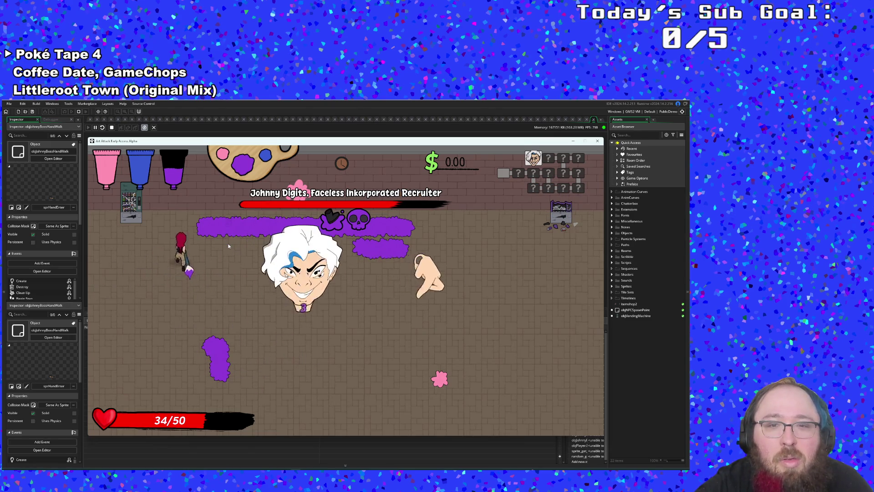
key(d)
key(d)
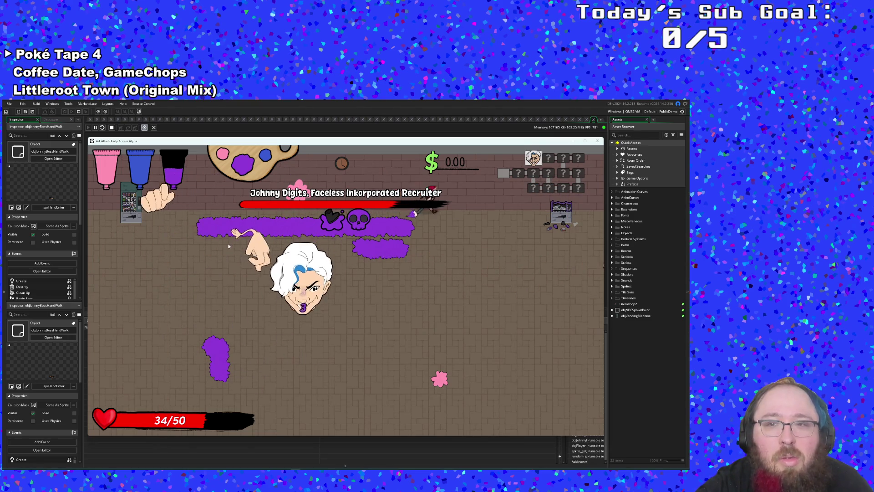
key(s)
key(s)
key(a)
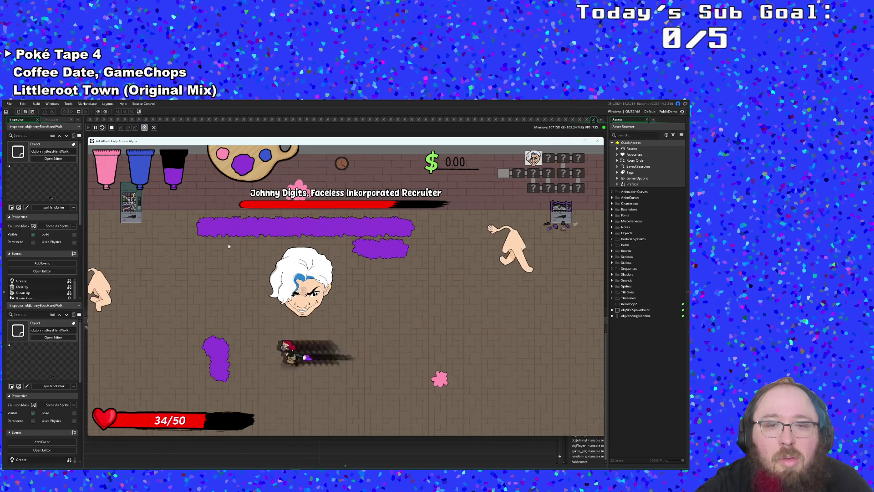
key(a)
key(w)
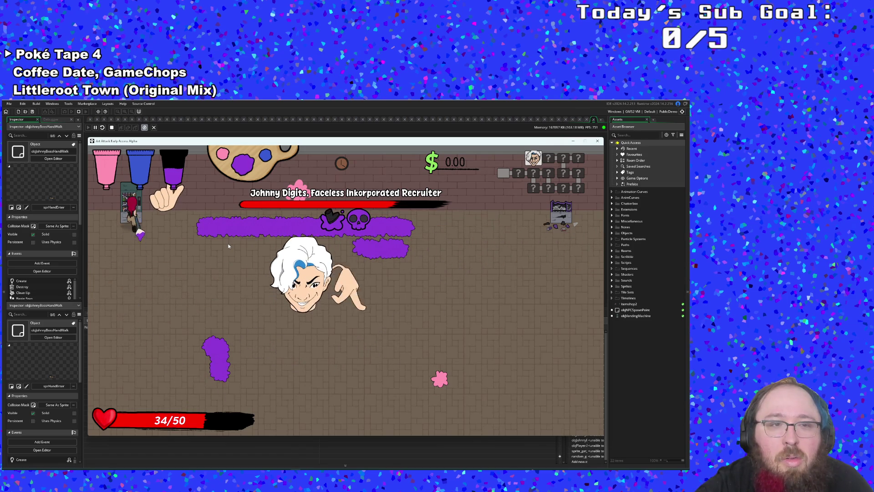
key(s)
key(d)
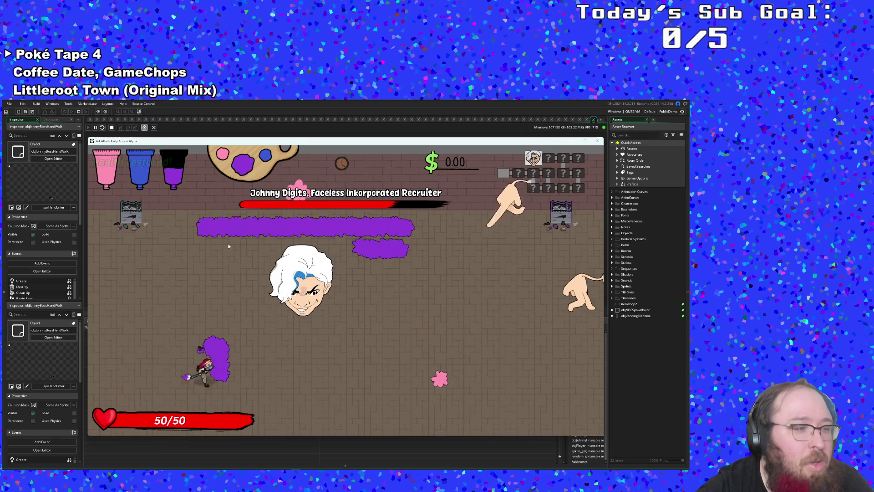
key(d)
- Dodge beneath the boss and across both sides of the arena
key(w)
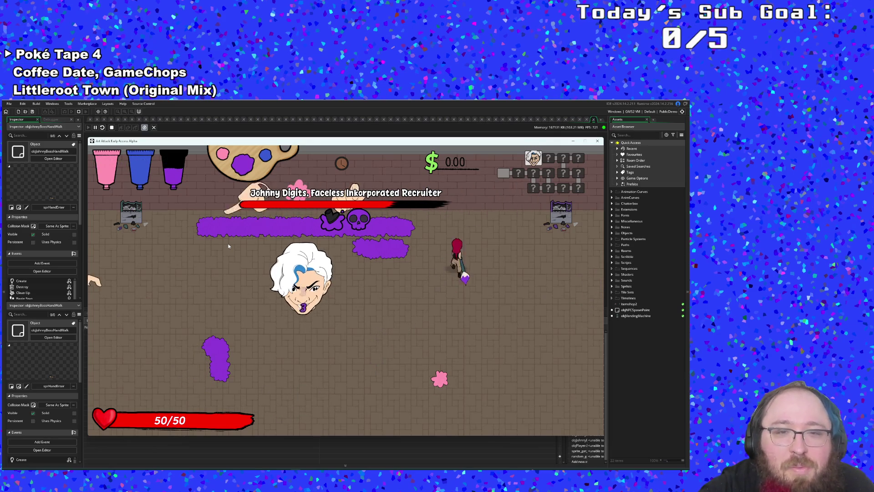
key(s)
key(a)
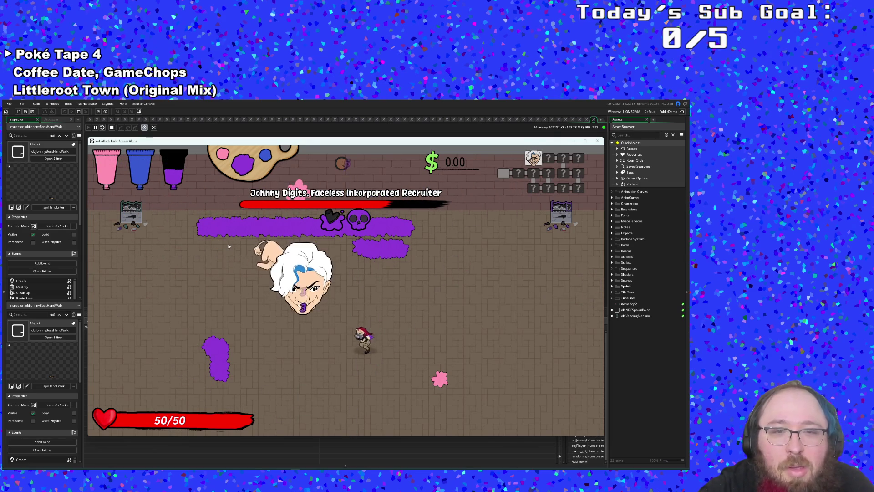
key(w)
key(s)
key(a)
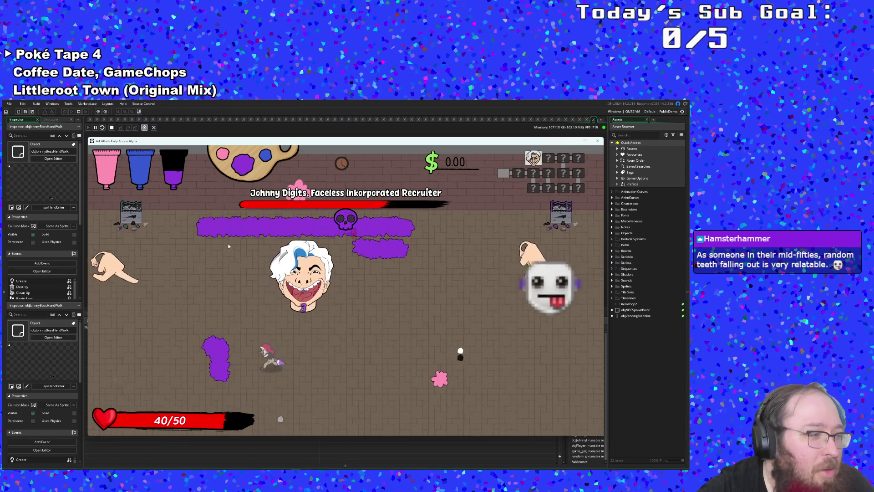
key(w)
key(w)
key(d)
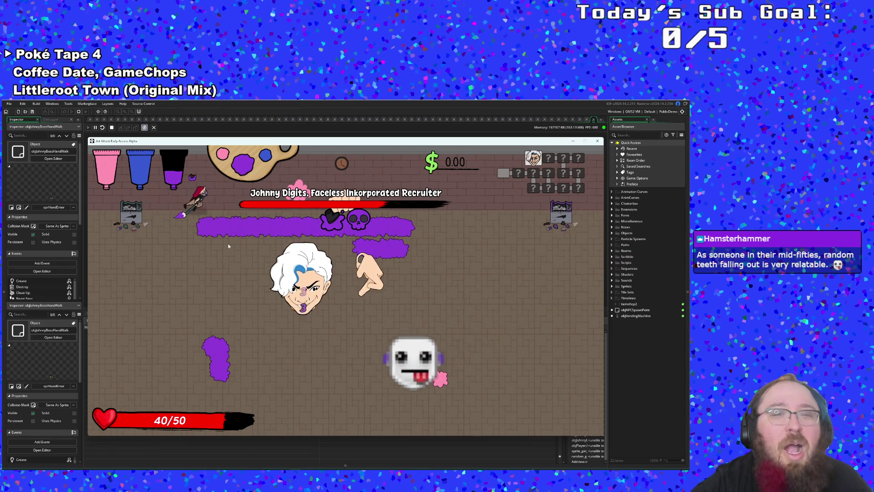
key(s)
key(s)
key(d)
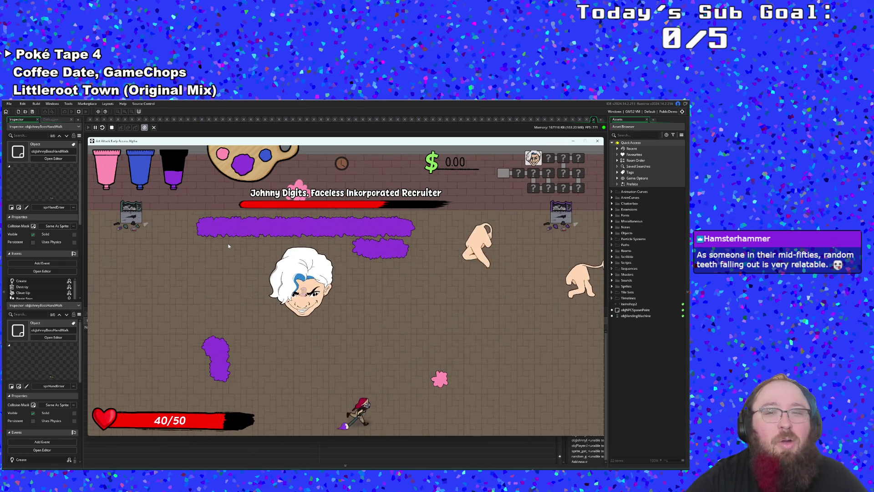
key(w)
key(w)
key(a)
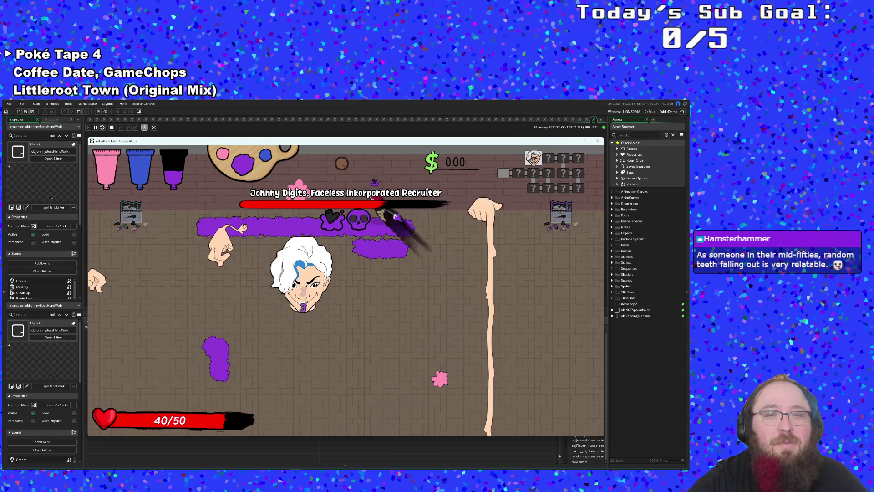
key(a)
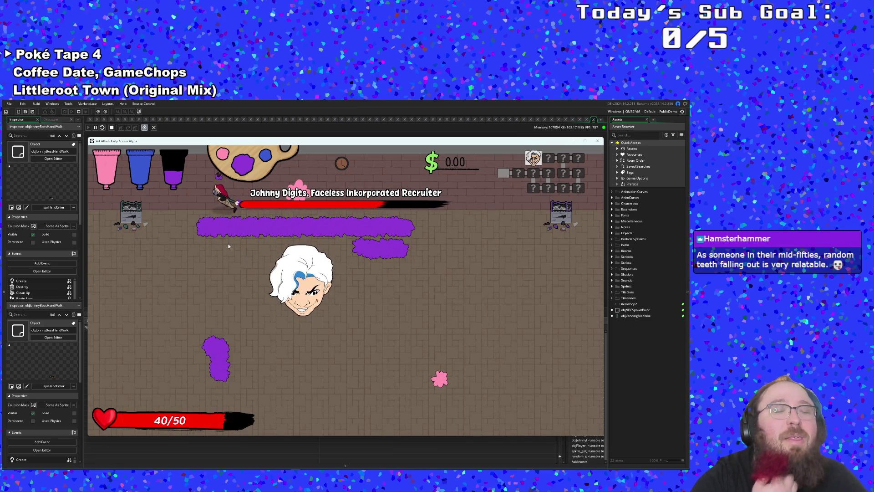
key(s)
key(a)
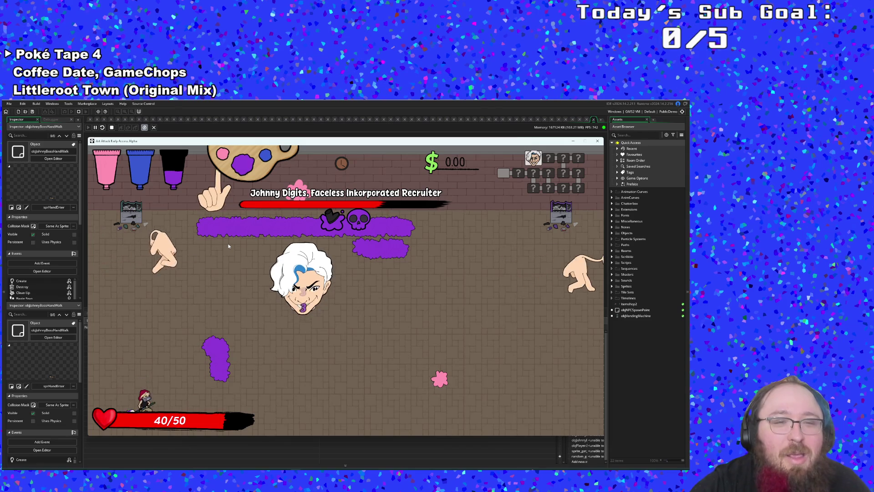
- Evade the hand slam near the boss and dash up-left to land a 5-point paint hit
key(a)
key(w)
key(d)
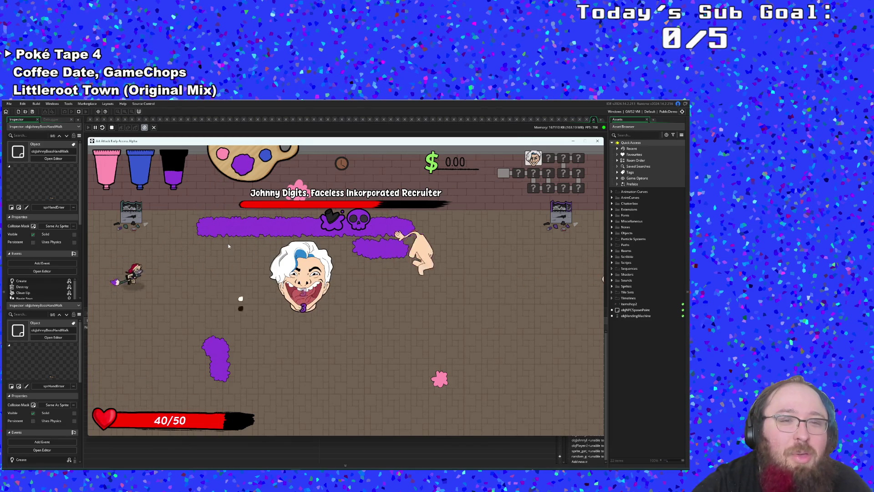
key(s)
key(d)
key(w)
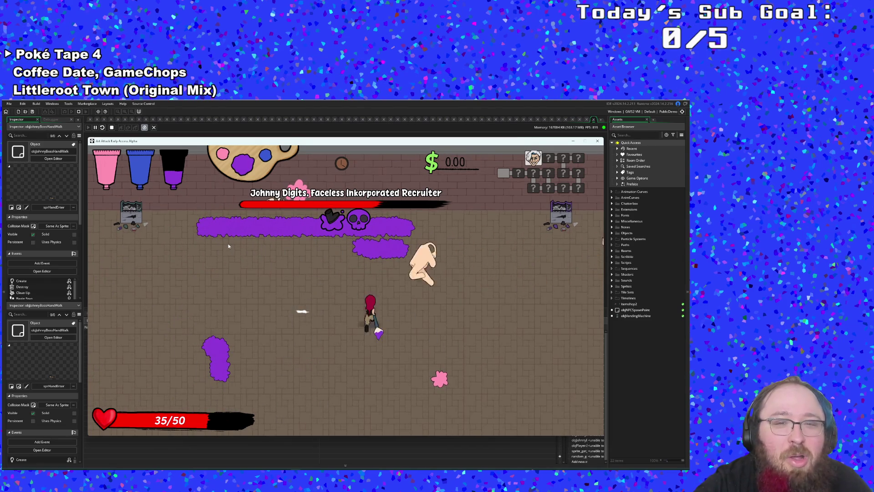
key(w)
key(a)
key(s)
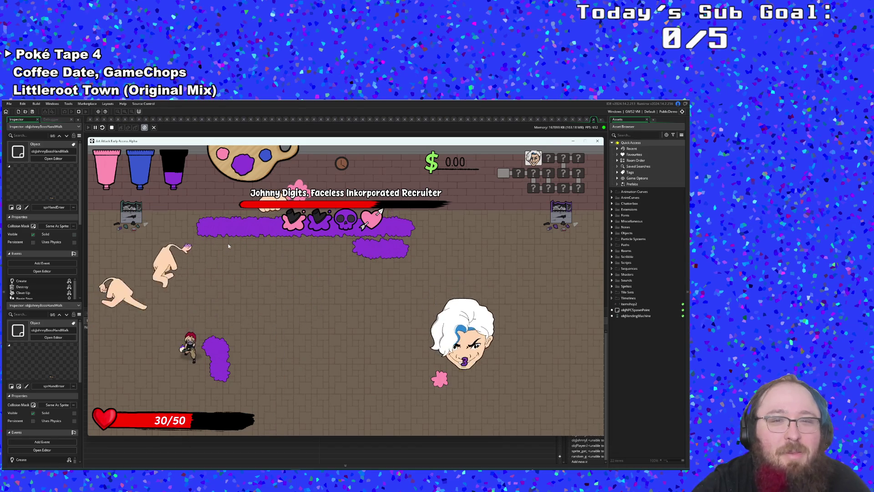
key(d)
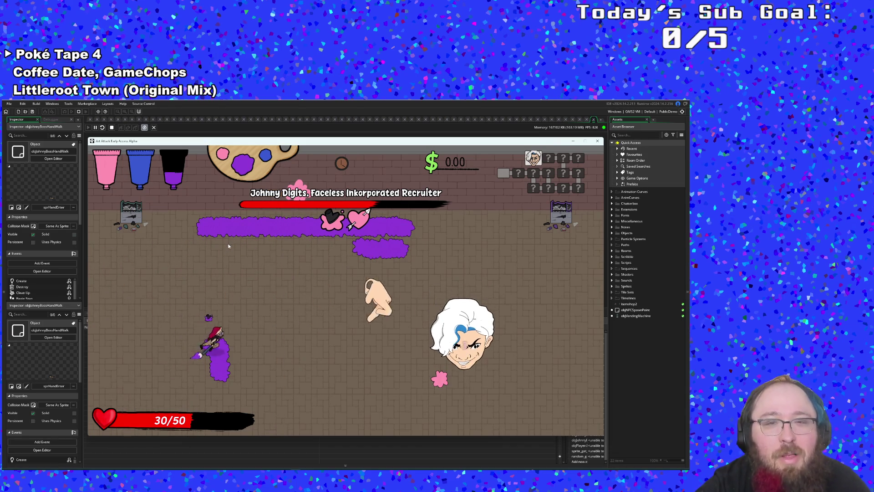
key(s)
key(d)
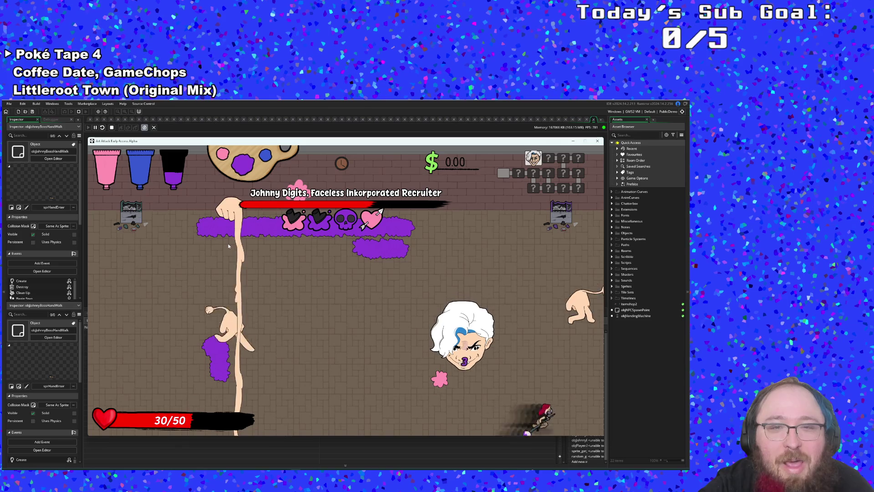
key(w)
key(a)
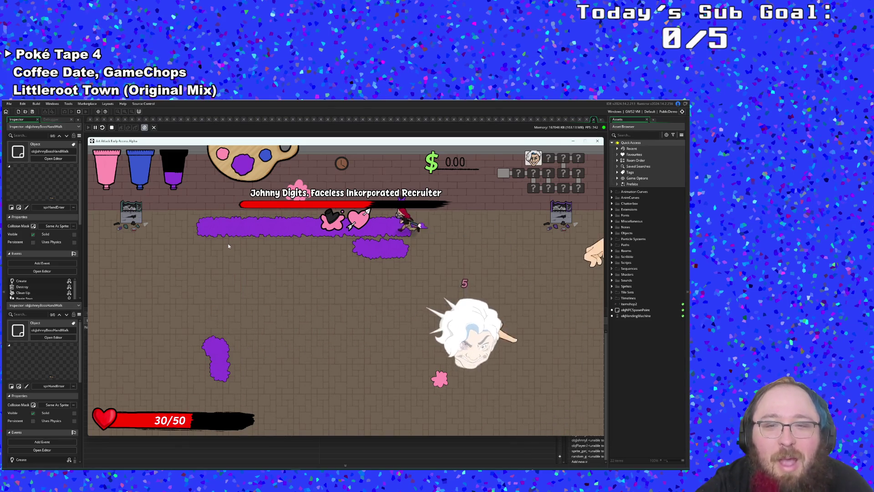
key(s)
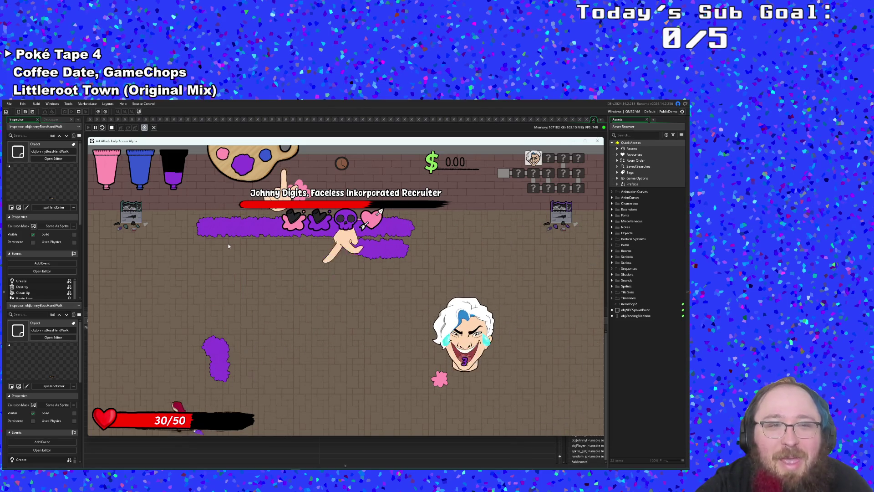
- Fight the recruiter boss: switch paint to pink, fire heart shots, and dash to dodge attacks
key(d)
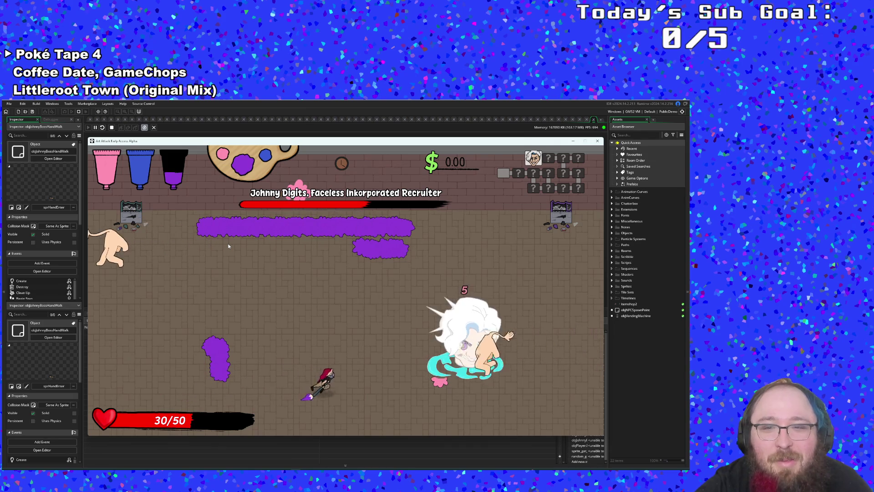
key(w)
key(d)
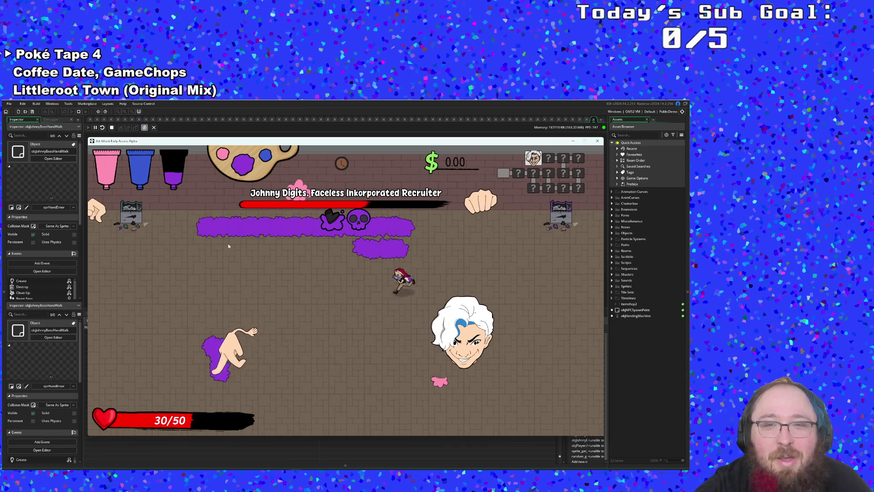
key(s)
key(a)
key(d)
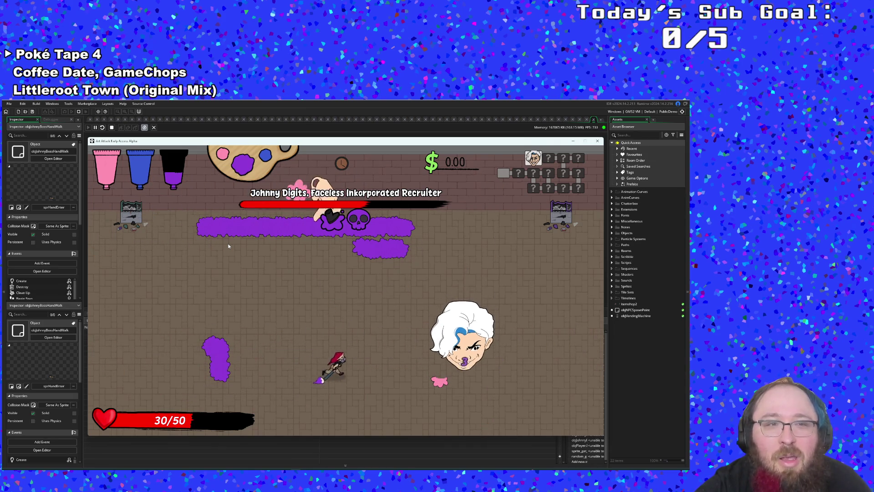
key(d)
key(w)
key(1)
key(a)
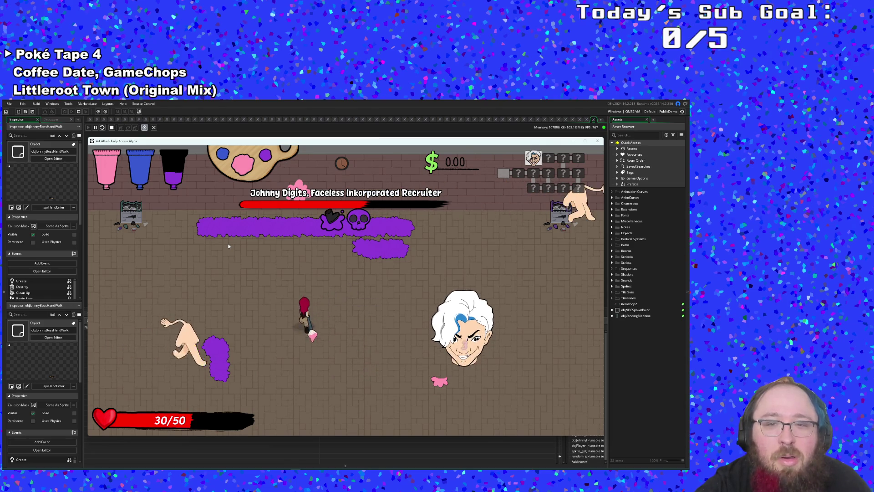
key(w)
key(a)
key(s)
key(d)
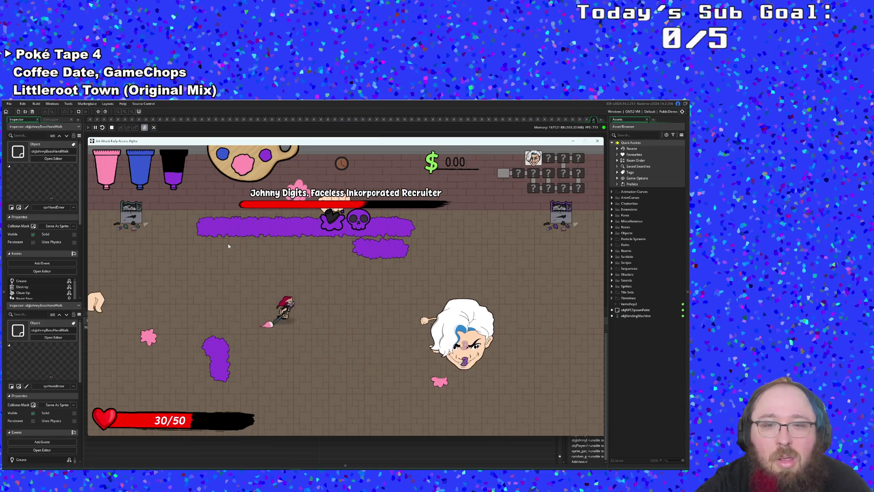
key(d)
key(a)
key(s)
key(d)
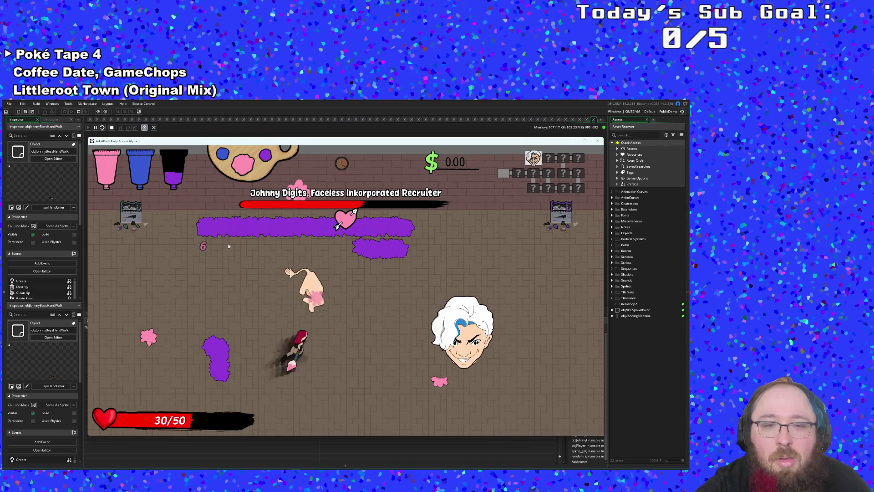
key(w)
key(a)
key(d)
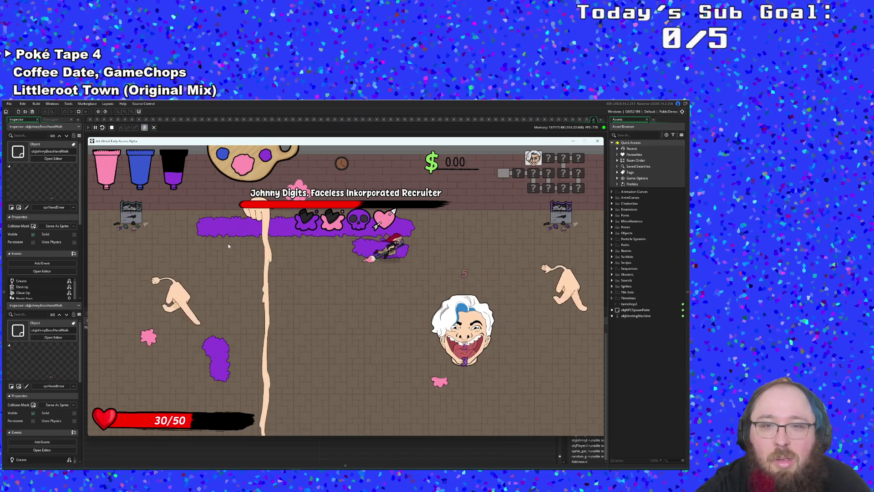
key(a)
key(s)
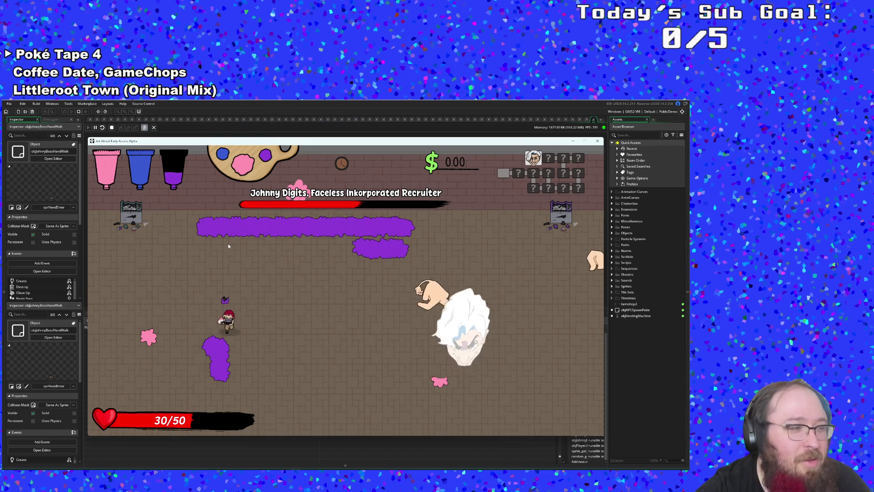
key(d)
key(w)
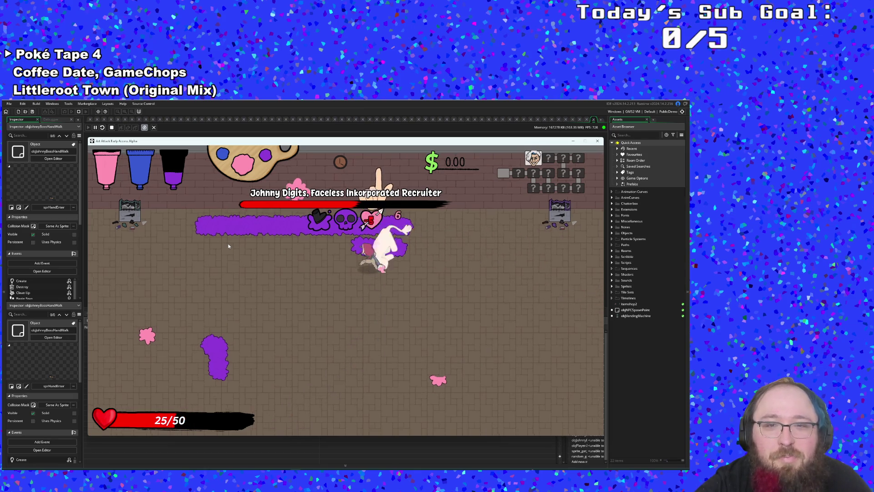
key(a)
key(s)
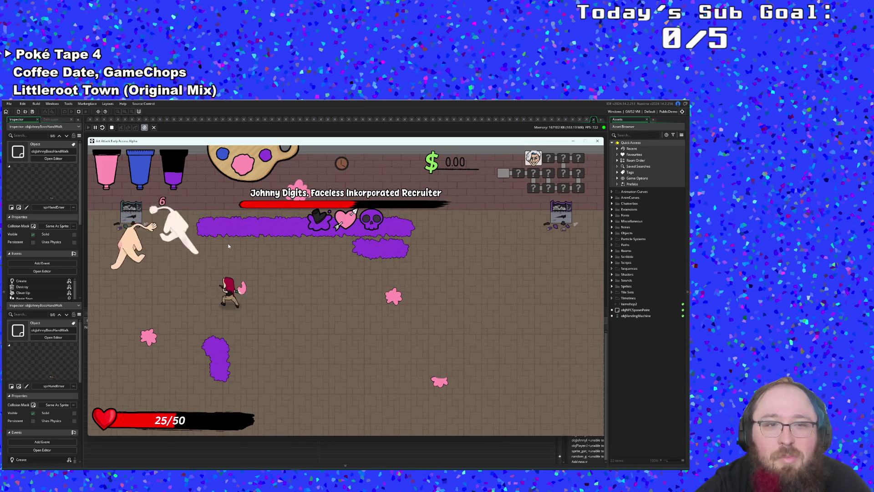
key(d)
key(s)
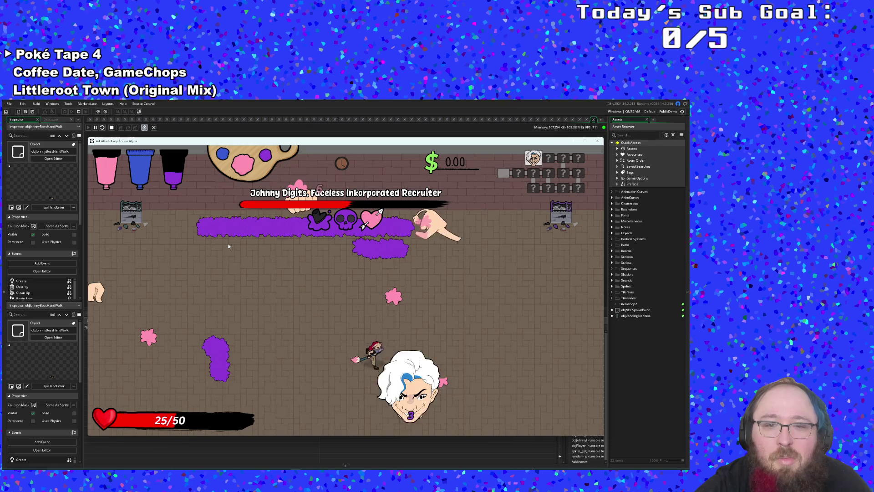
key(a)
key(w)
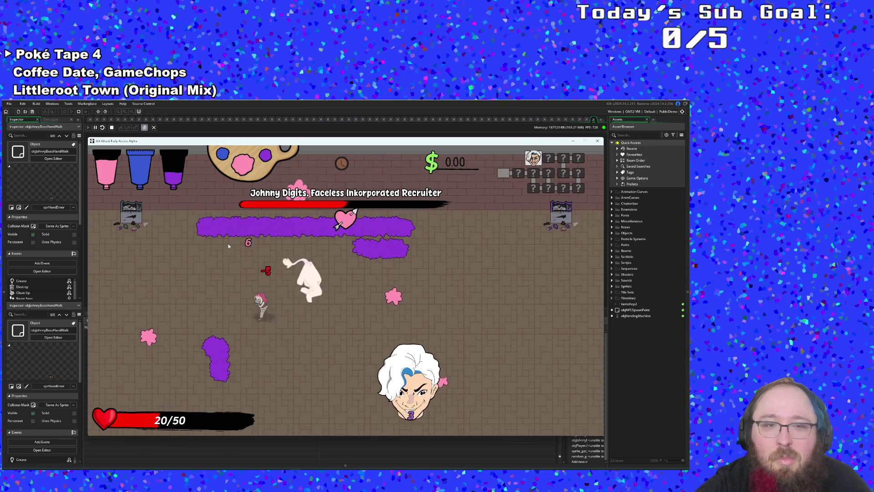
key(s)
key(d)
key(a)
key(w)
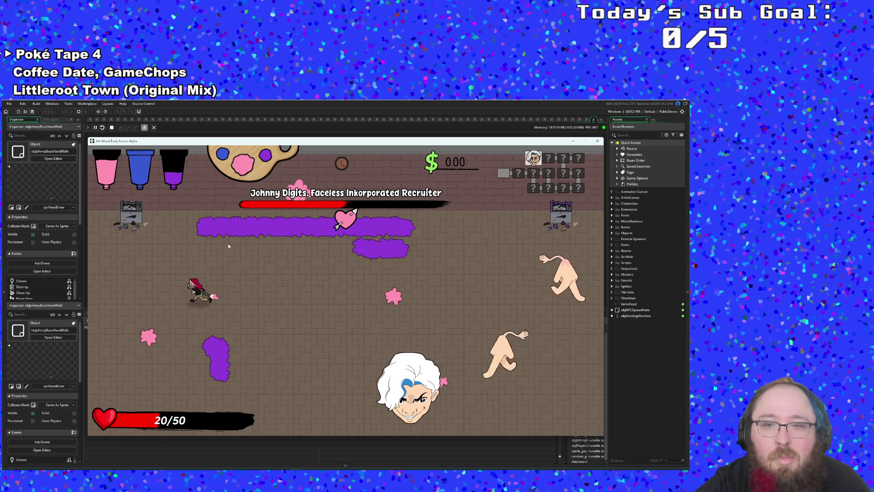
- Switch paint to blue, refill at the bottom paint tube, dodge around, then pause the game
key(a)
key(s)
key(w)
key(a)
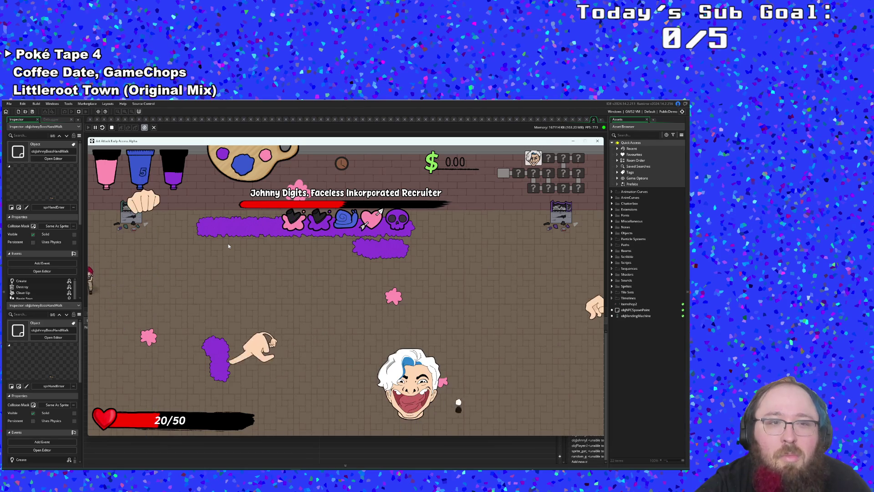
key(d)
key(w)
key(s)
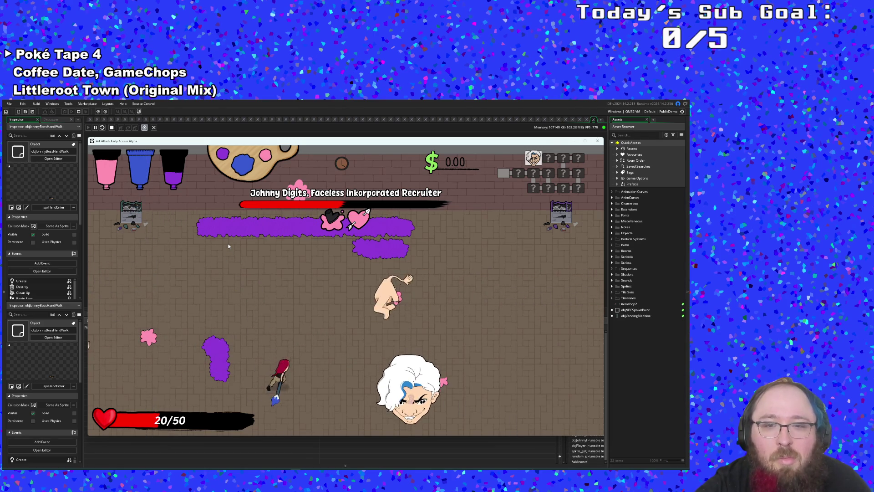
key(s)
key(d)
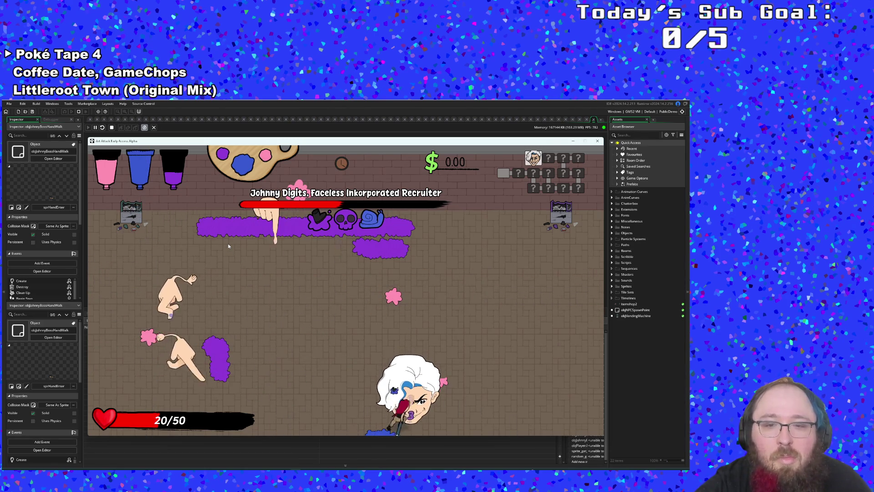
key(w)
key(a)
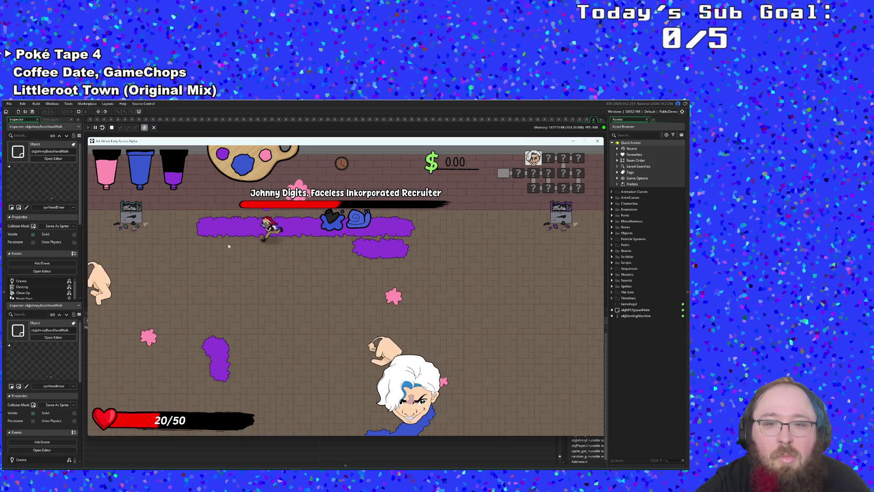
key(s)
key(a)
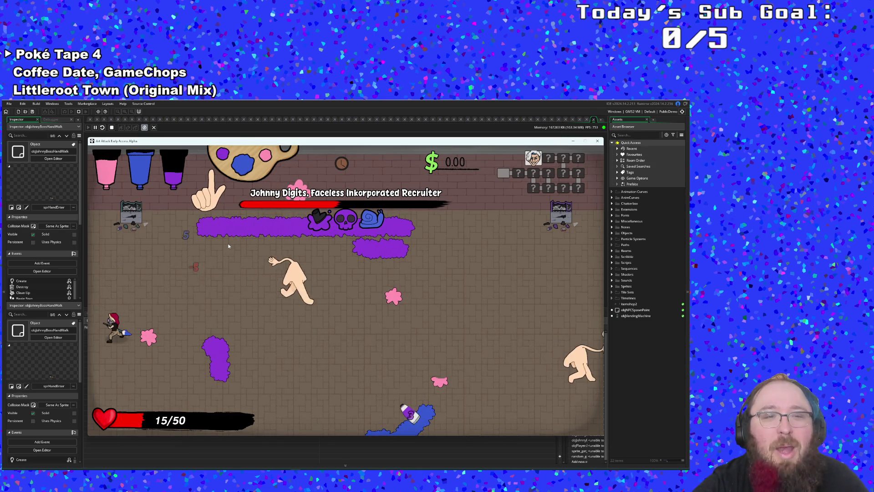
key(d)
key(s)
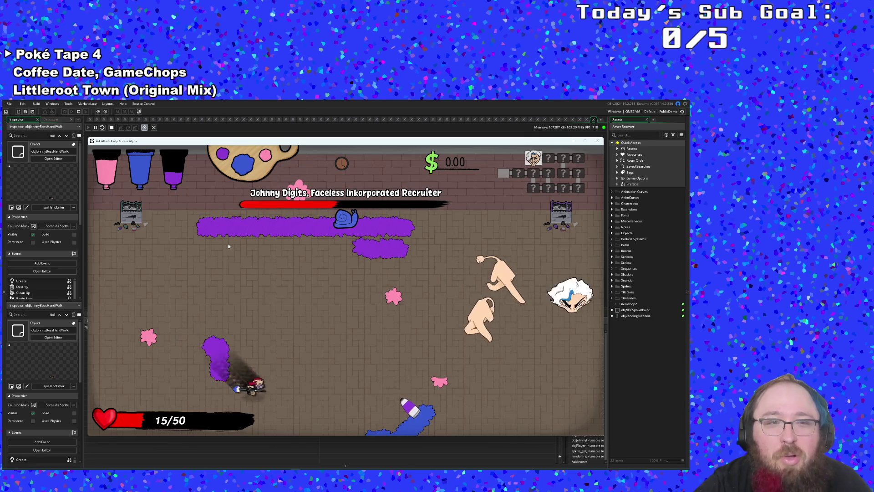
key(d)
key(w)
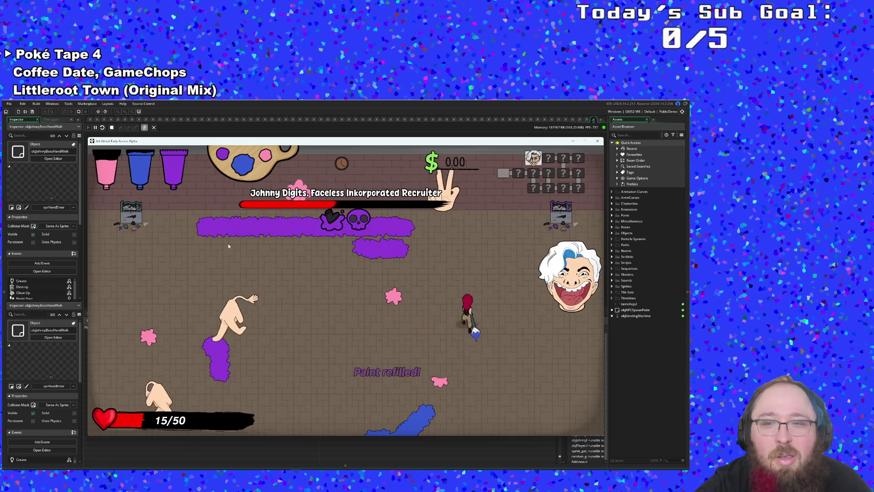
key(a)
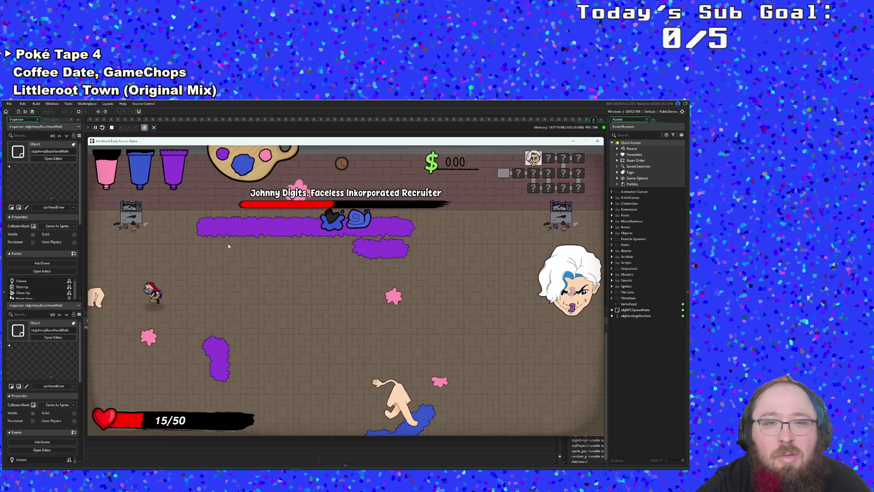
key(s)
key(a)
key(w)
key(d)
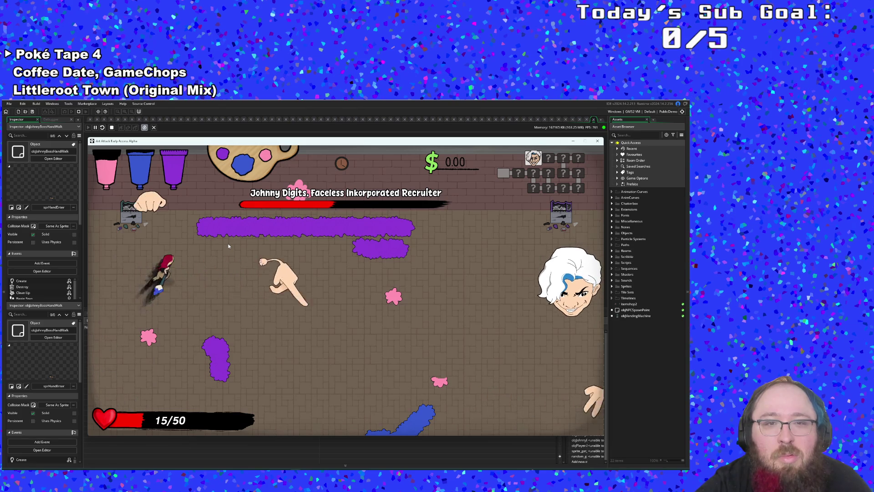
key(w)
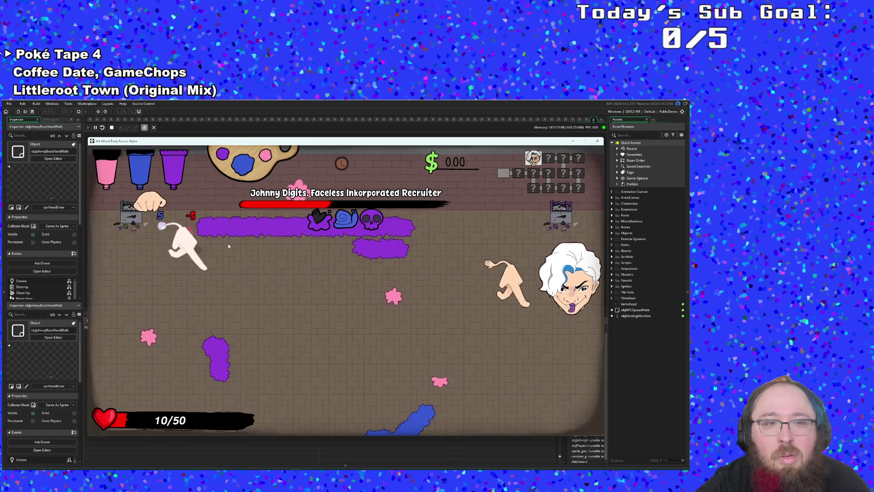
key(s)
key(d)
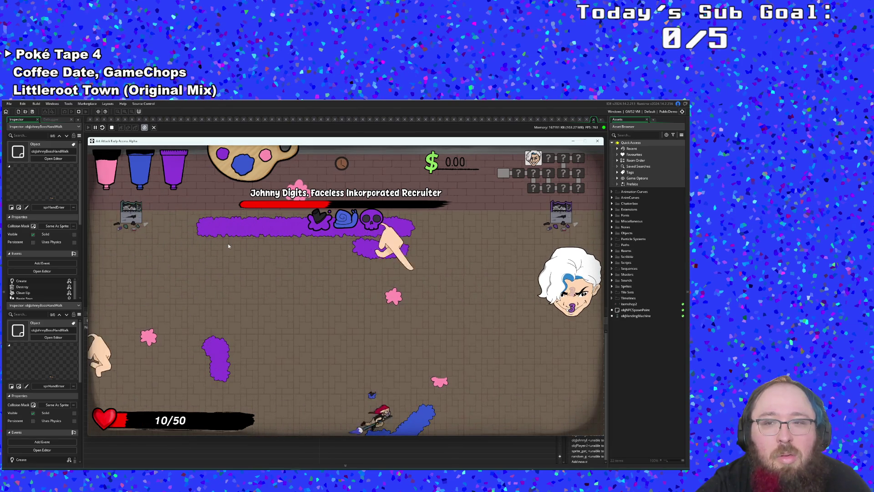
key(Escape)
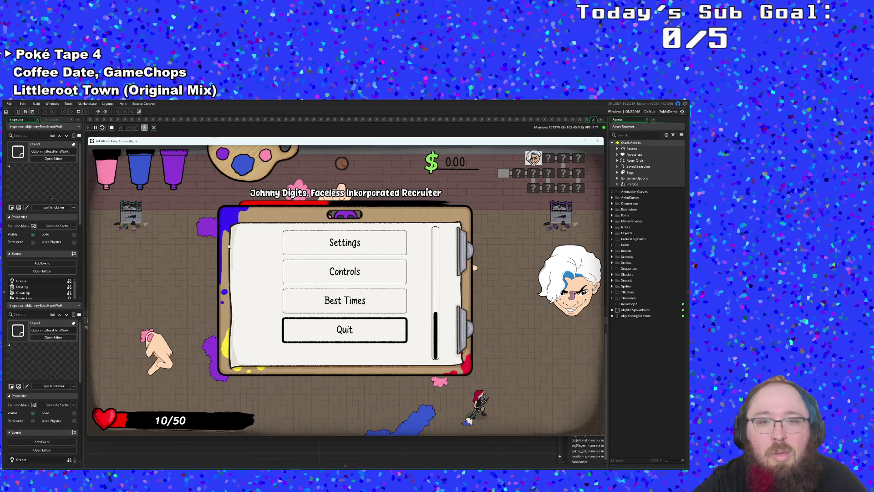
- Quit and close the game, switch the build configuration to Default, and save the project
key(Return)
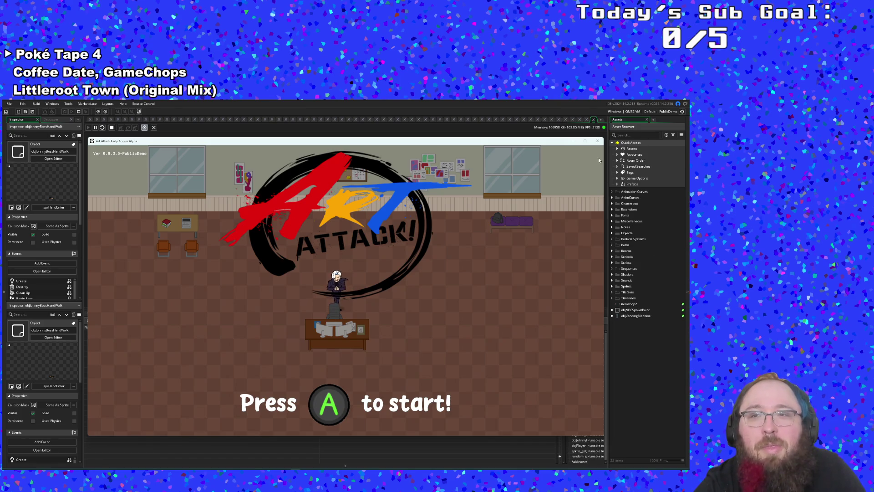
click(597, 140)
click(664, 112)
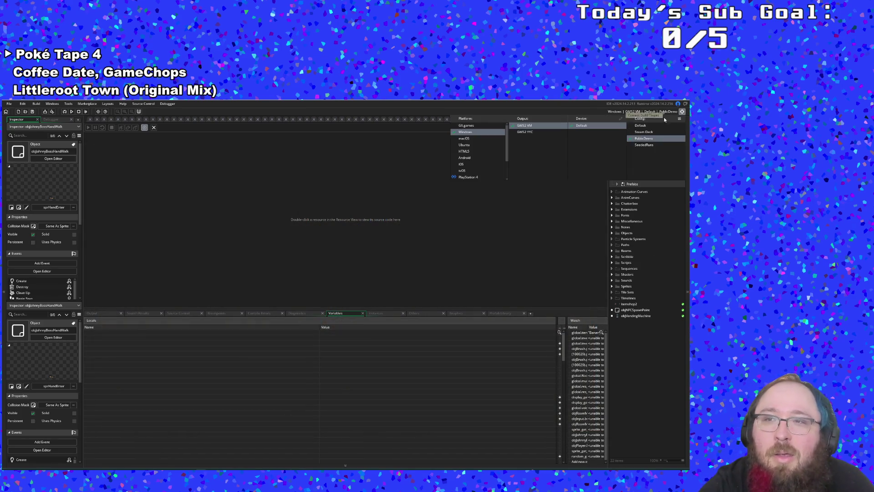
click(640, 125)
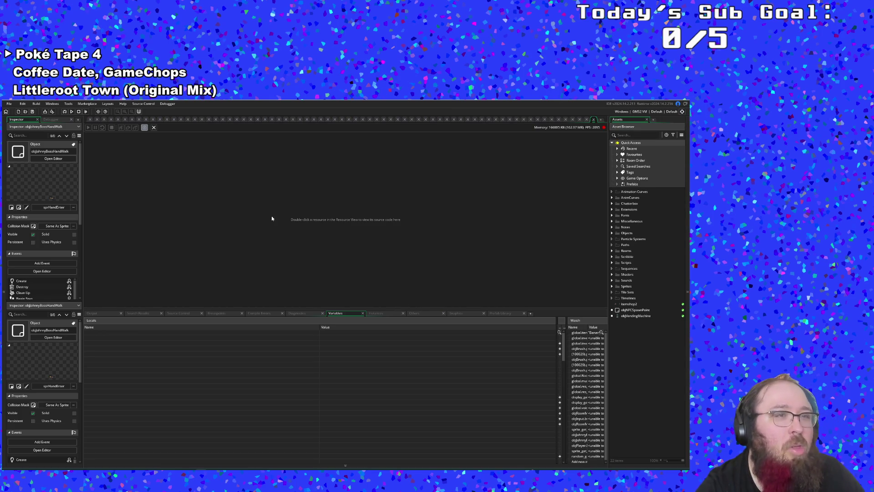
click(9, 105)
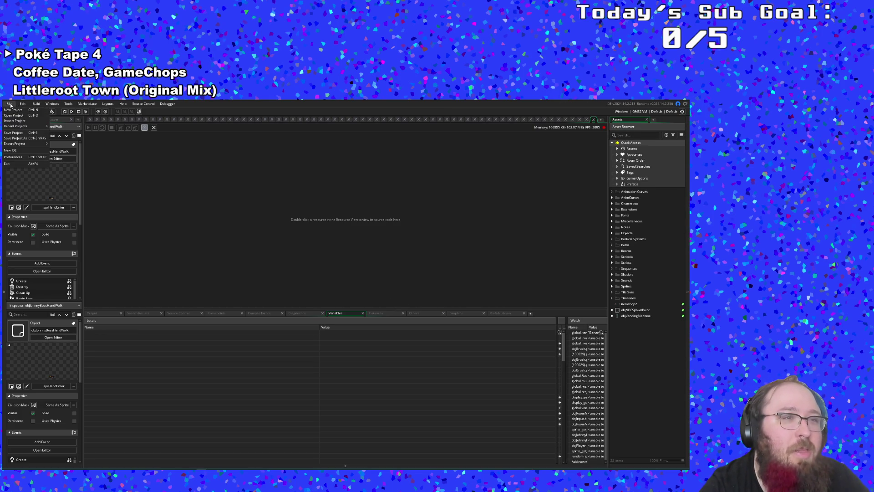
click(18, 133)
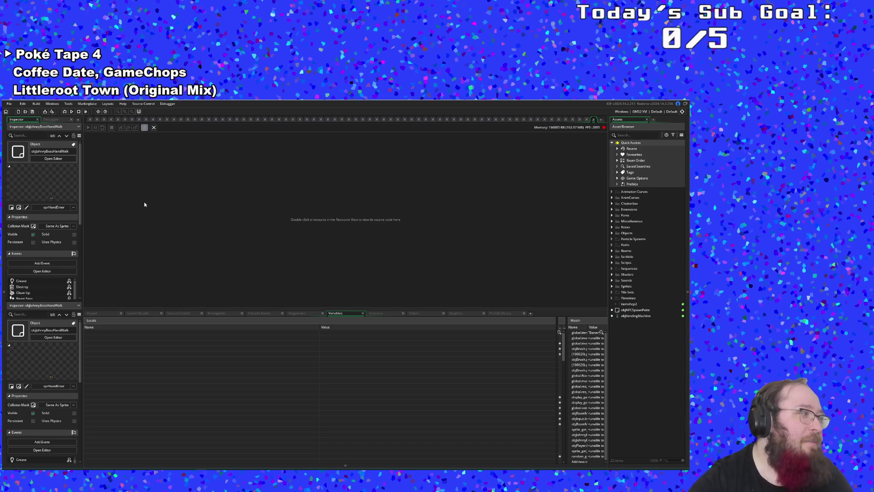
- Open objBrush's Create event via asset search, scroll to its paint memory settings, then switch to Notepad
key(ctrl+t)
text(ob)
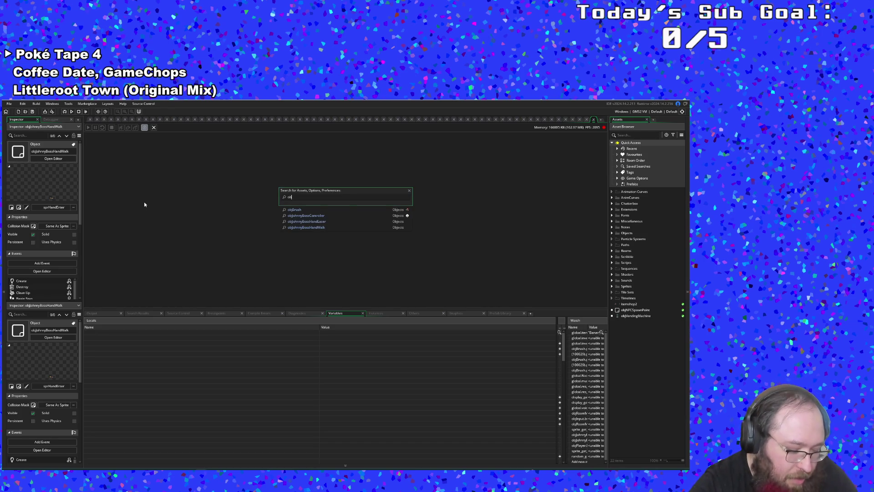
text(jBr)
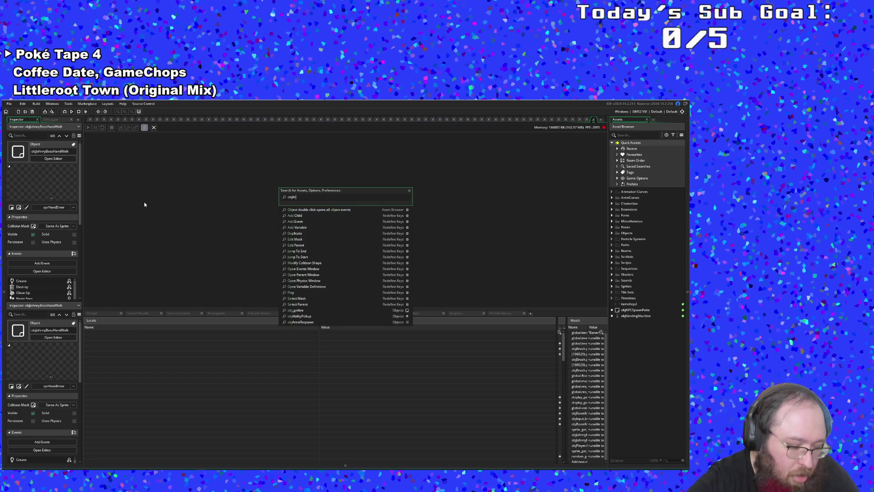
text(ush)
key(Return)
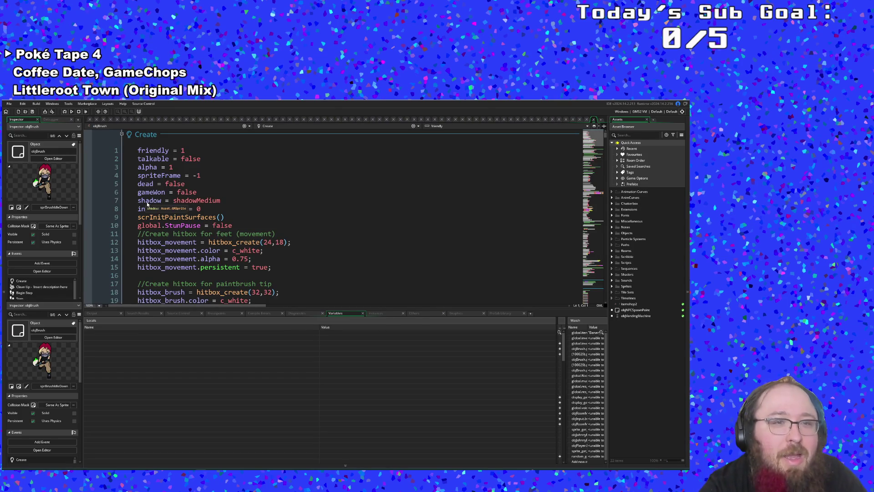
scroll(316, 284, down, 15)
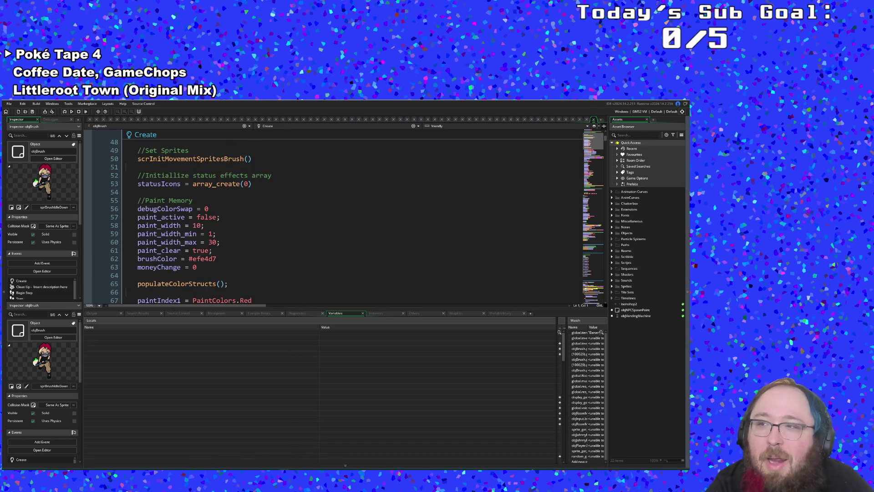
key(alt+Tab)
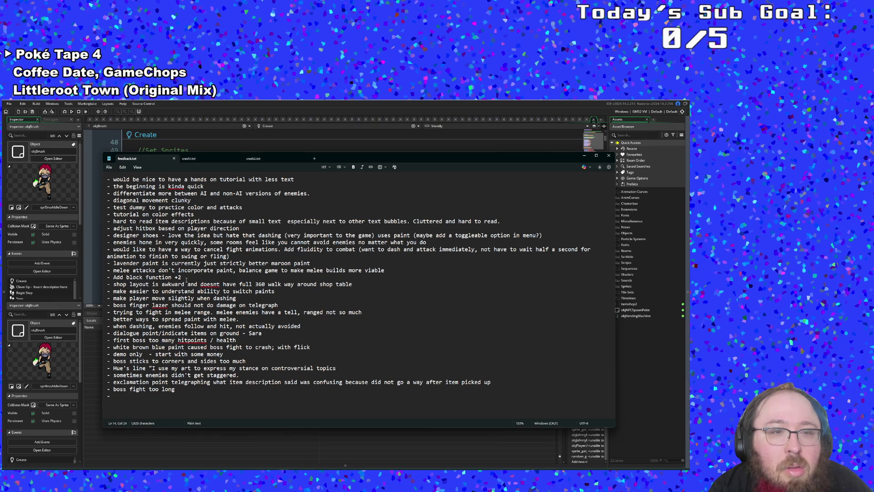
- Read the playtest feedback and select the note about moving slightly when dashing
click(185, 298)
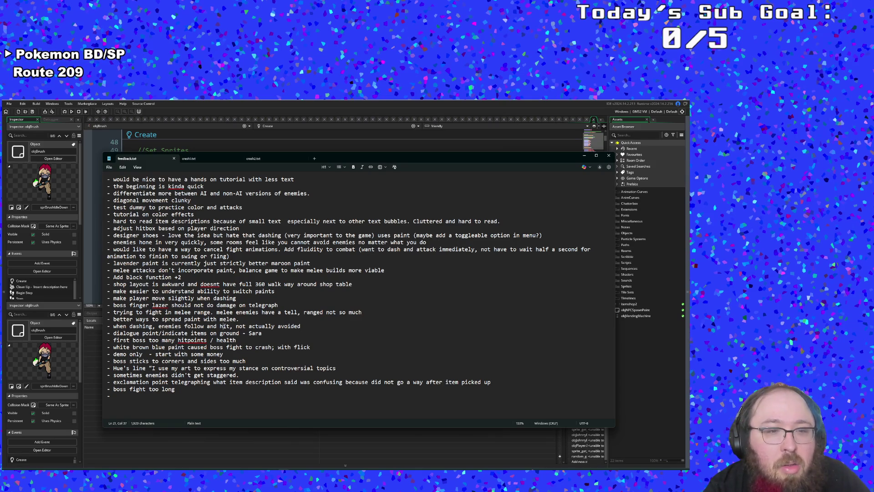
- Minimize the feedback notes and return to objBrush's Create code
click(583, 156)
scroll(488, 223, down, 3)
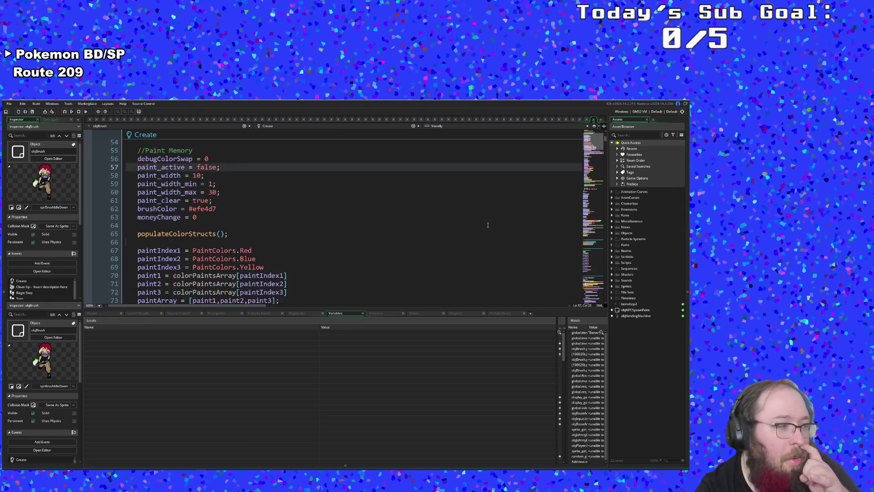
scroll(487, 225, up, 9)
click(353, 199)
scroll(341, 182, down, 12)
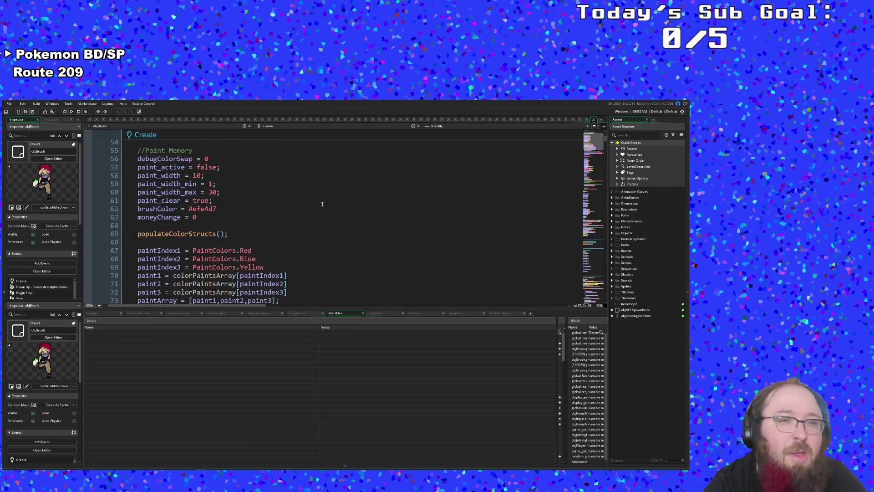
- Switch to objBrush's Step event and scroll through its code
click(283, 127)
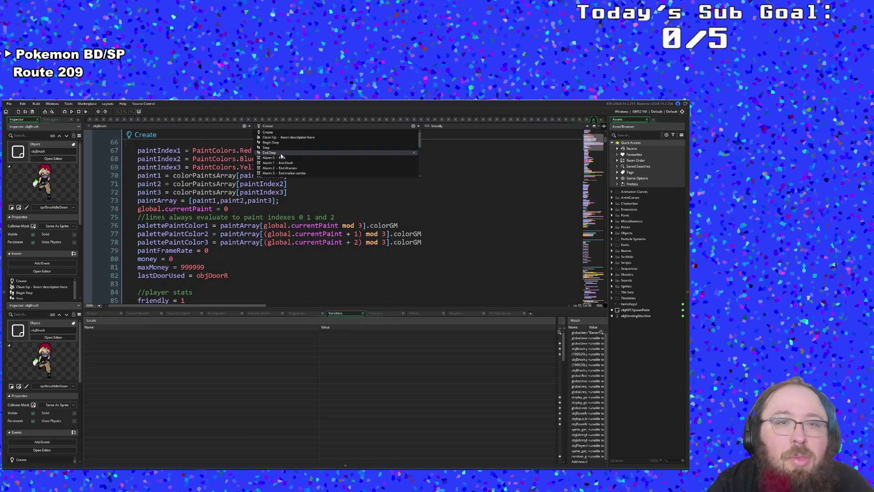
click(281, 150)
scroll(281, 164, down, 20)
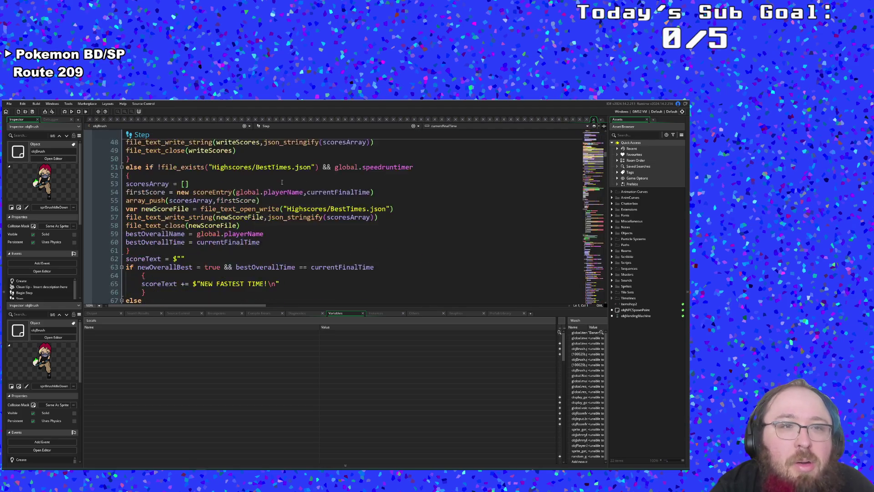
scroll(282, 183, down, 20)
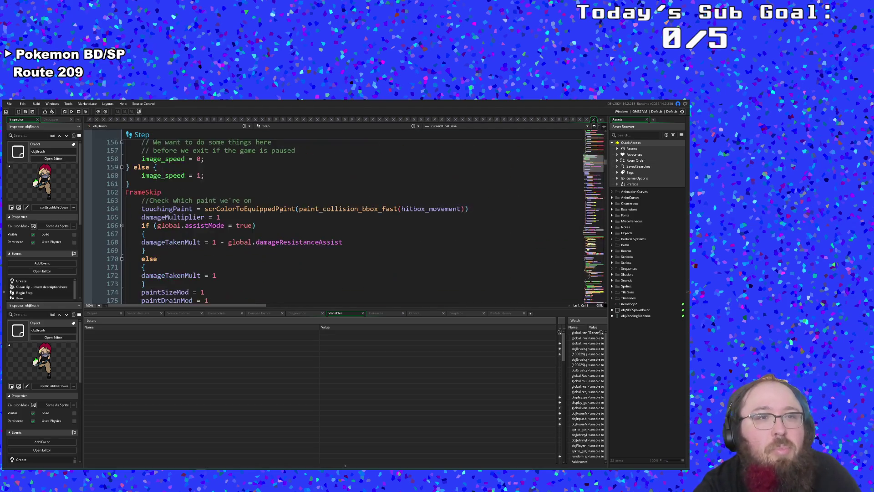
scroll(279, 210, up, 20)
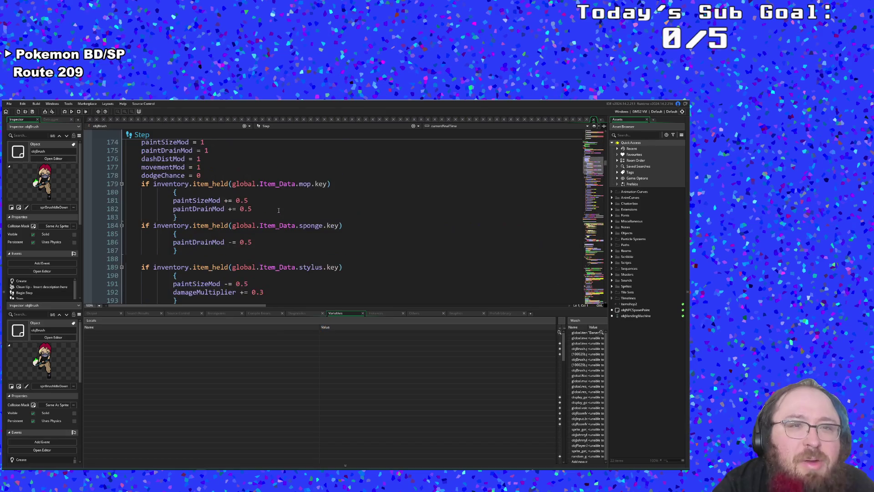
scroll(279, 208, down, 14)
scroll(279, 208, down, 20)
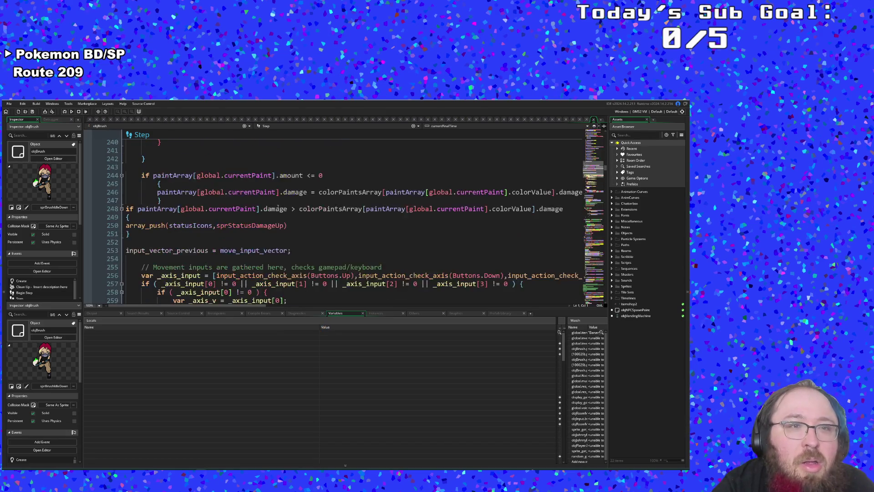
scroll(278, 202, up, 4)
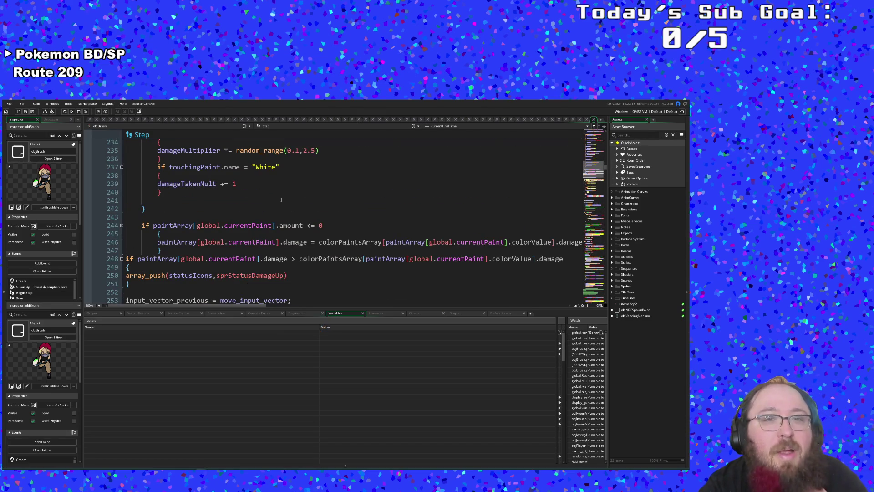
scroll(281, 200, up, 16)
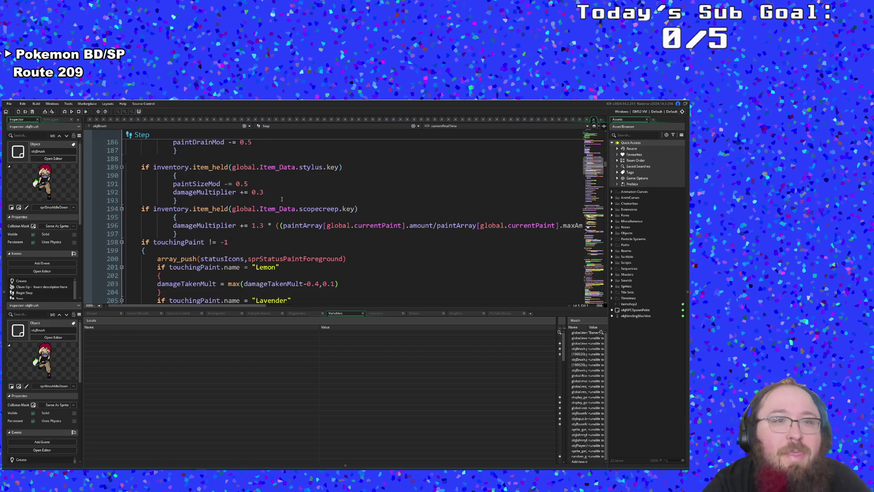
scroll(282, 199, up, 2)
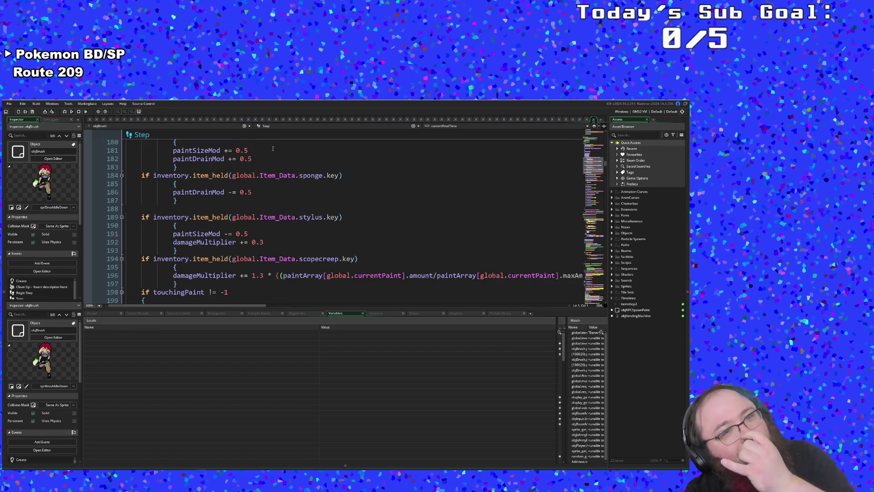
mouse_move(279, 176)
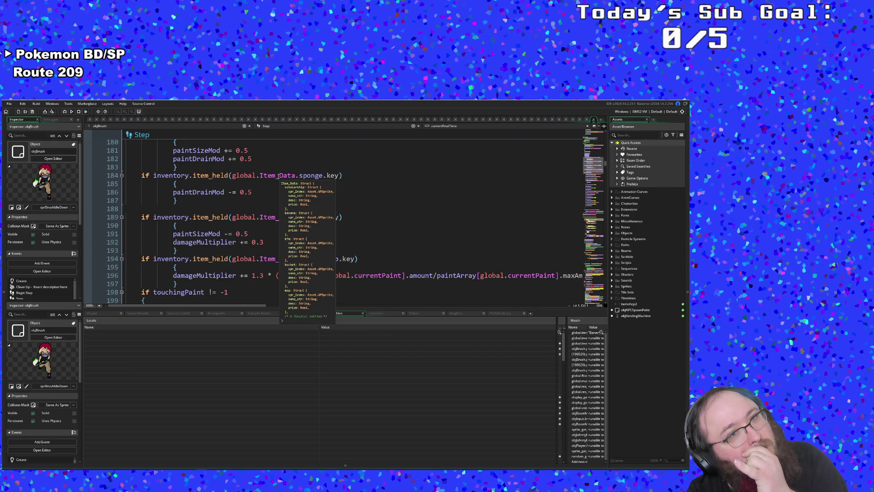
scroll(279, 175, down, 20)
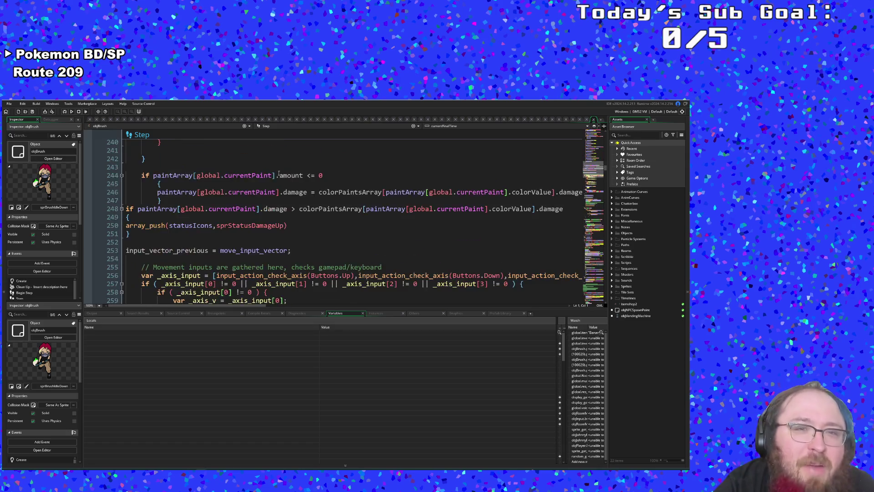
scroll(279, 173, up, 20)
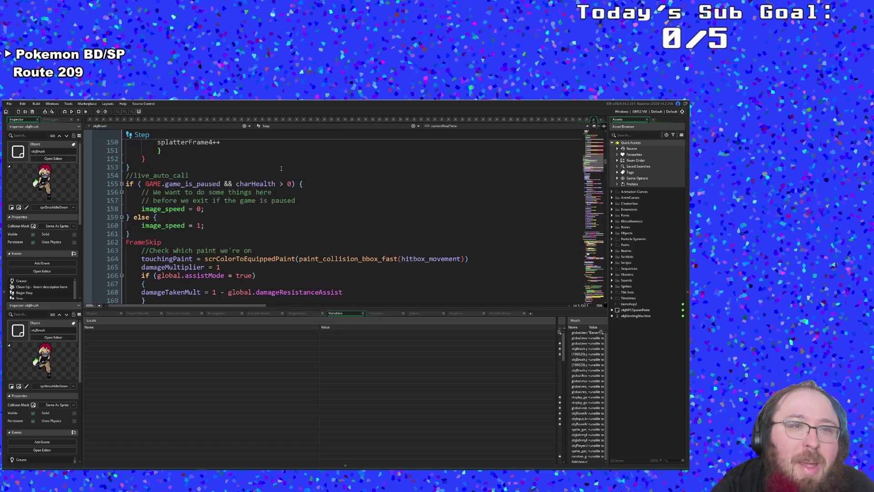
scroll(281, 168, up, 16)
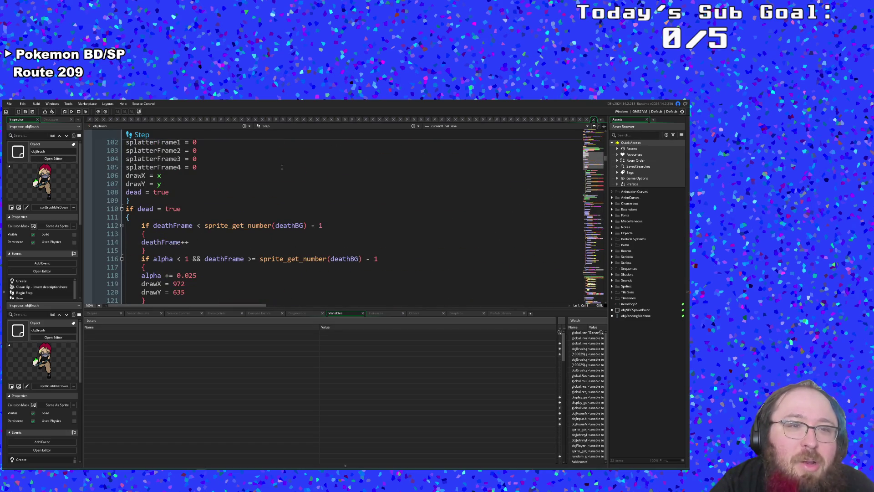
scroll(279, 185, up, 8)
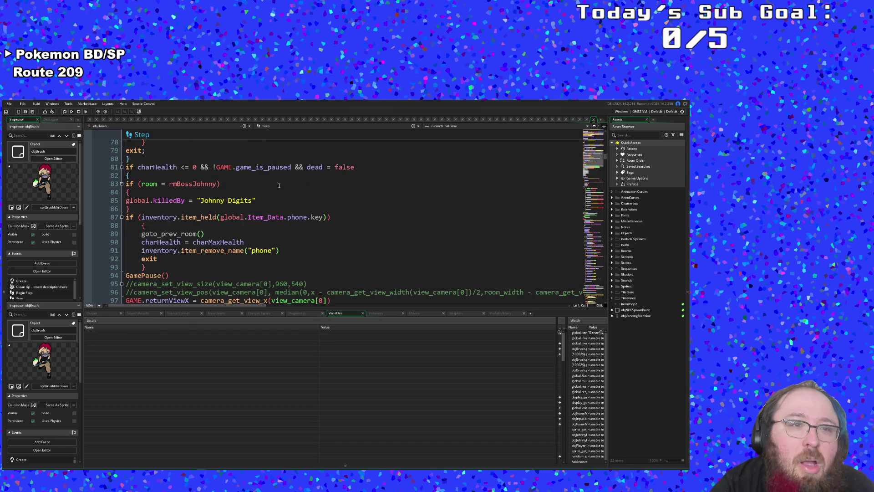
- Use the variable list to jump to dashDistMod, then to the dashing calculation near dashDelay on line 432
click(429, 127)
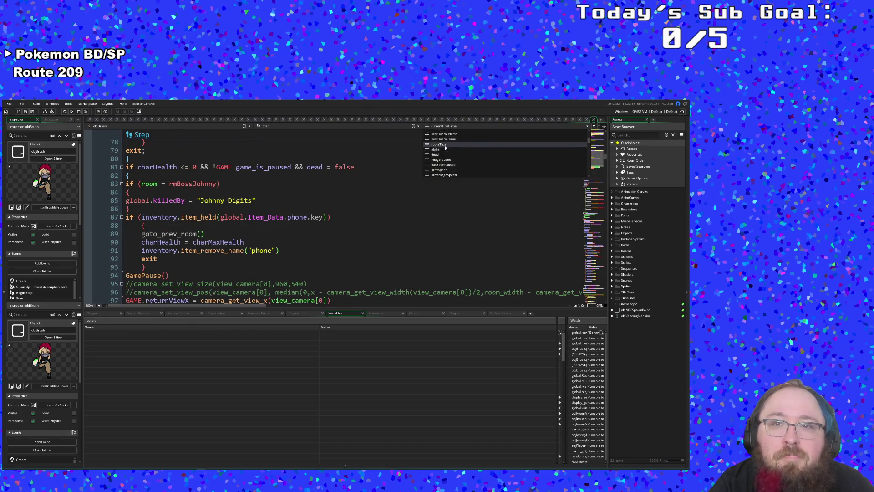
scroll(446, 147, down, 4)
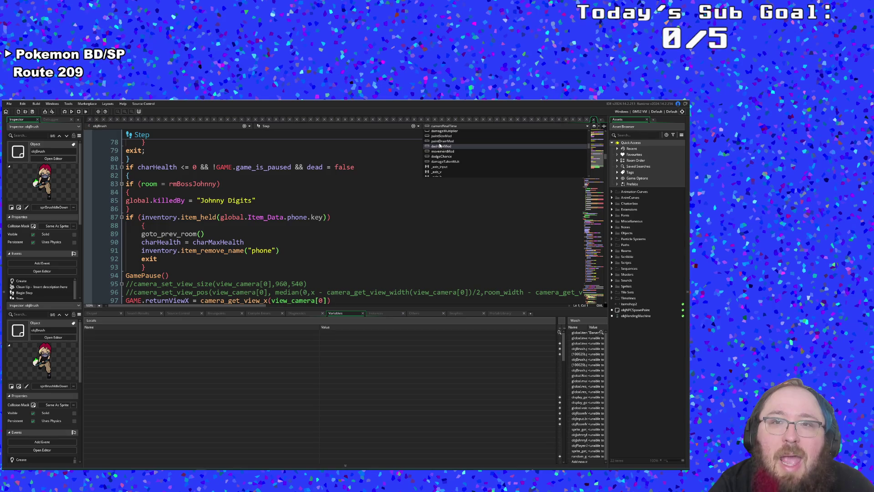
click(436, 146)
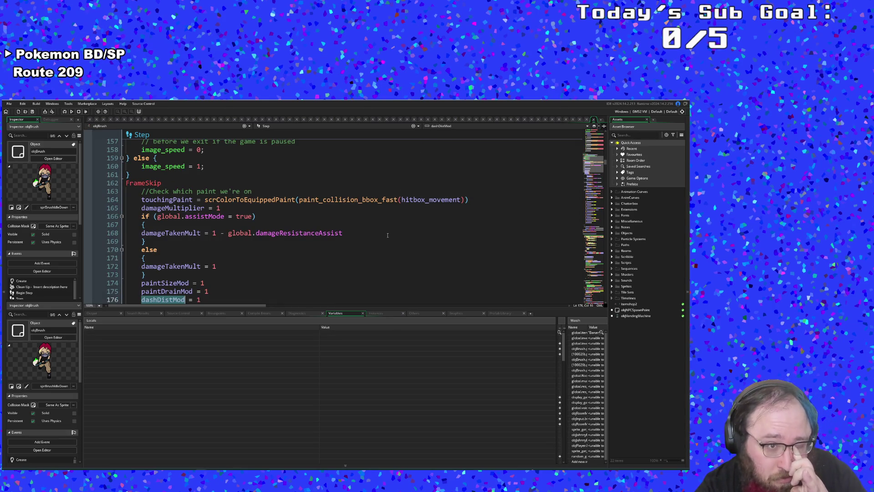
click(456, 125)
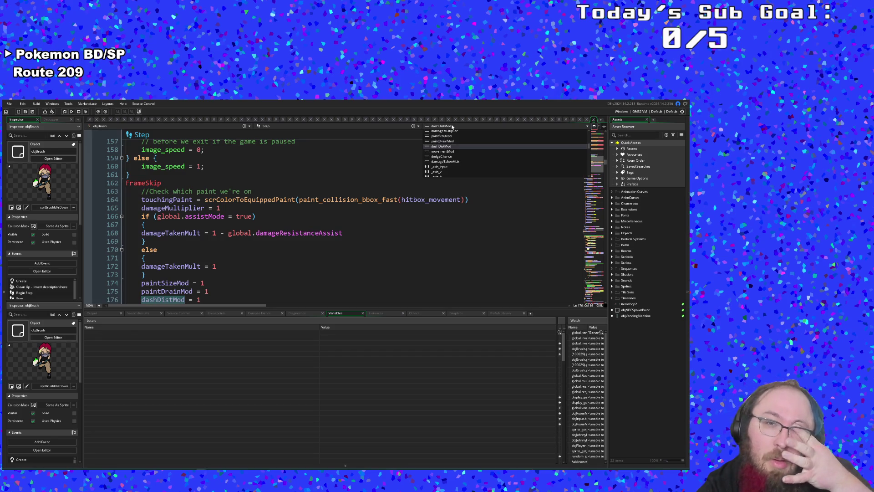
scroll(444, 155, down, 8)
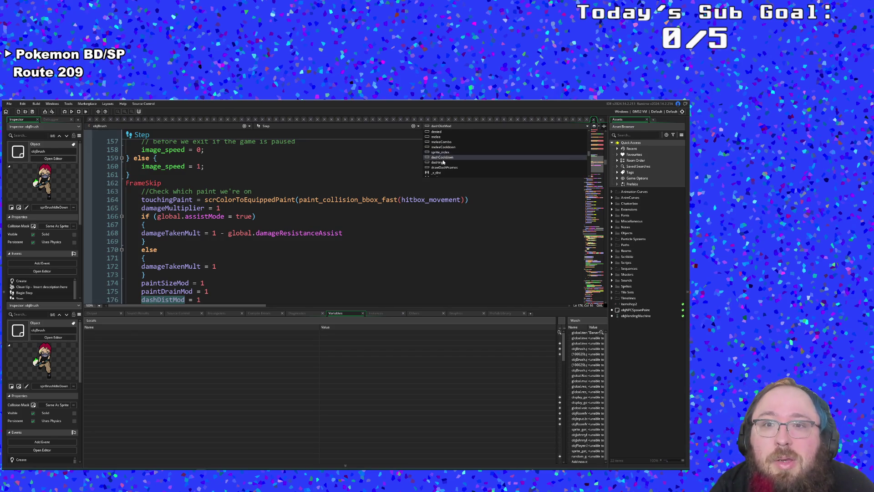
click(441, 162)
scroll(415, 214, down, 4)
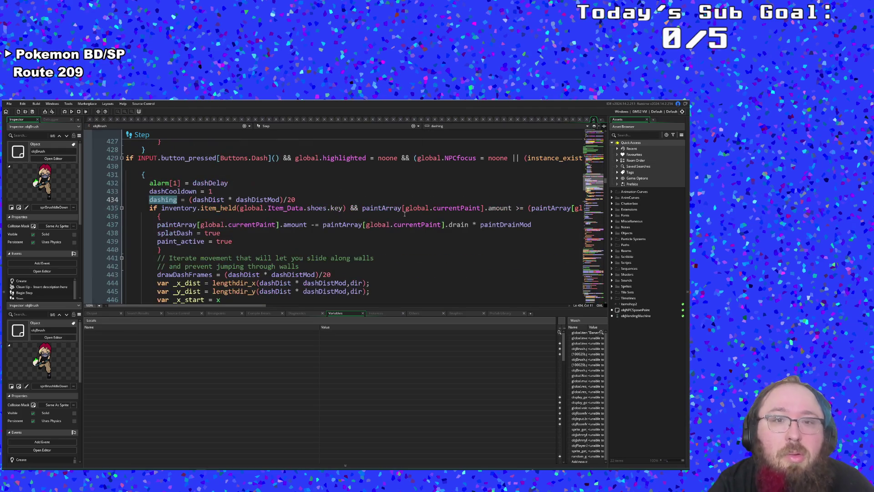
click(415, 216)
mouse_move(250, 307)
mouse_down()
mouse_move(409, 307)
mouse_move(174, 302)
mouse_up()
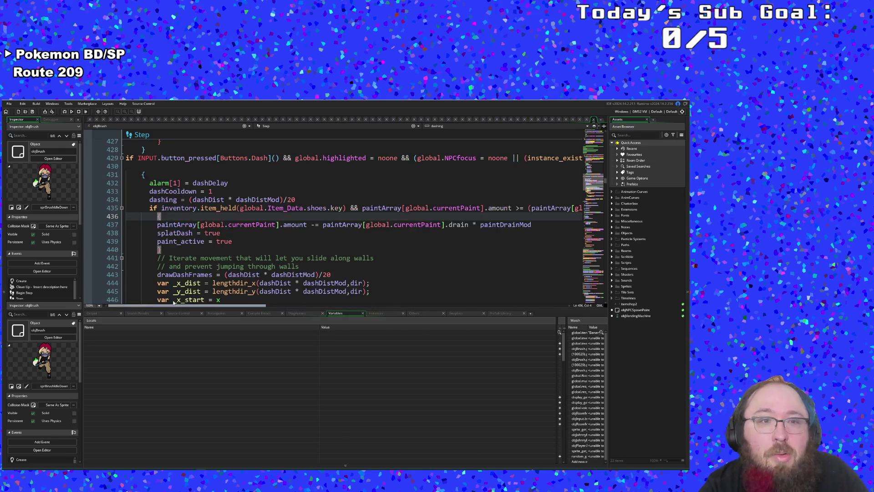
click(219, 234)
click(283, 178)
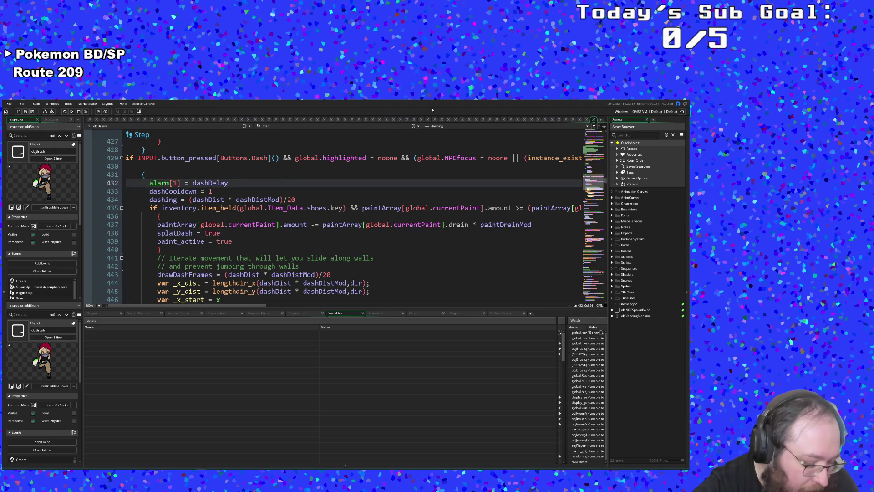
- Search the project for dashDelay and open its definition in objBrush's Create event
key(ctrl+t)
text(dashdo)
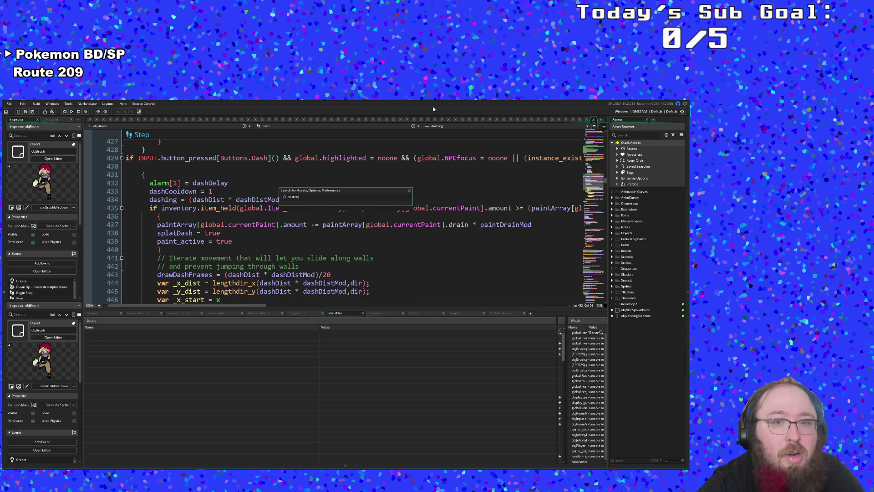
key(BackSpace)
key(BackSpace)
key(BackSpace)
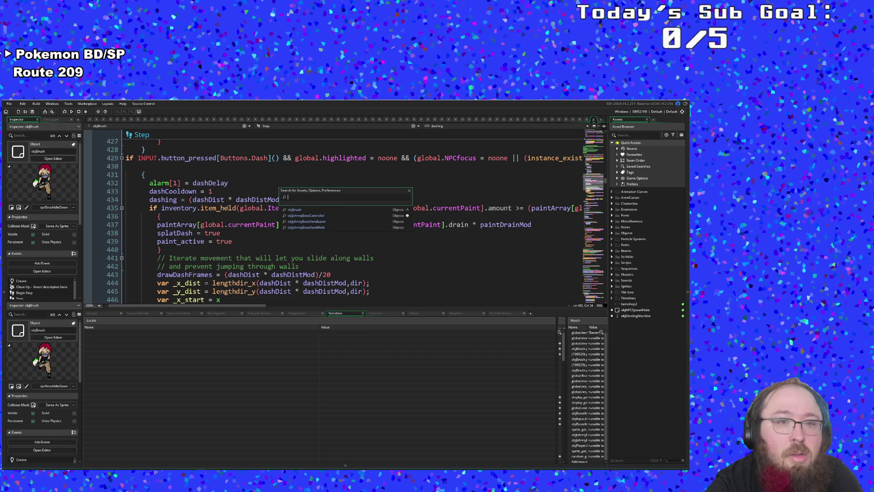
click(223, 217)
key(ctrl+f)
text(dashdelay)
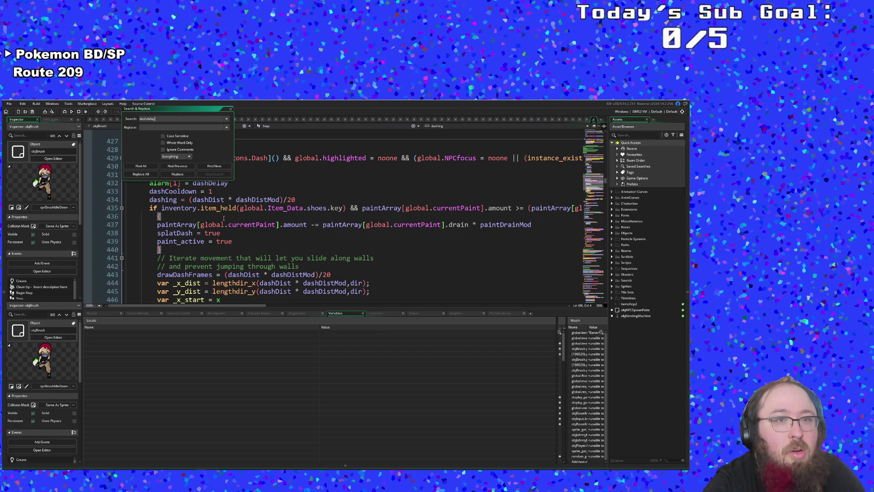
key(Return)
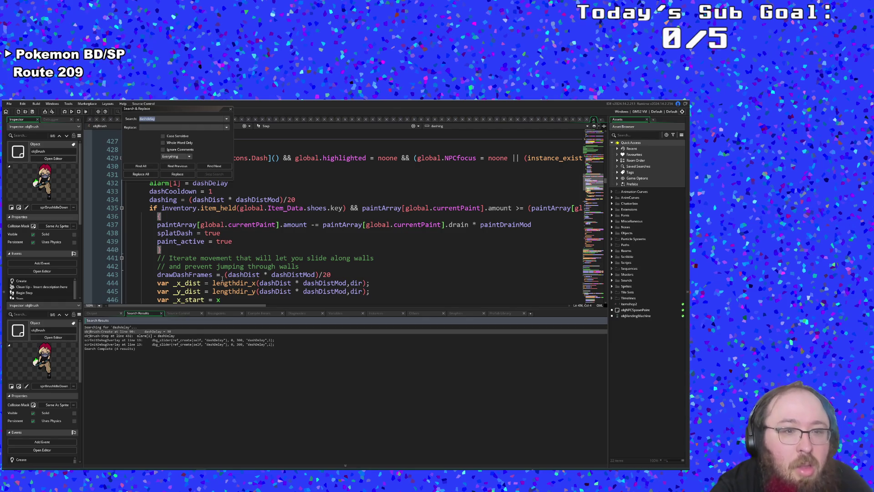
double_click(168, 332)
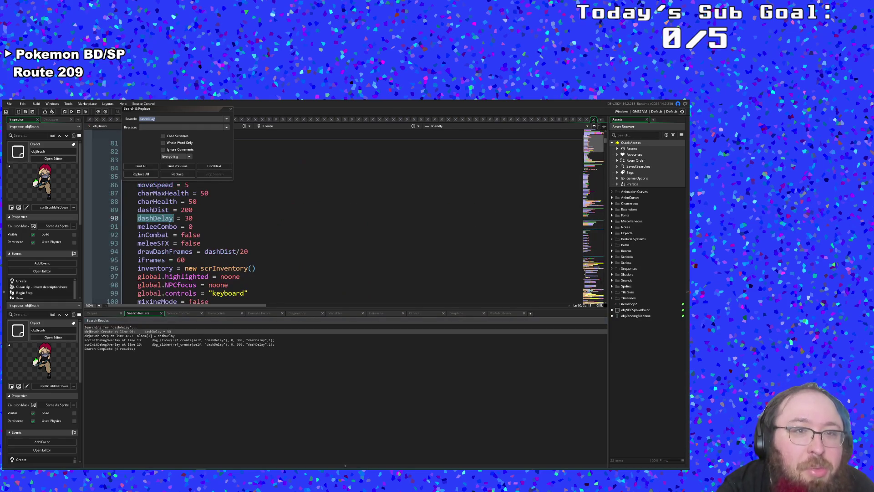
click(230, 110)
- Change dashDelay's value from 30 to 15 on line 90
click(199, 217)
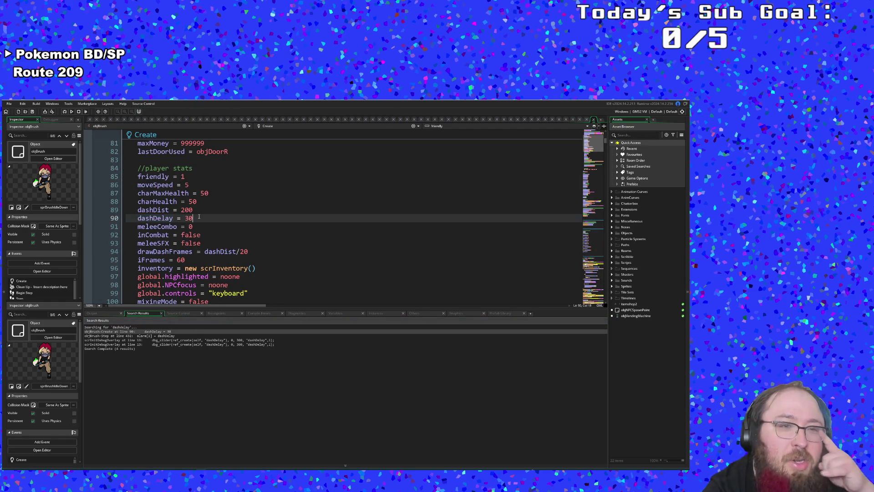
double_click(199, 217)
click(199, 218)
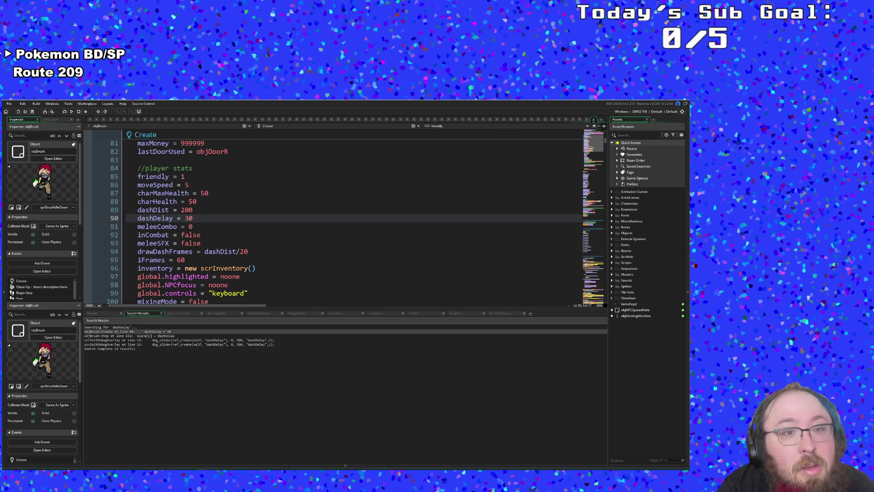
double_click(199, 218)
click(190, 220)
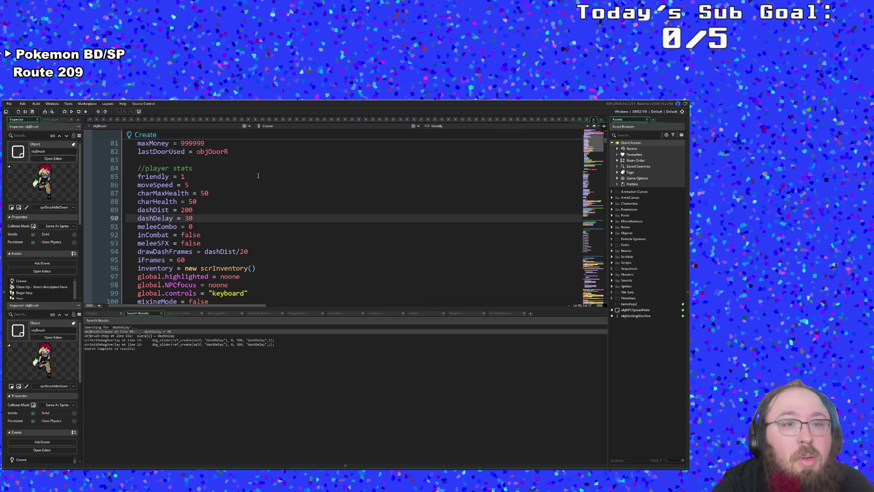
scroll(258, 176, down, 4)
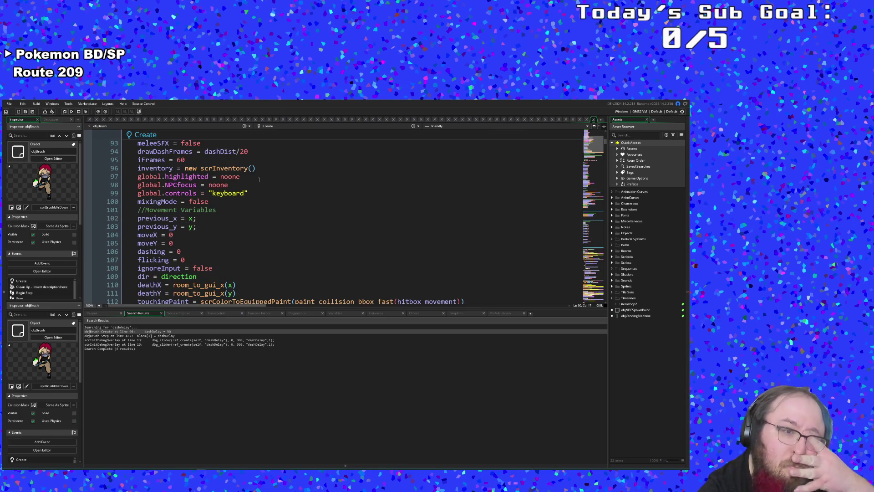
scroll(259, 179, up, 4)
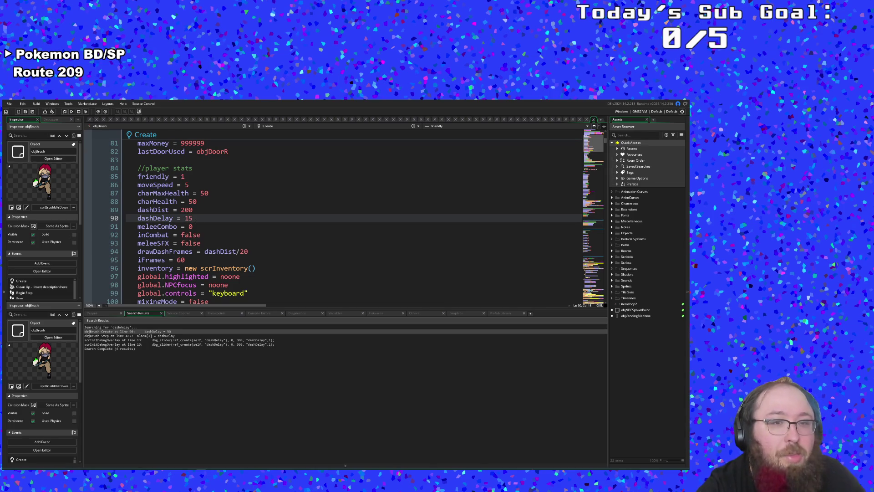
click(214, 193)
- Save the project, run the game in debug mode, and skip past the title screen and dialogue
click(8, 104)
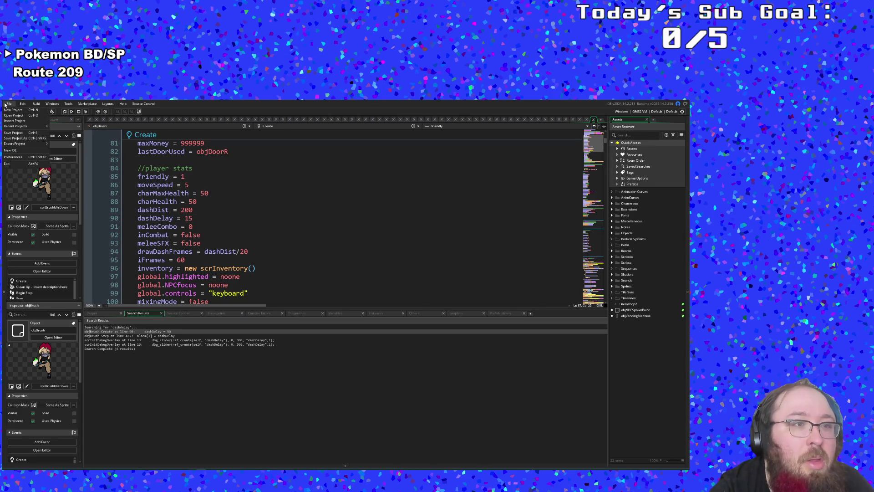
click(17, 132)
click(64, 112)
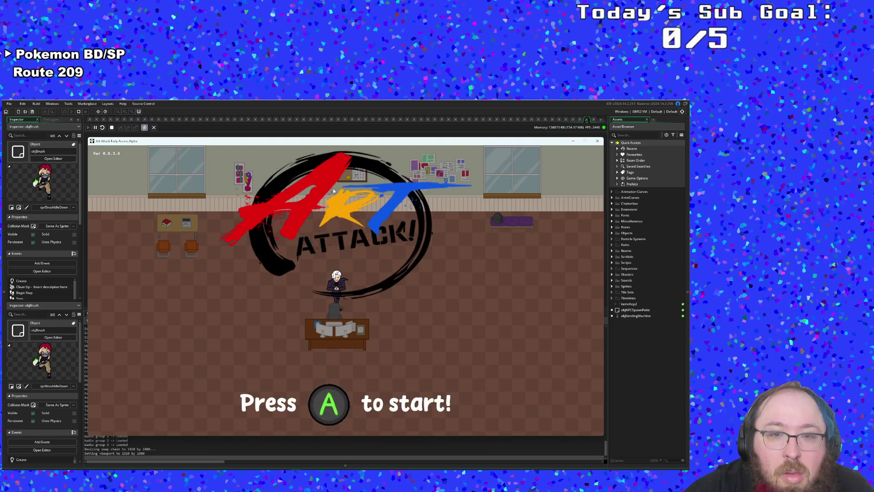
key(Return)
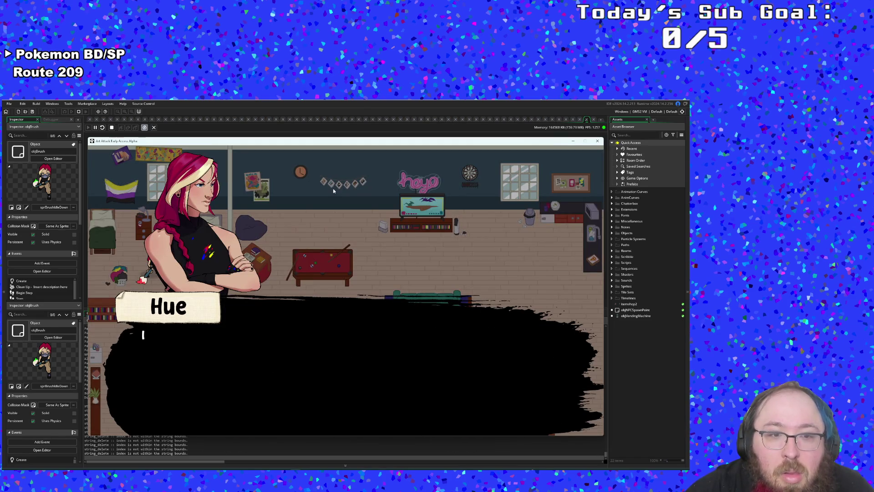
key(Return)
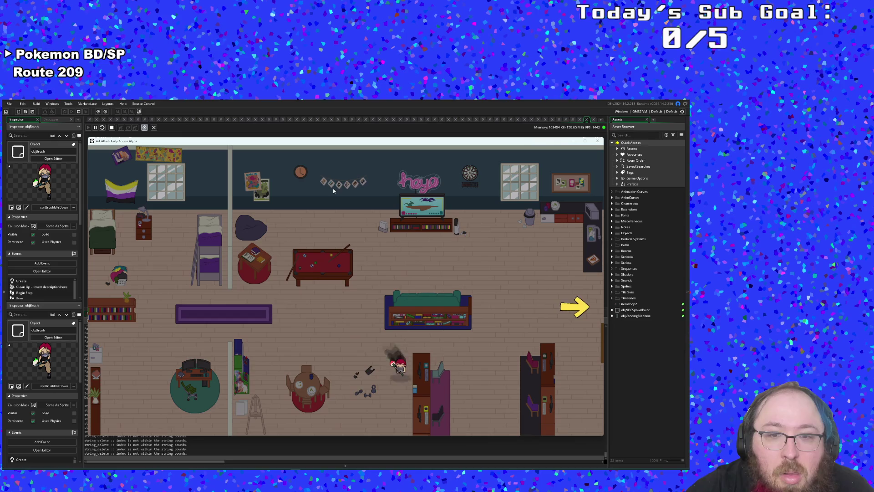
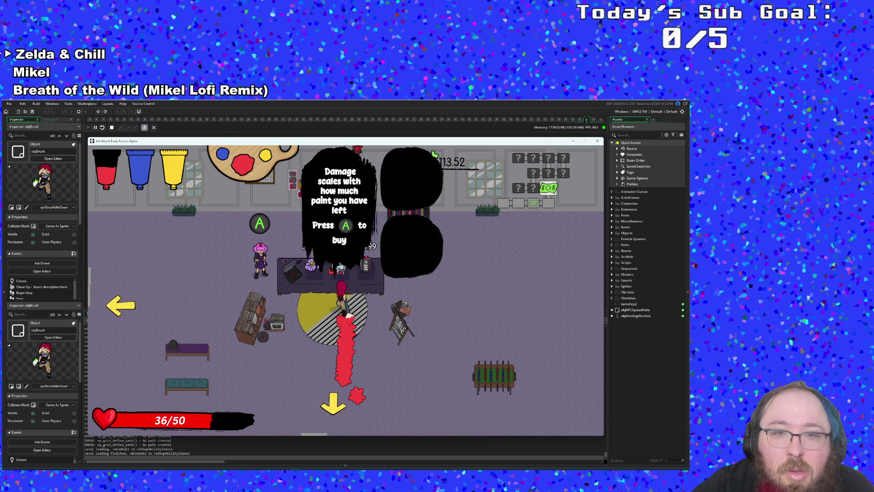
- Dash left and up through the classroom, painting an L-shaped red trail past the big enemy
key(a)
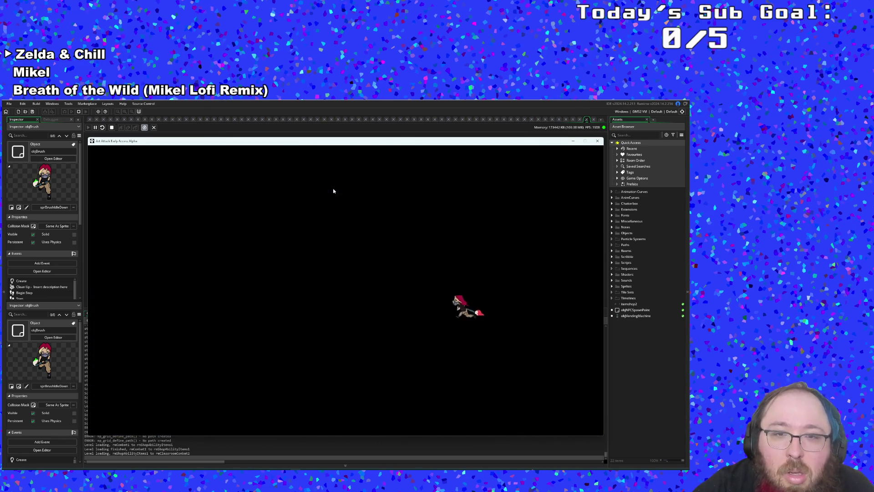
key(a)
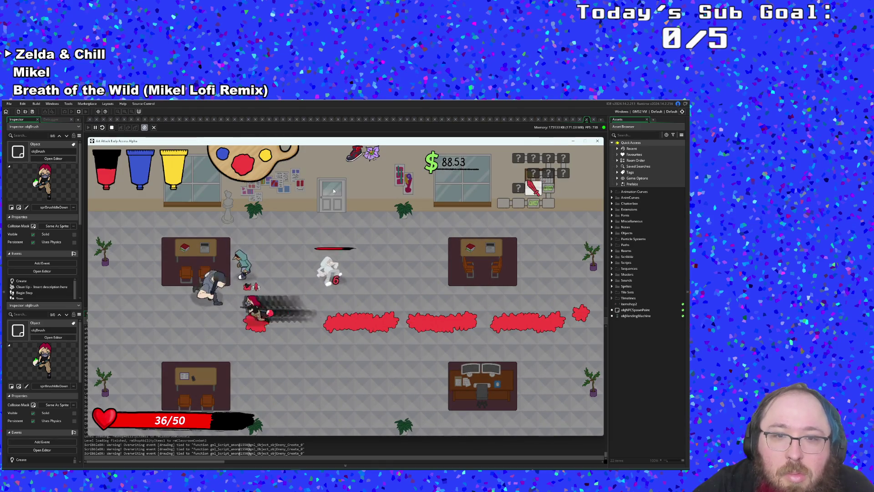
key(a)
key(w)
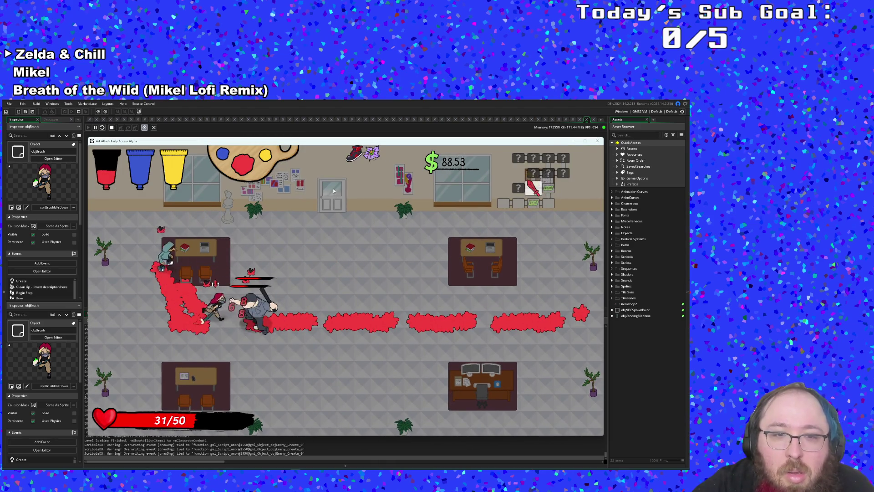
key(d)
key(d)
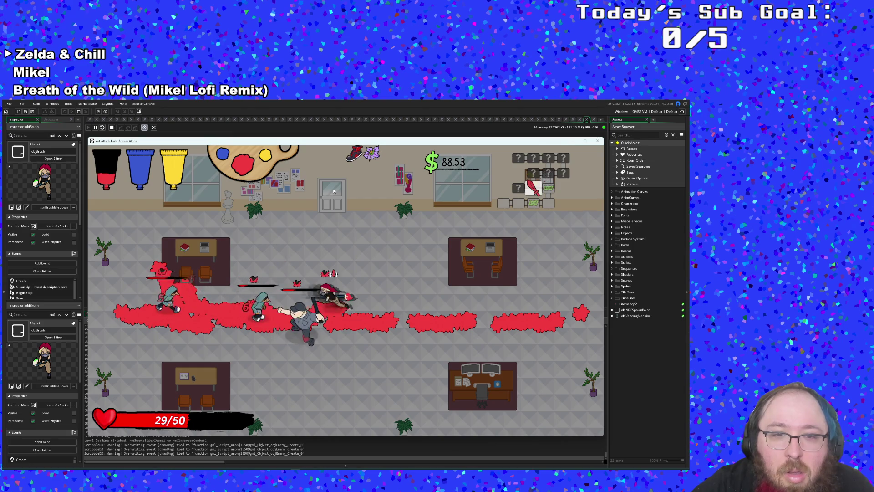
- Zigzag around the classroom painting more red trails and pick up the dropped money
key(d)
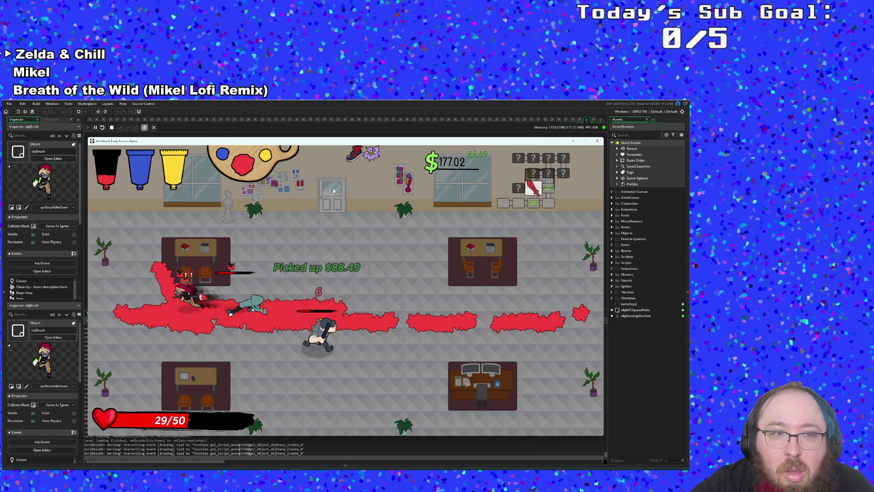
key(a)
key(d)
key(w)
key(a)
key(d)
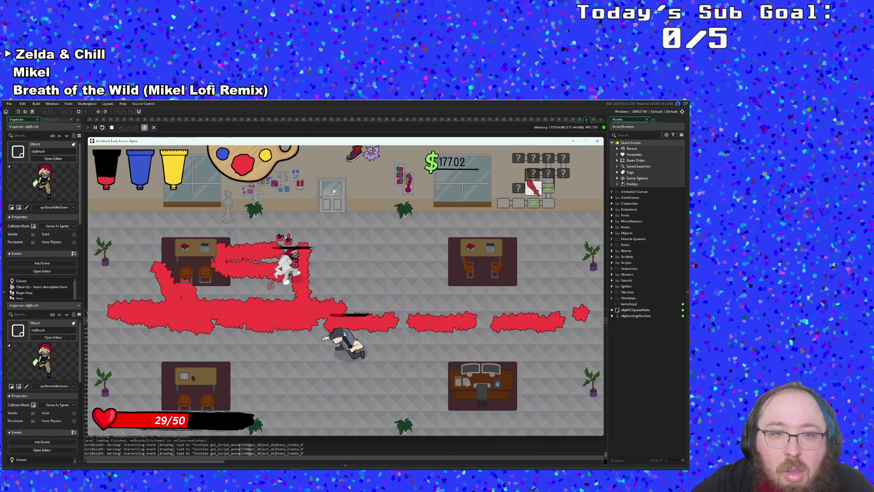
key(d)
- Restore health, knock out the last enemy, and step onto the left exit
key(w)
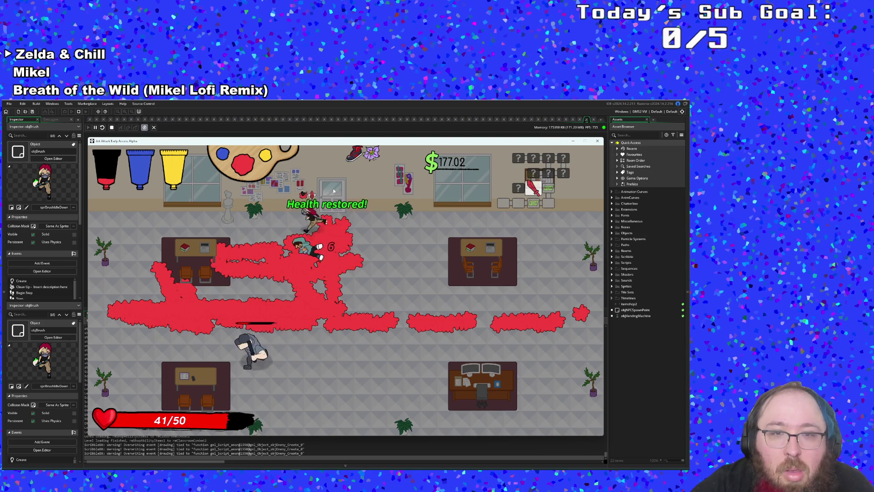
key(s)
key(a)
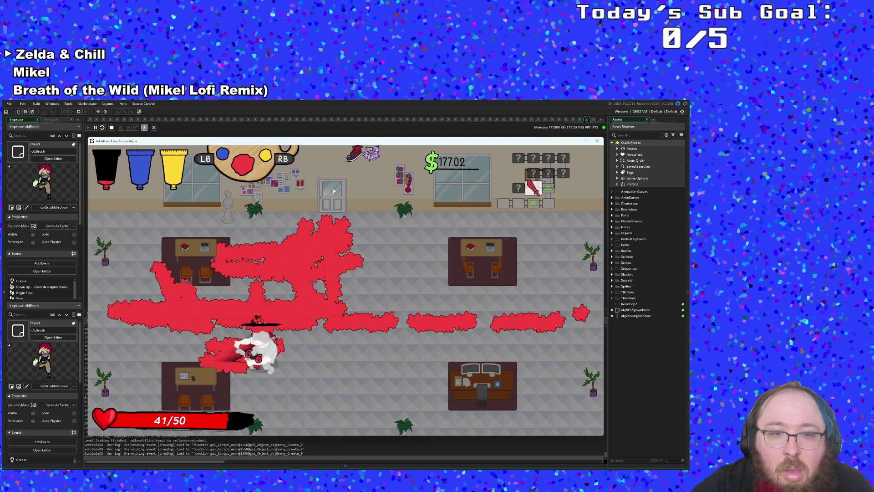
key(s)
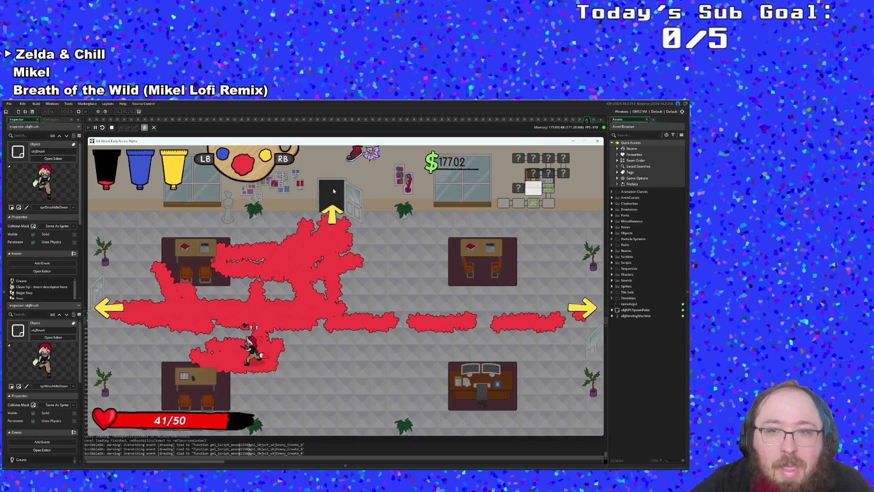
key(w)
key(a)
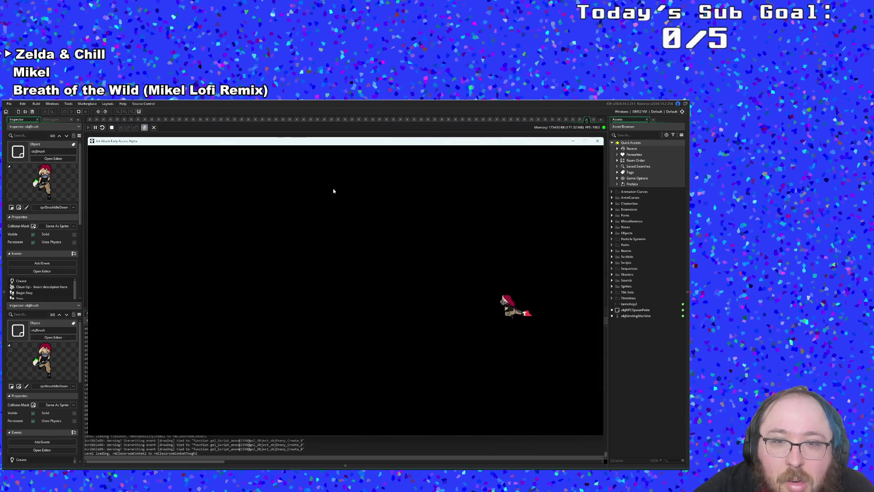
- Paint red trails down-left in the new classroom and charge into the enemies
key(s)
key(a)
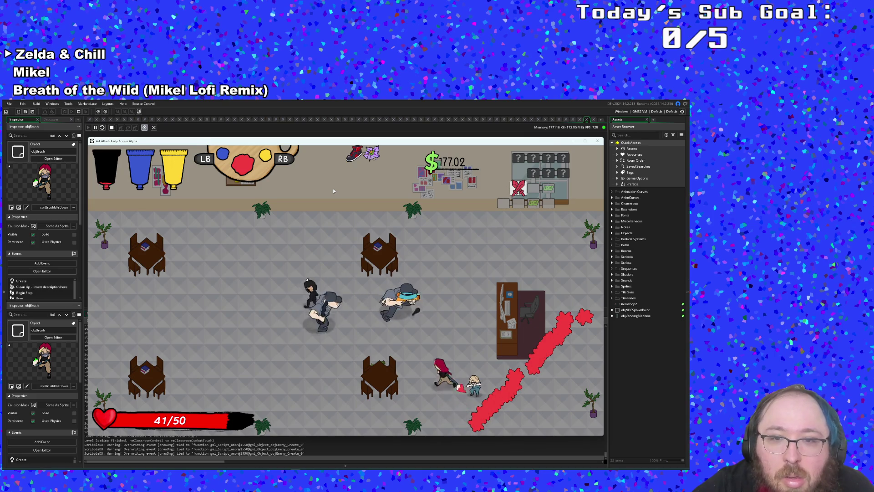
key(w)
key(a)
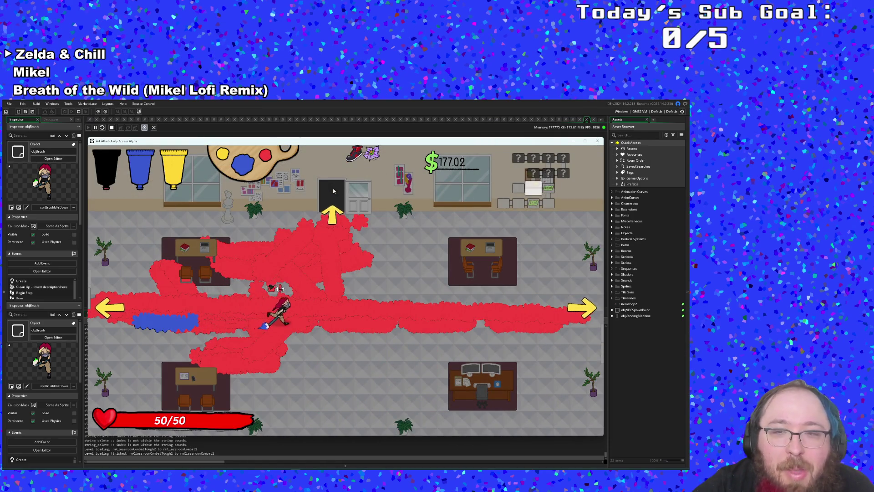
- Paint a large blue trail around the enemies and enter the door into the next combat room
key(w)
key(w)
key(d)
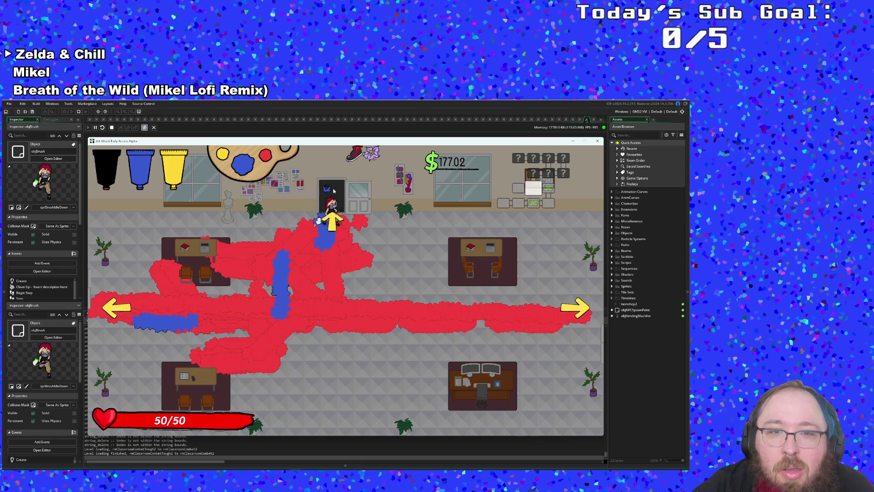
key(w)
key(a)
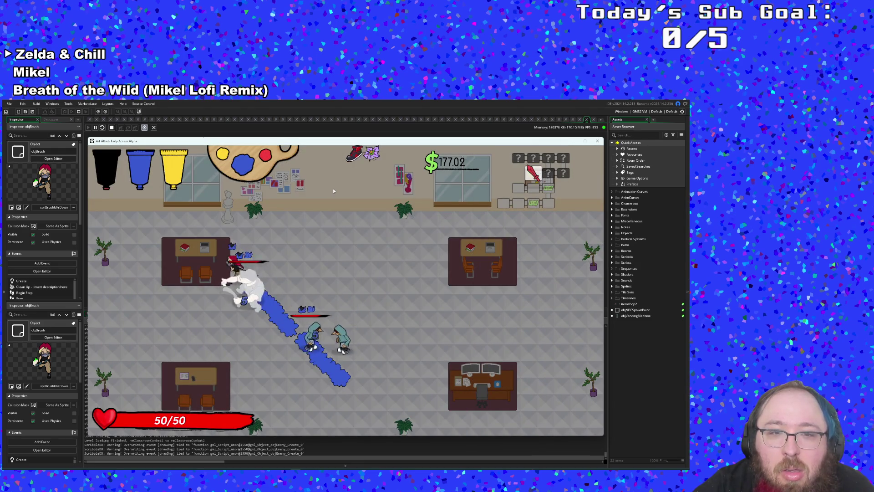
key(s)
key(d)
key(s)
key(a)
- Spread more blue paint around the room while dodging the enemies
key(w)
key(d)
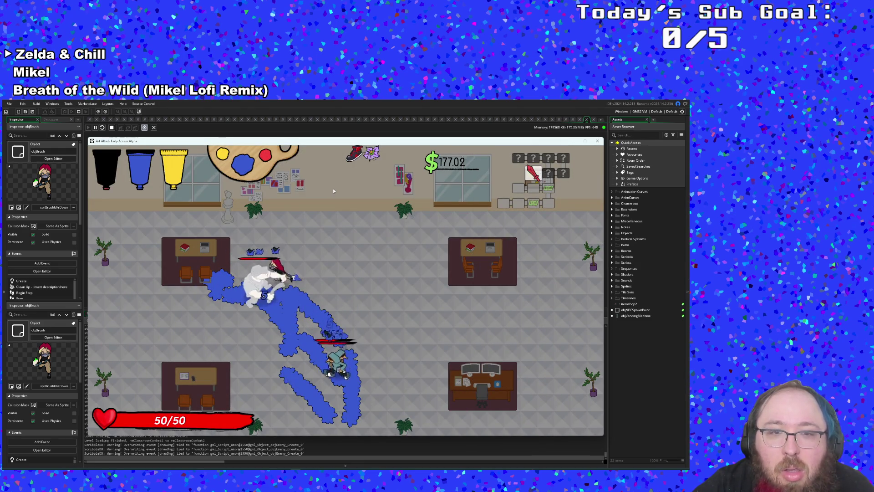
key(s)
key(d)
key(s)
key(a)
key(w)
key(a)
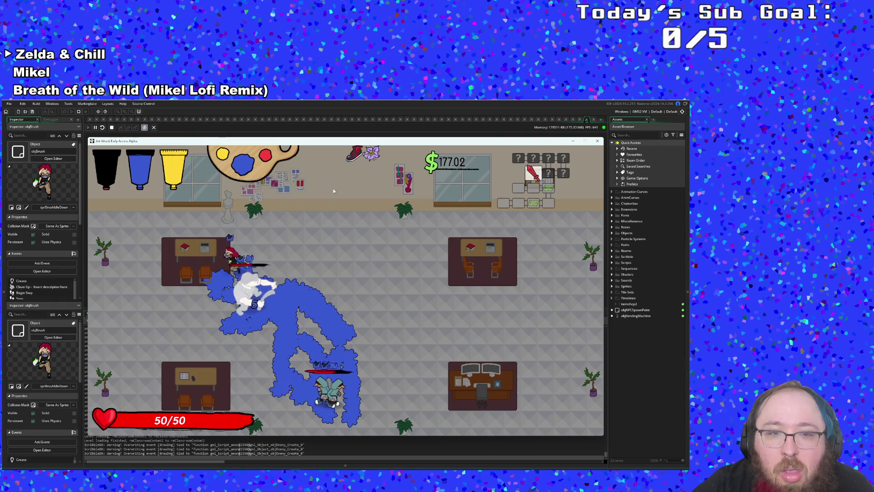
key(s)
key(d)
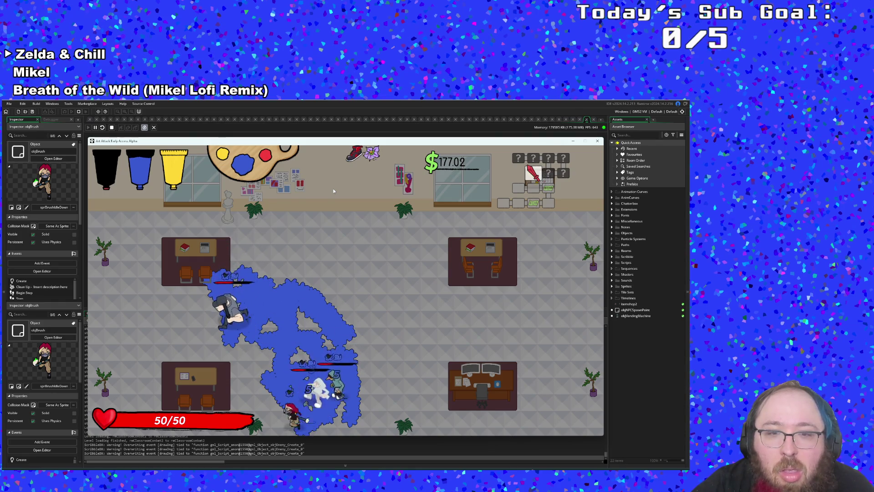
- Finish off the enemy near the left desks
key(w)
key(a)
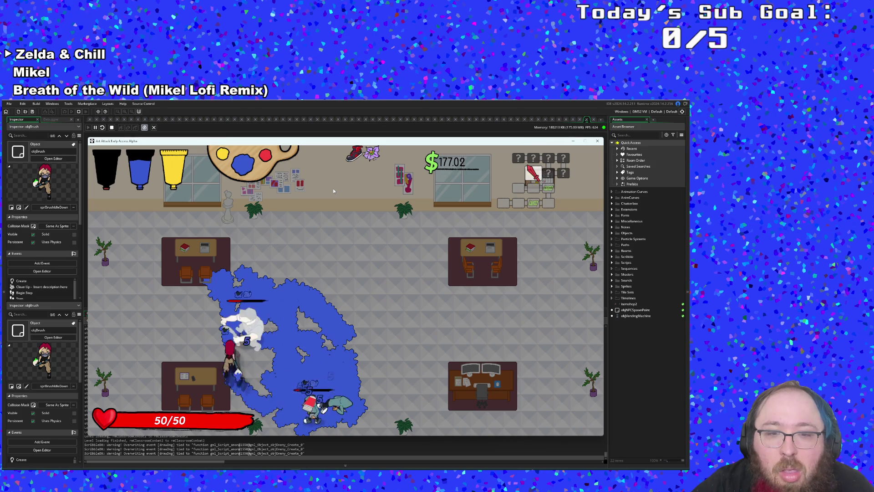
key(w)
key(d)
key(a)
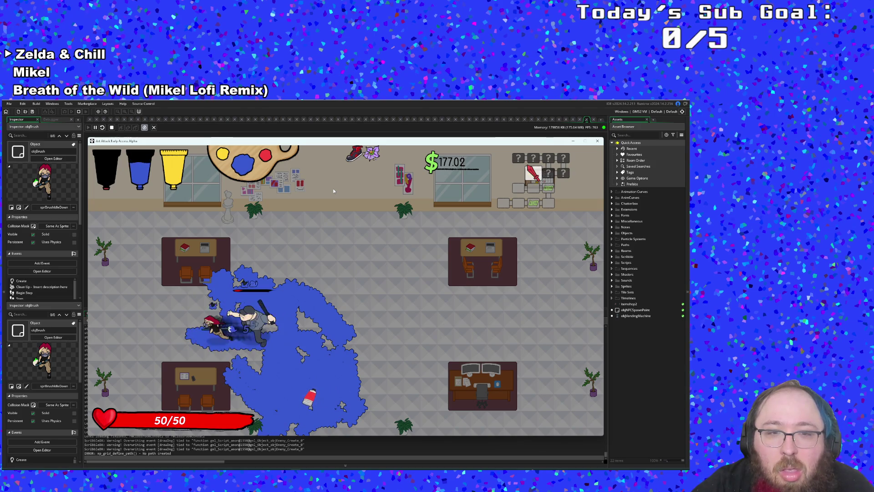
- Defeat the last enemy and collect the red paint refill
key(d)
key(d)
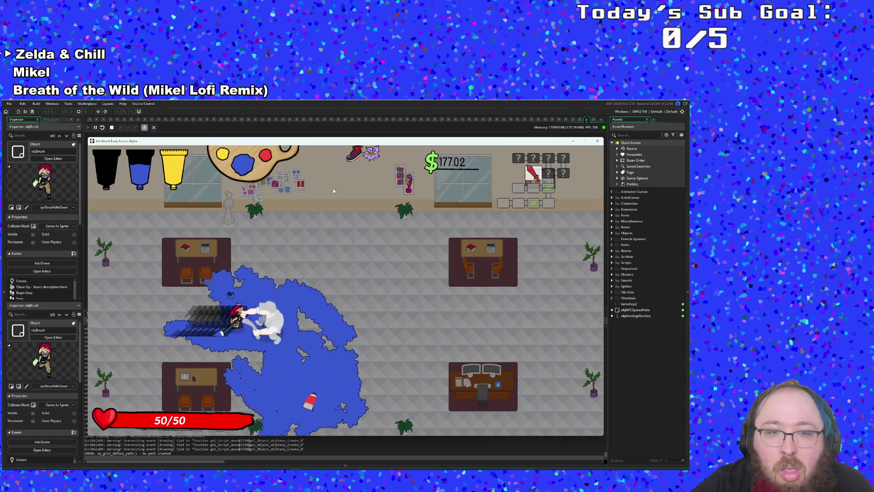
key(d)
key(w)
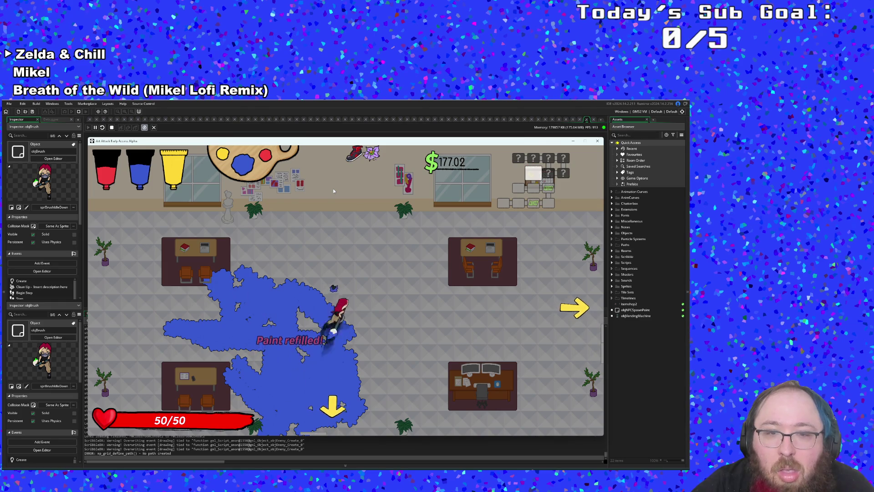
key(d)
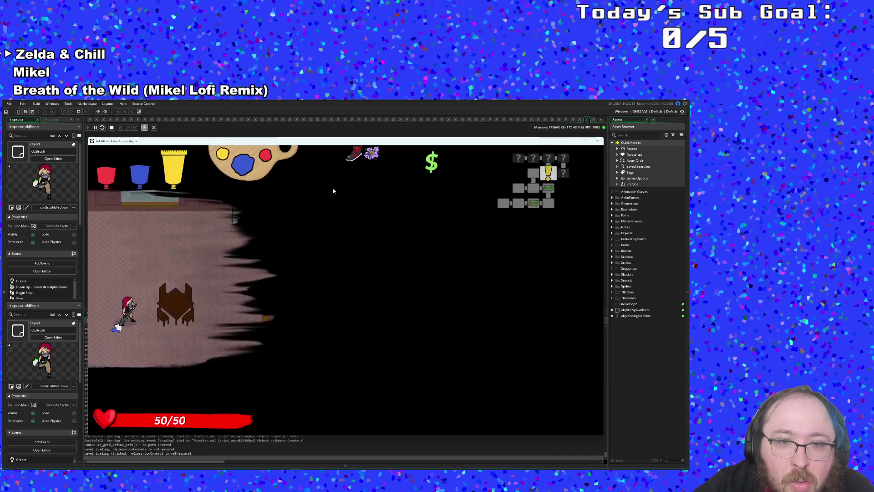
- Visit the vending machine, then mix the red paint with white into pink
key(d)
key(w)
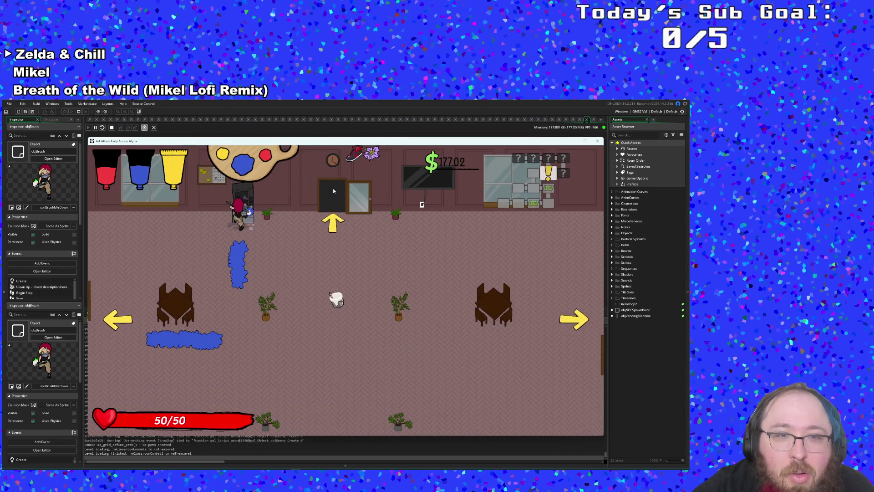
key(s)
scroll(333, 191, down, 1)
key(d)
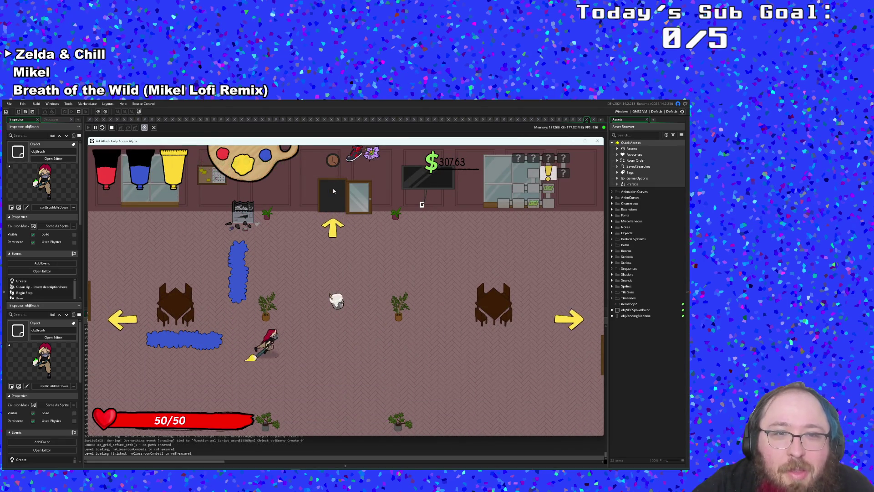
key(w)
key(e)
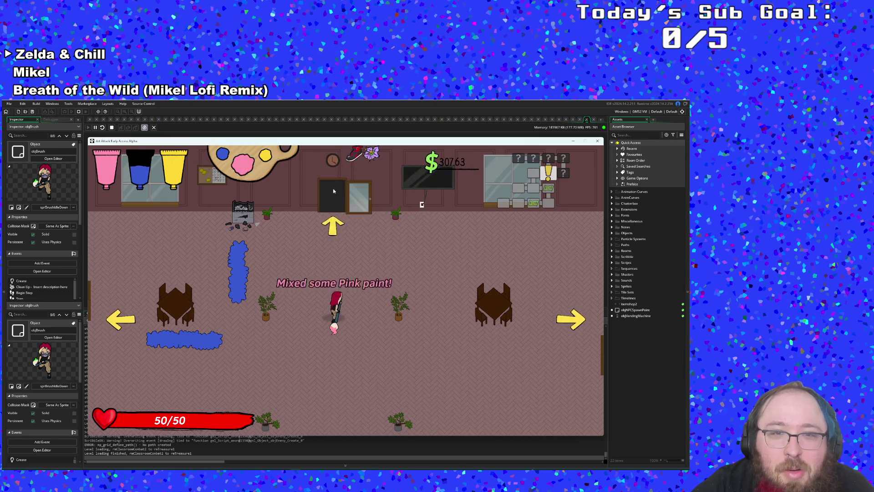
- Paint a diagonal pink trail and leave through the right exit
key(w)
key(a)
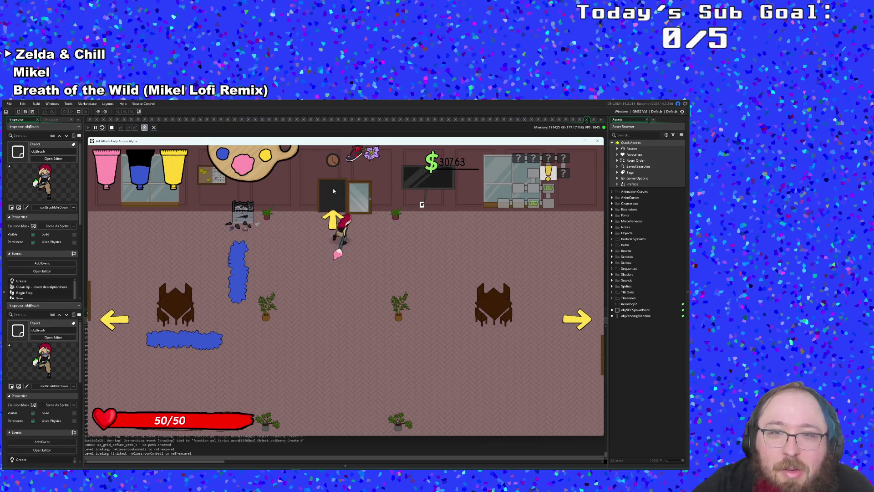
key(s)
key(d)
key(s)
key(d)
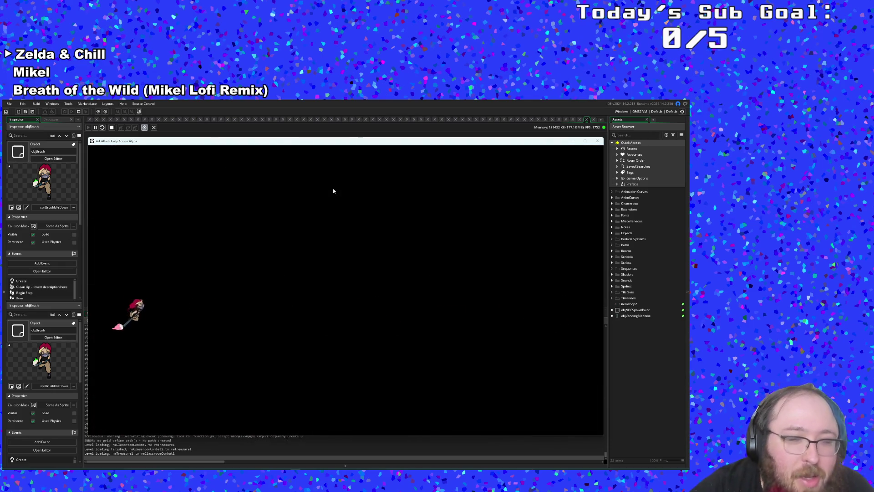
- Paint a trail across the new room and grab the health-restoring toast
key(d)
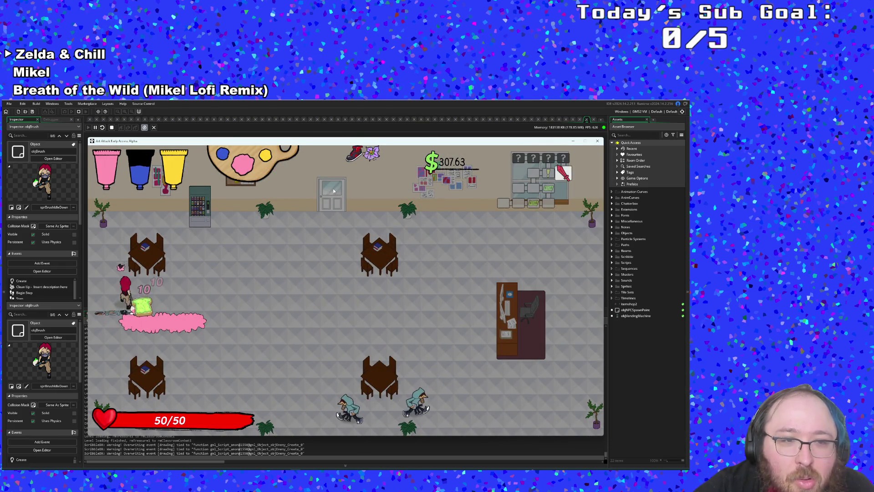
key(d)
key(s)
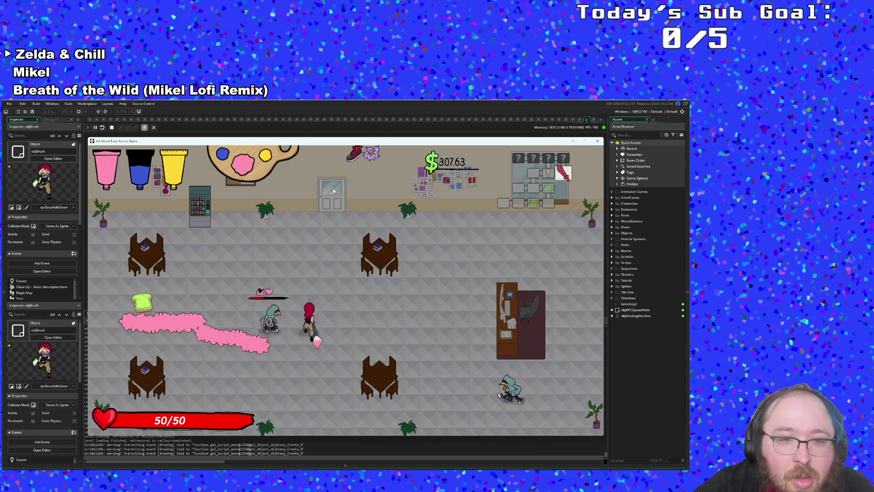
key(a)
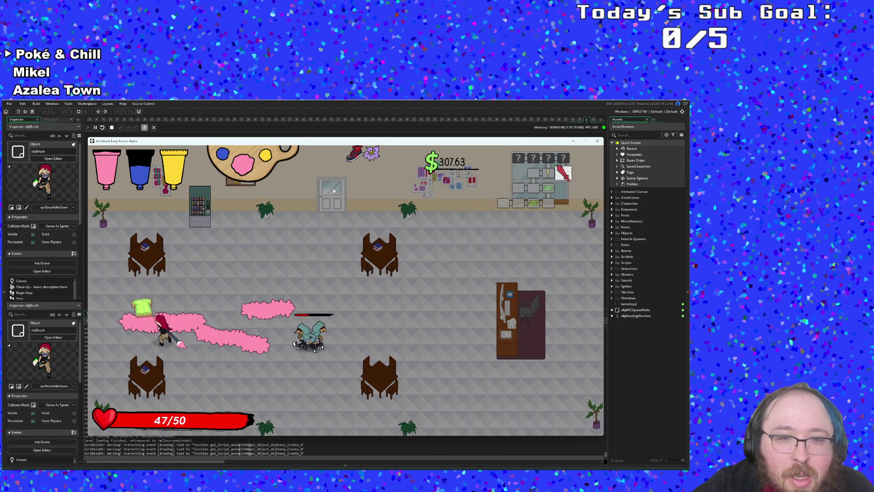
key(a)
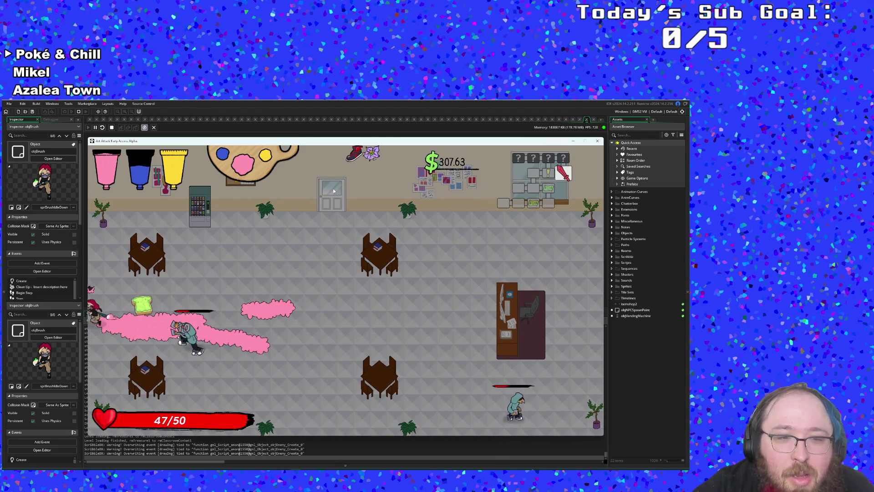
key(d)
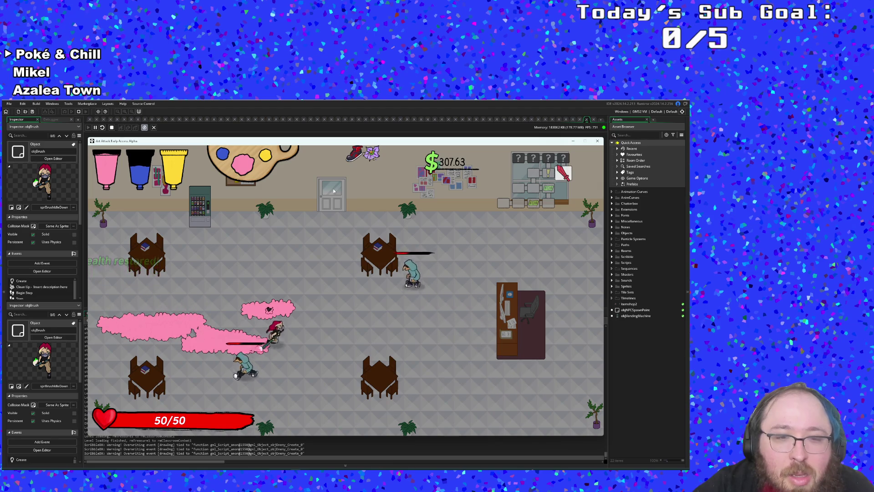
- Close a painted loop around the enemies and chase down the remaining one
key(d)
key(w)
key(a)
key(s)
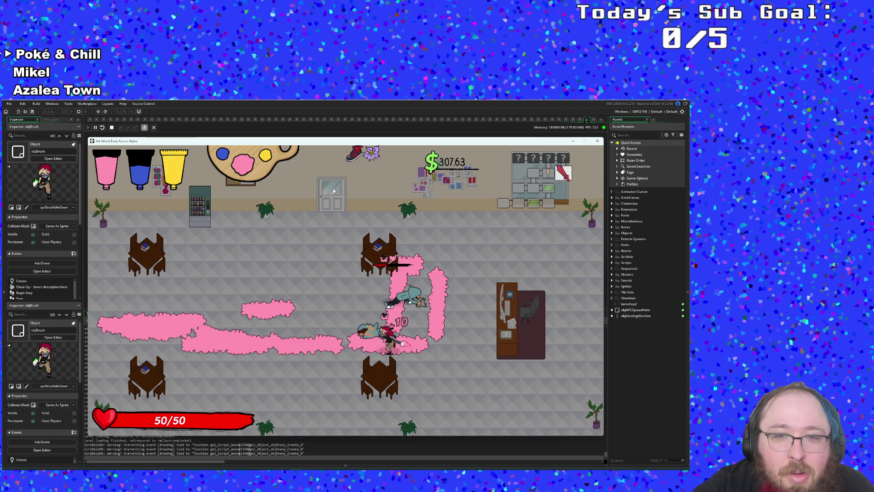
key(a)
key(d)
key(w)
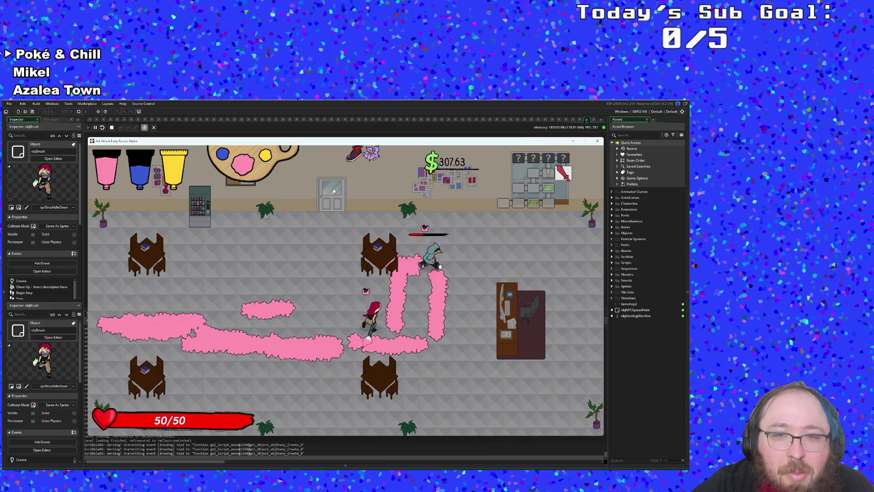
key(d)
key(w)
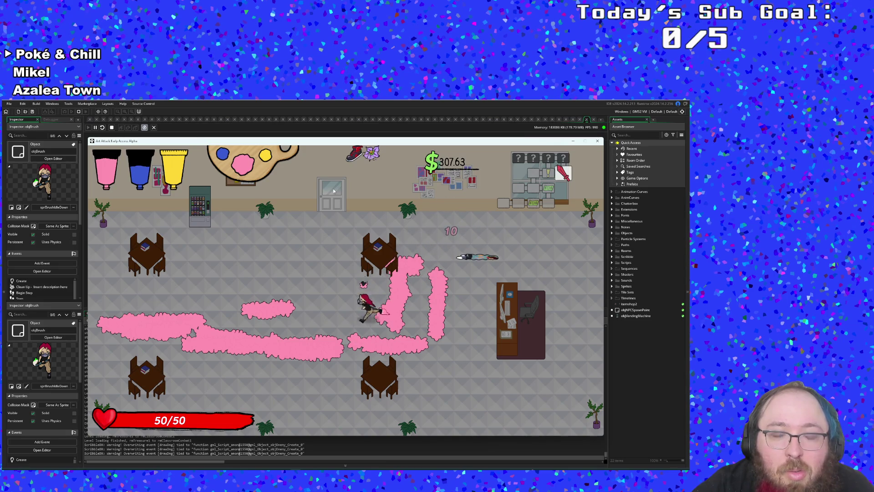
- Go through the opened door into the treasure room
key(w)
key(a)
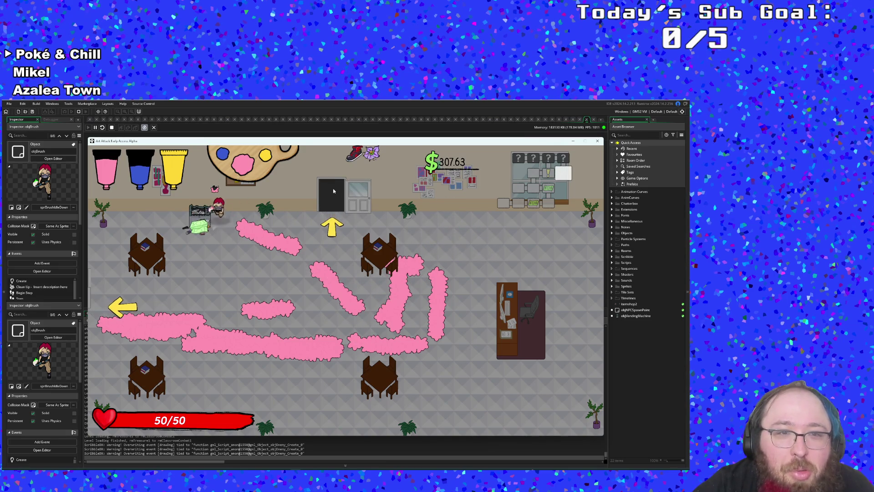
key(d)
key(w)
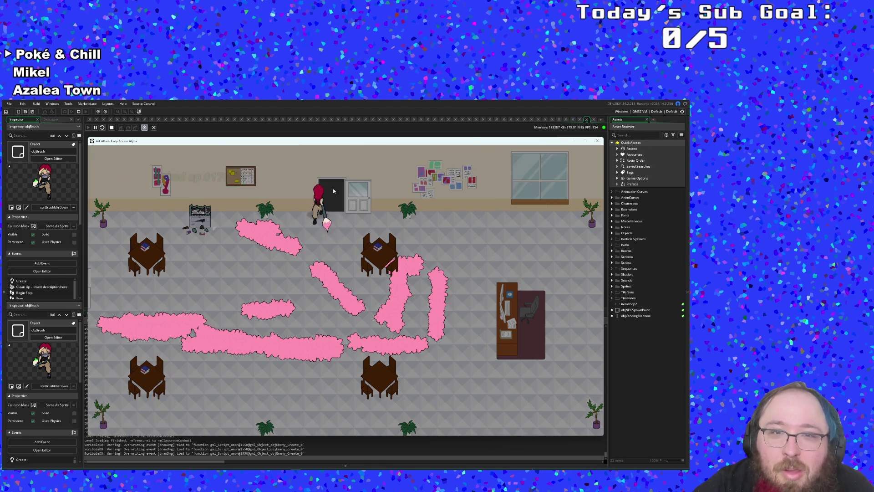
key(w)
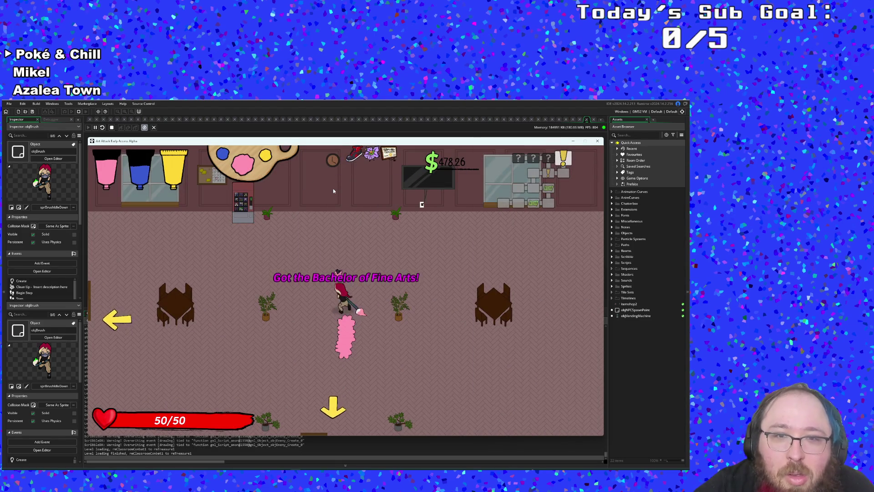
- Cross the treasure room for the Bachelor of Fine Arts and exit downward
key(w)
key(a)
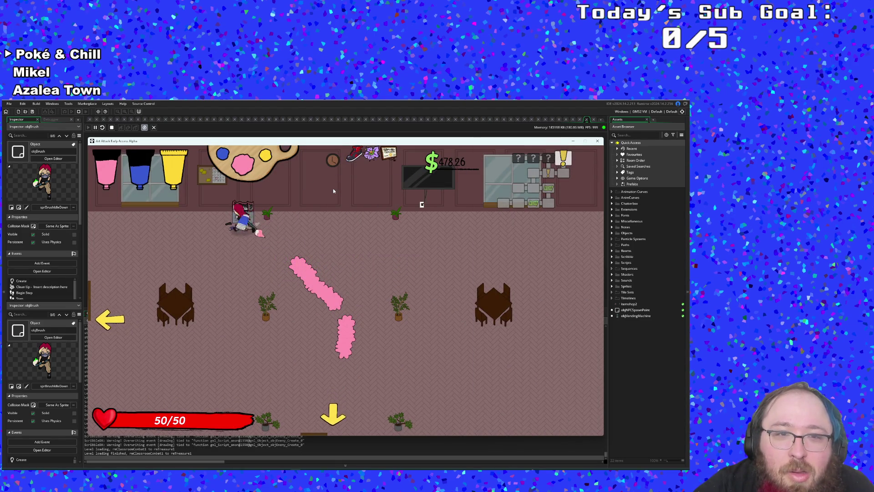
key(a)
key(s)
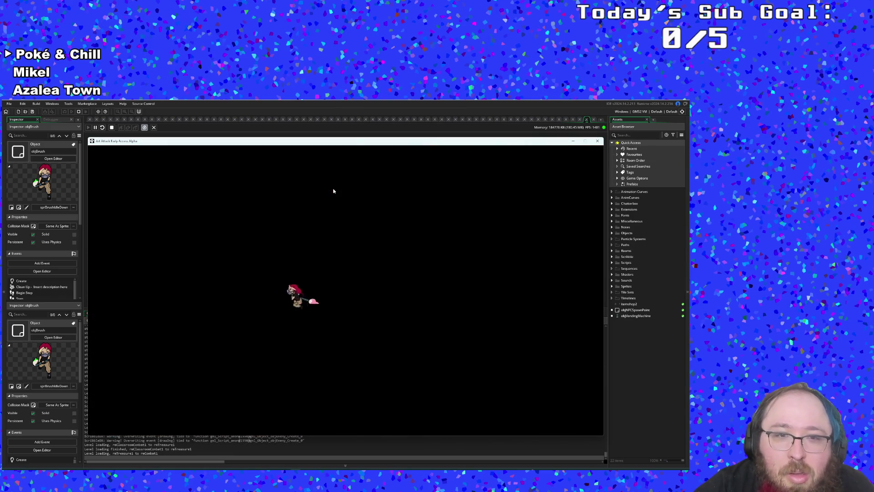
- Paint trails over the plaza enemies, stepping away from attacks, until the courtyard is cleared
key(a)
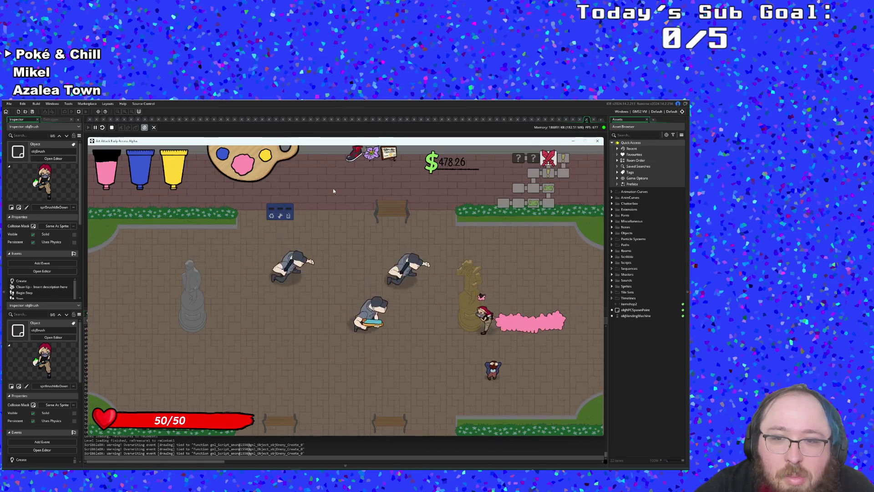
key(w)
key(d)
key(s)
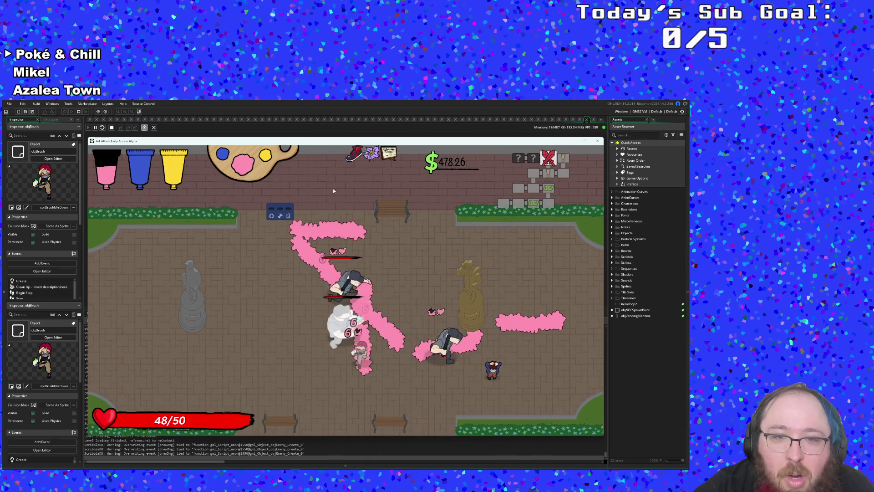
key(s)
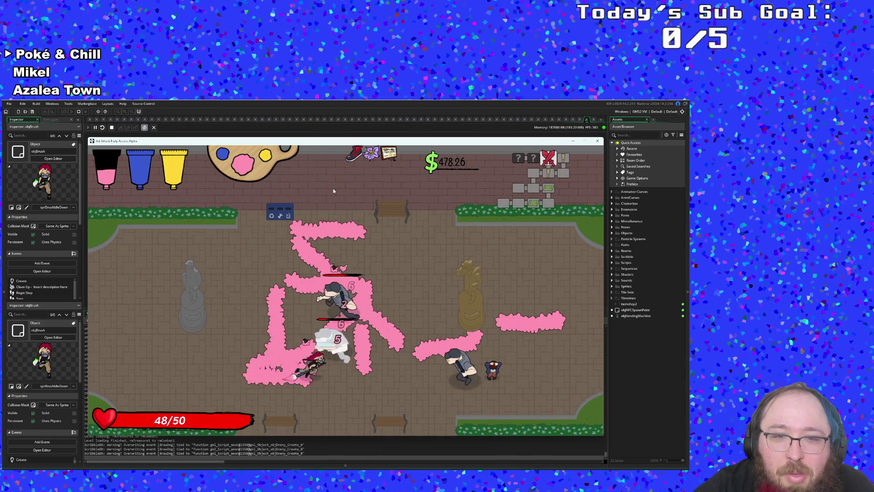
key(a)
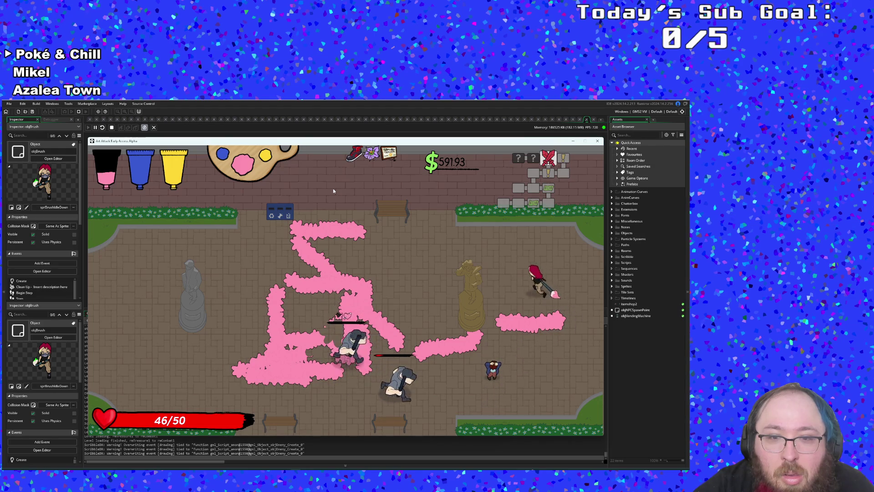
key(a)
key(s)
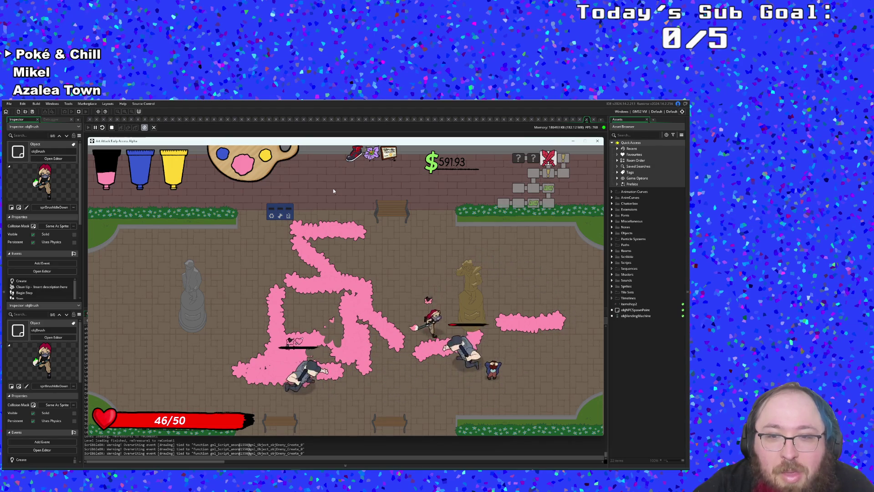
key(a)
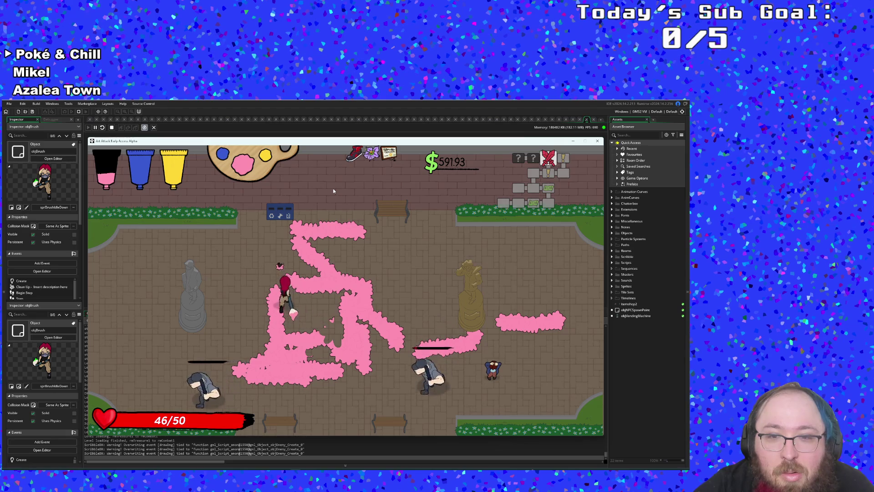
- Finish off the last plaza enemies and walk to Hue to start talking
key(s)
key(d)
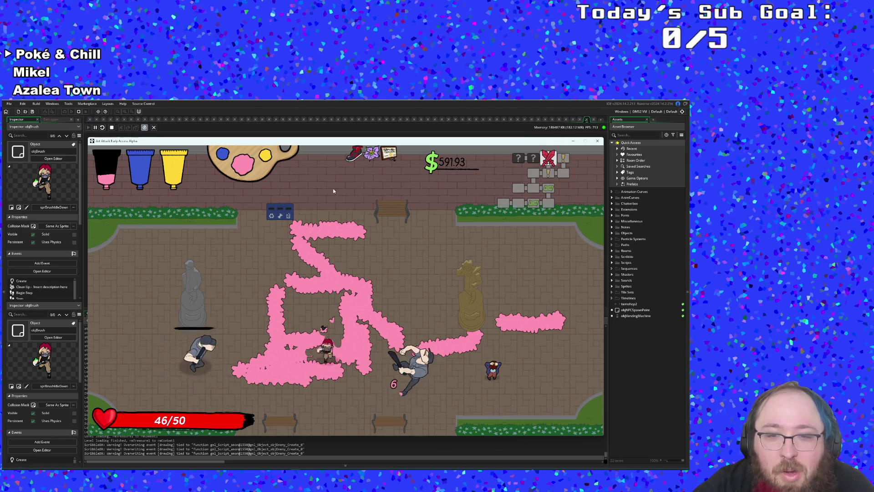
key(a)
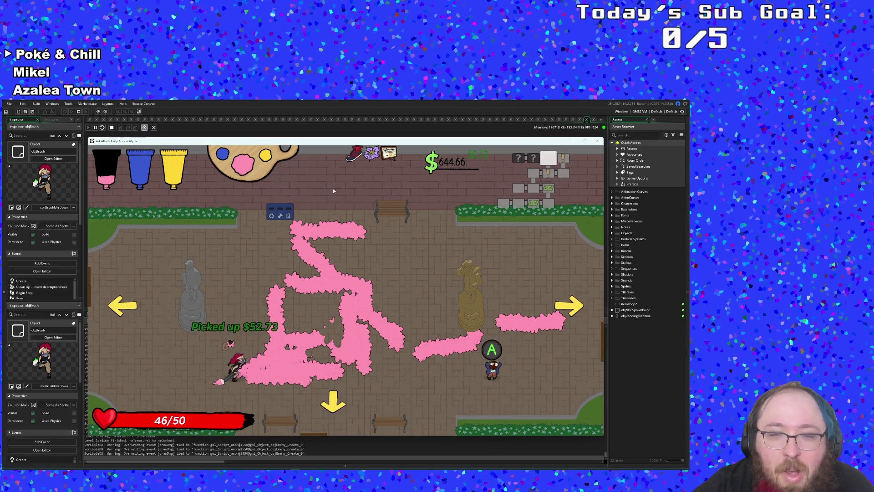
key(d)
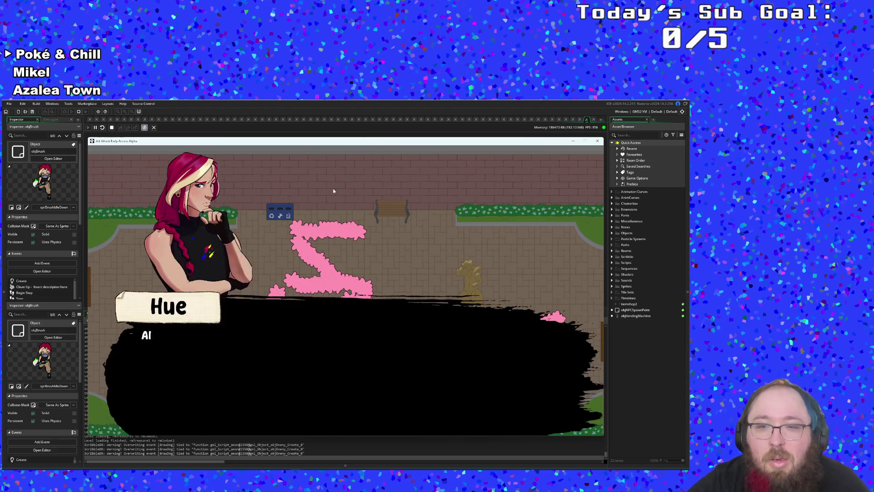
- Advance through Hue's dialogue, grab the $173.04 pickup, and exit the plaza left
key(space)
key(space)
key(space)
key(space)
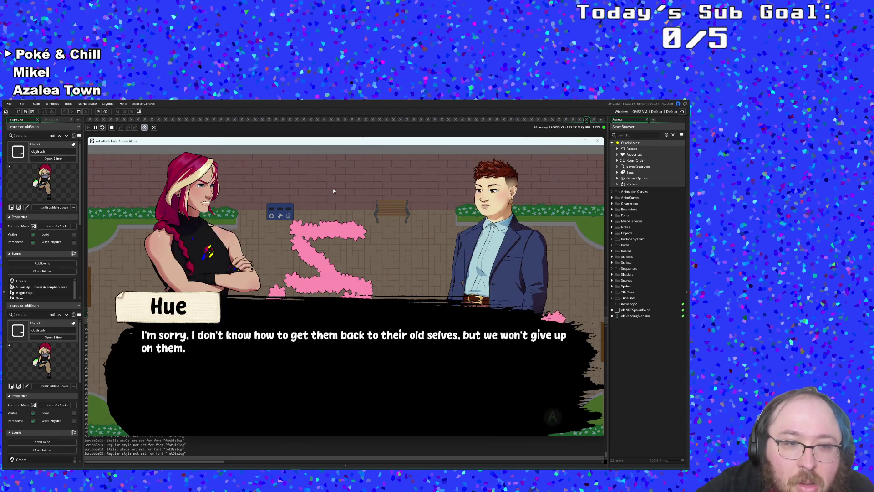
key(space)
key(space)
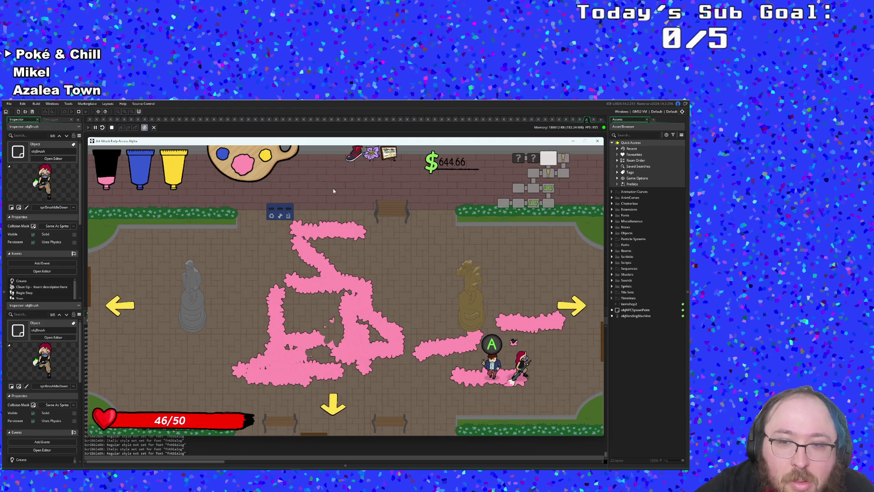
key(Left)
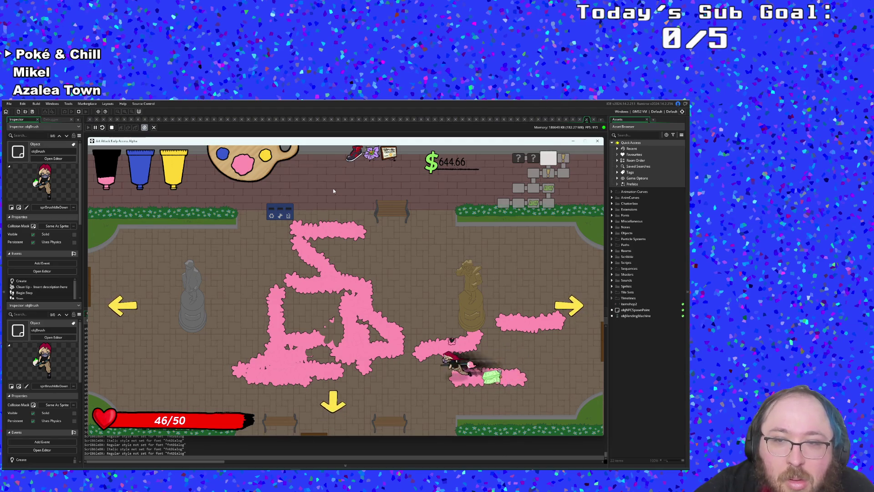
key(Right)
key(Left)
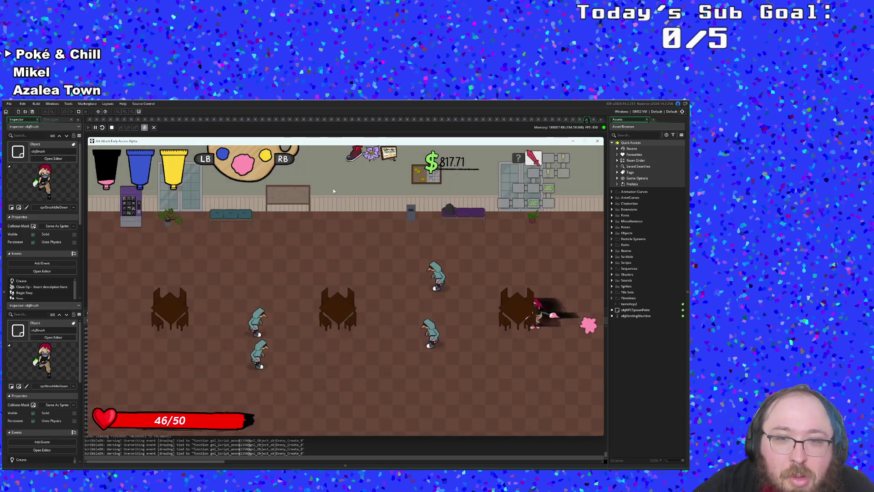
- Dash through the room painting pink trails, show the F1 debug overlay, and take the left exit
key(Left)
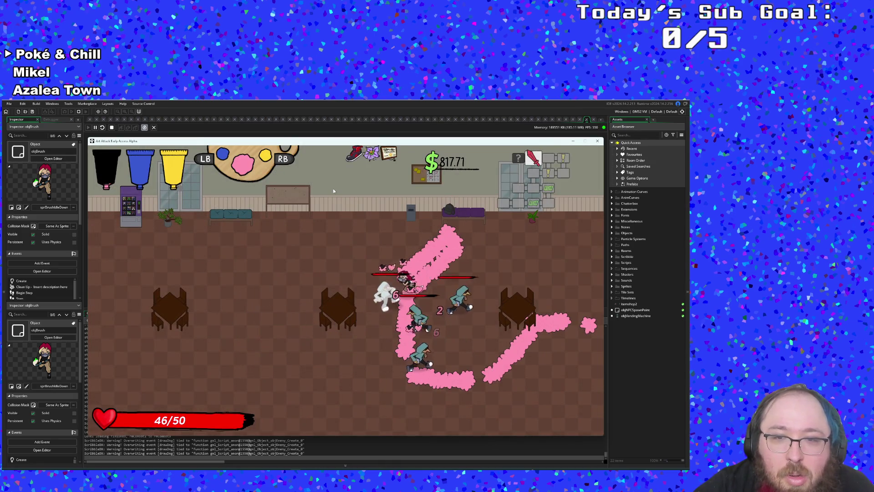
key(Left)
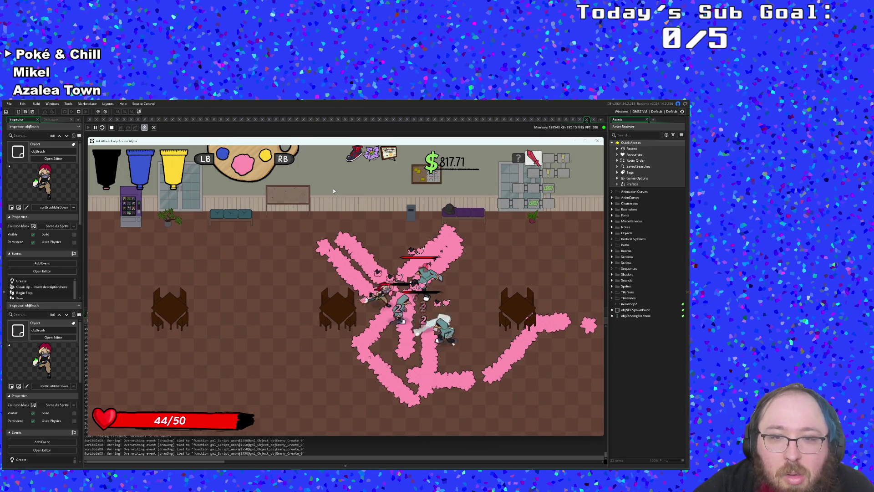
key(Down)
key(Right)
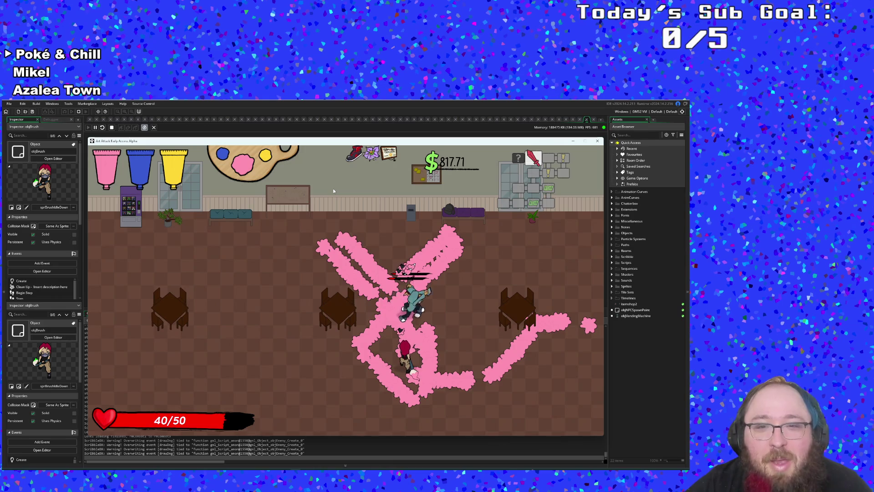
key(F1)
key(F1)
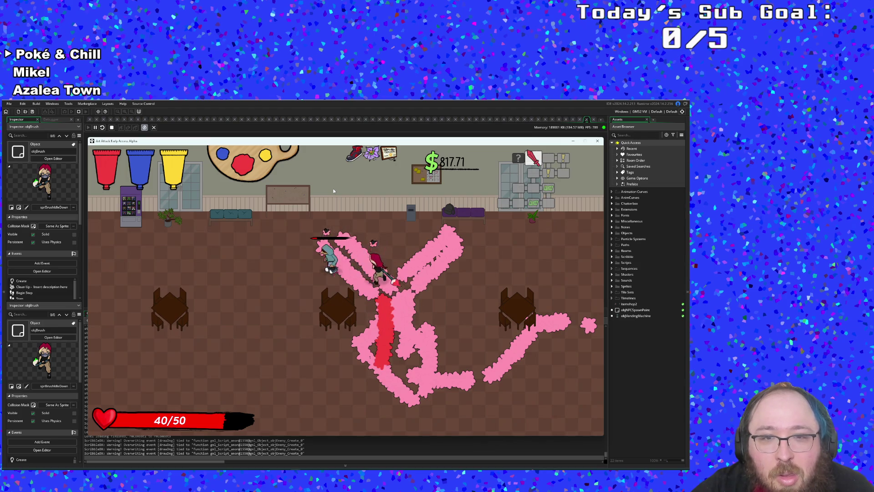
key(a)
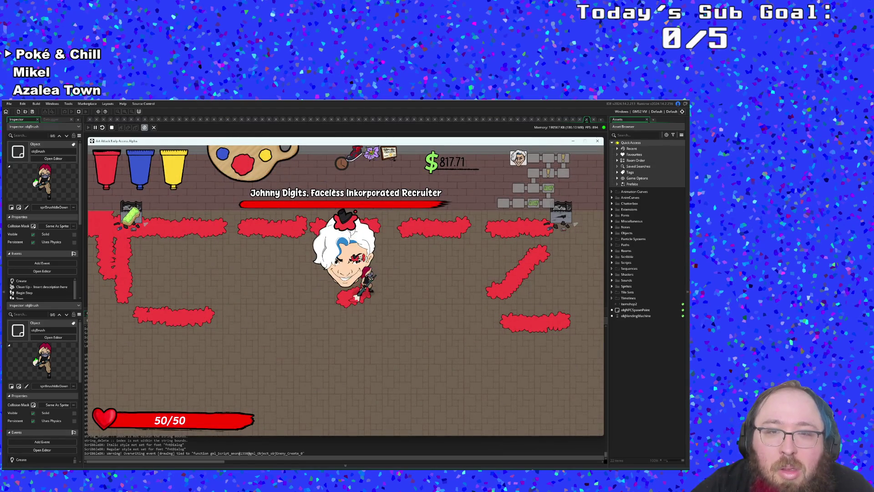
- Paint red trails down and left across the boss arena
key(s)
key(w)
key(a)
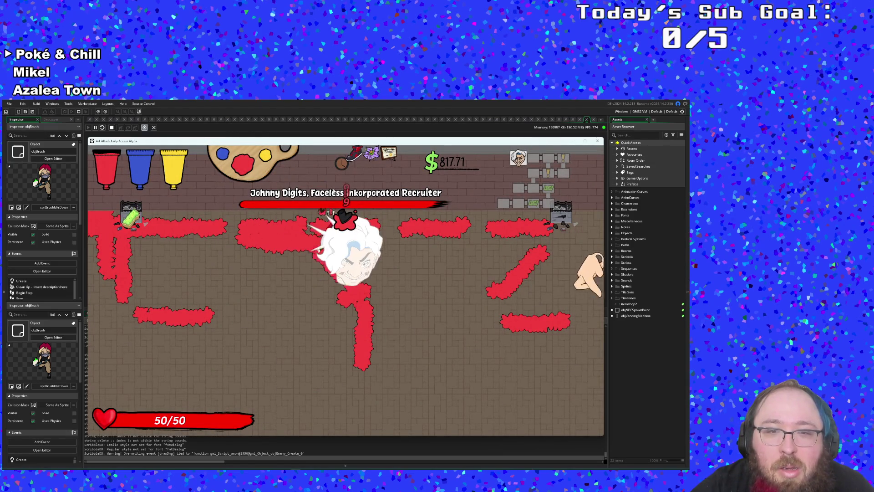
key(s)
- Switch the paint to blue and lay blue trails around the arena near the boss
key(e)
key(a)
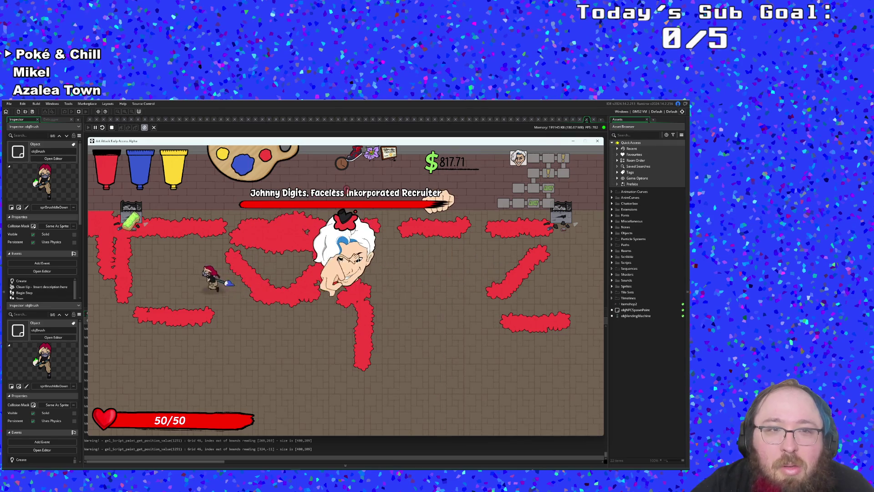
key(s)
key(d)
key(w)
key(w)
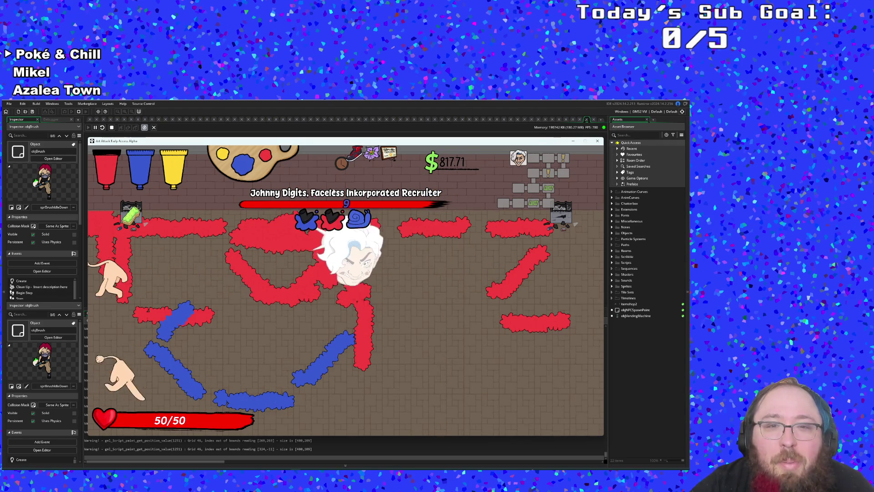
key(a)
key(s)
key(a)
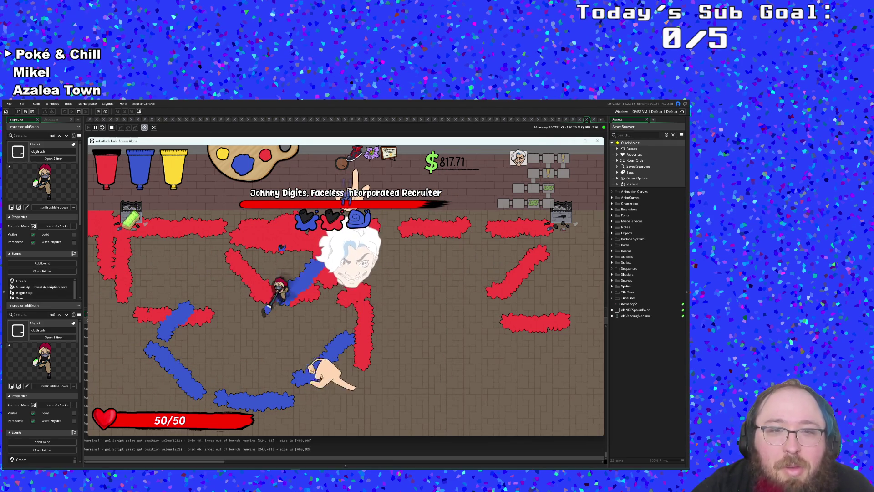
key(d)
- Paint blue along the top row, diagonally down, across the bottom edge and up the right side
key(w)
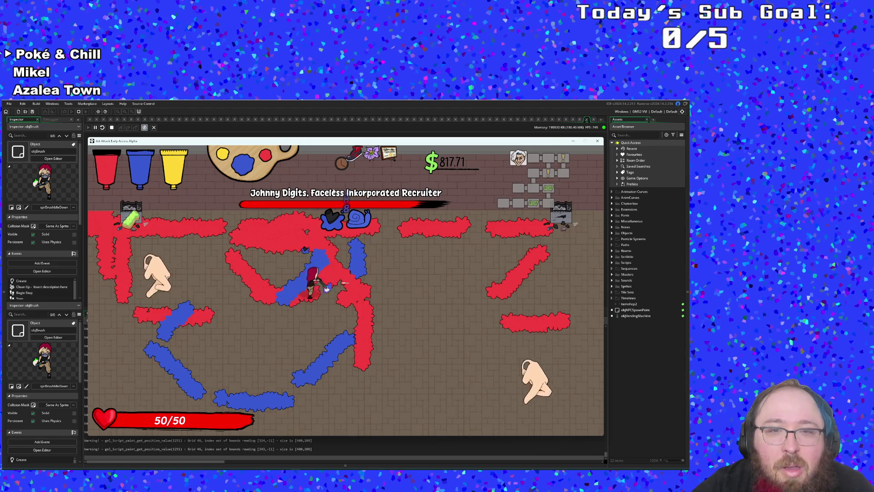
key(a)
key(d)
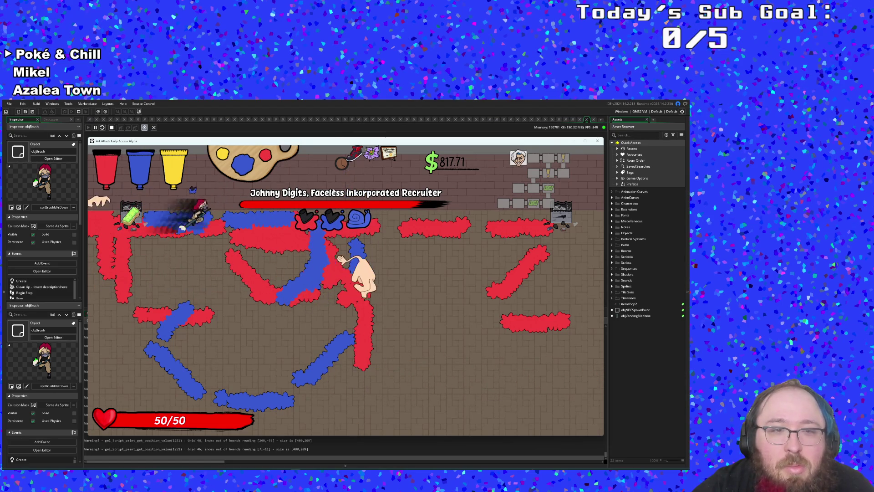
key(s)
key(a)
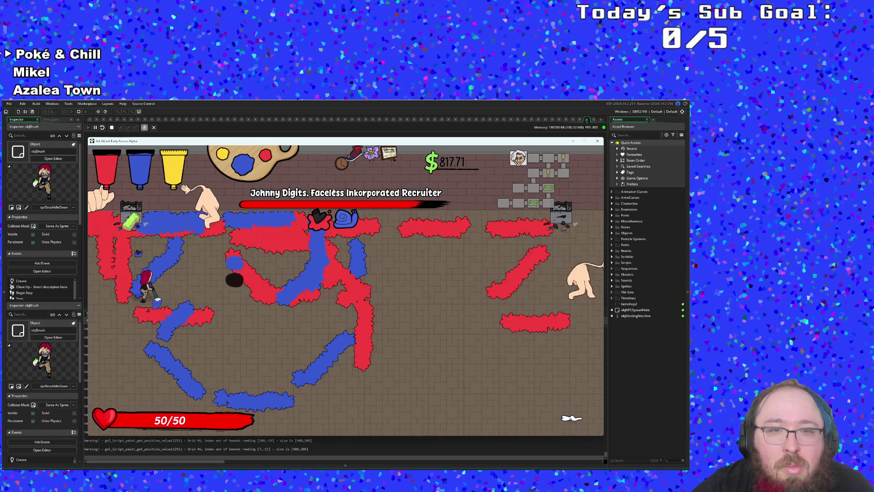
key(d)
key(s)
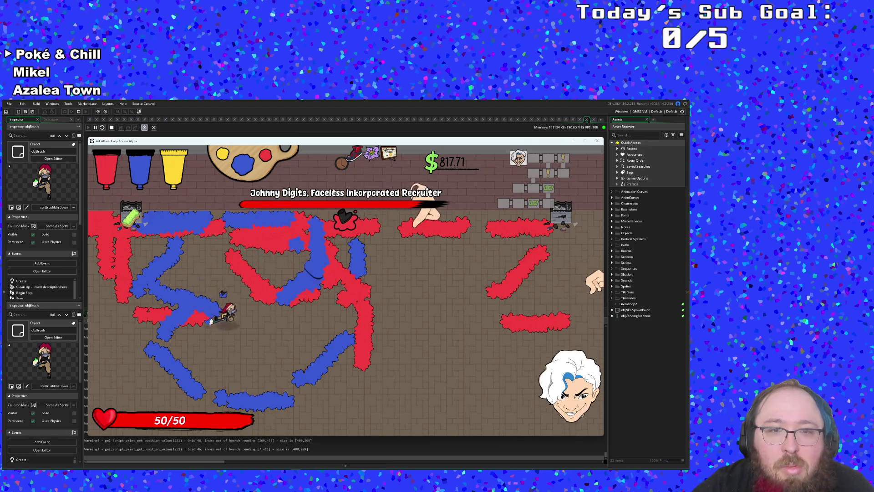
key(d)
key(d)
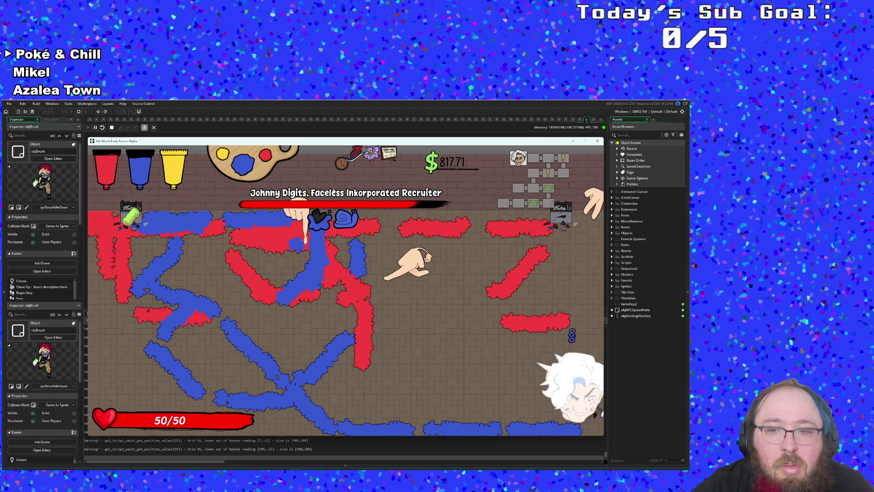
key(w)
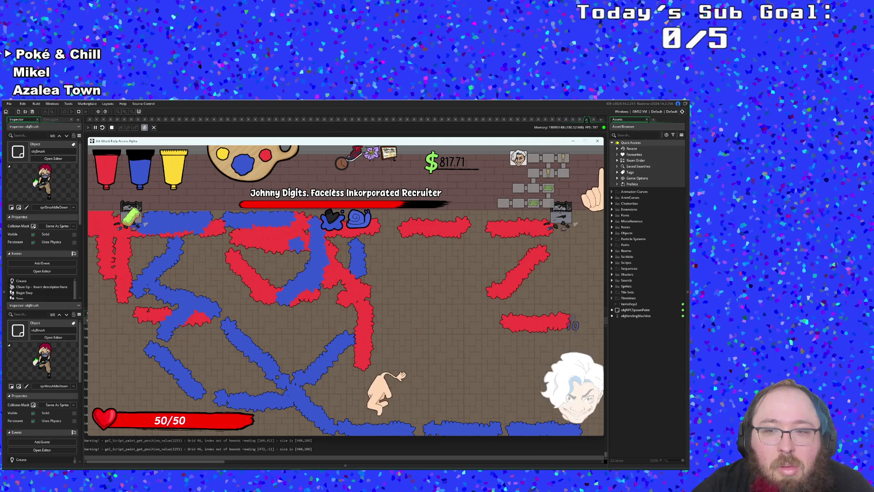
- Keep moving across the blue paint until health drains to zero
key(a)
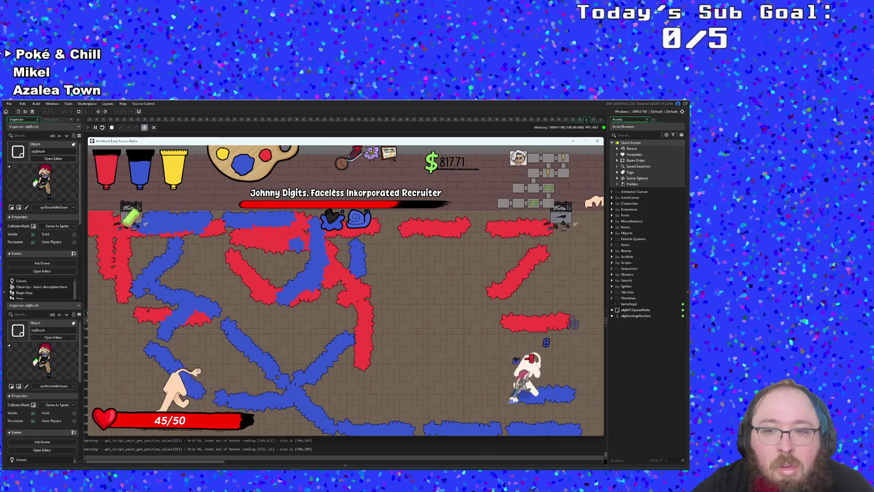
key(a)
key(a)
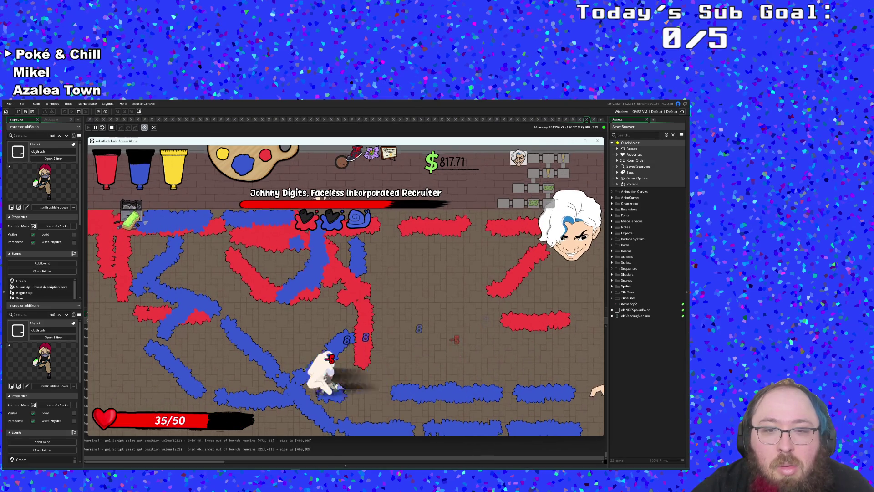
key(d)
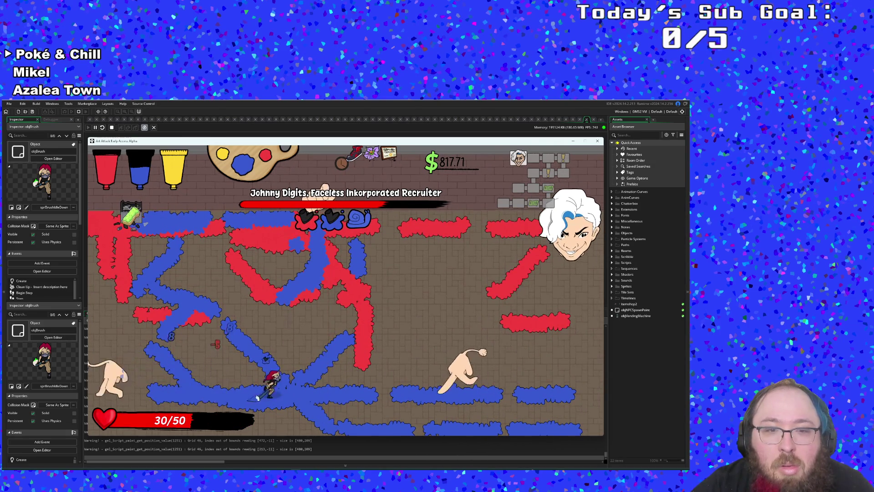
key(a)
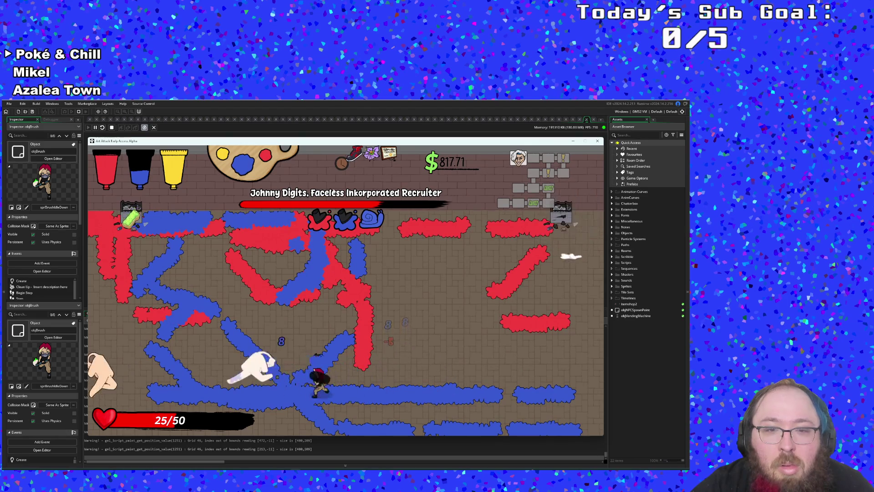
key(w)
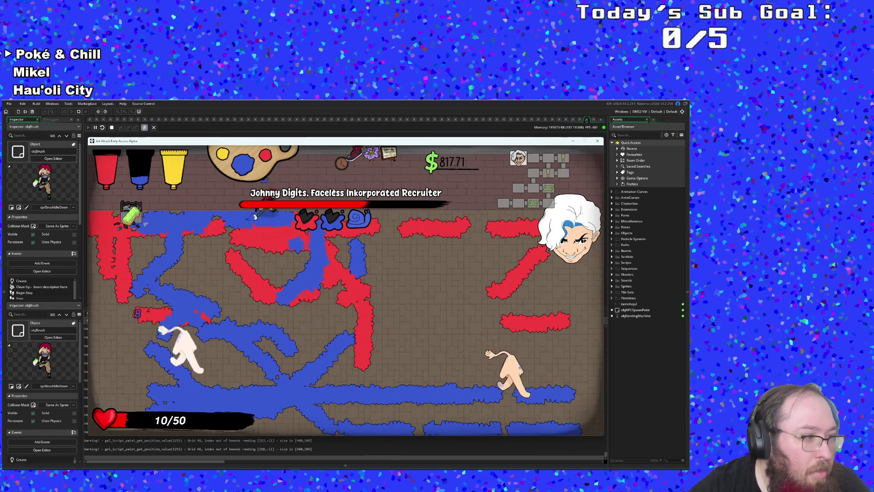
key(s)
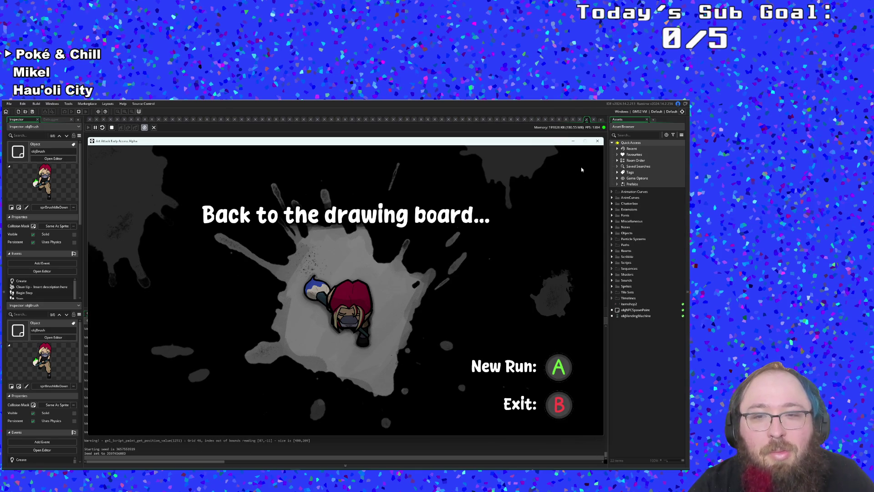
- Exit the game from the 'Back to the drawing board...' screen
key(Escape)
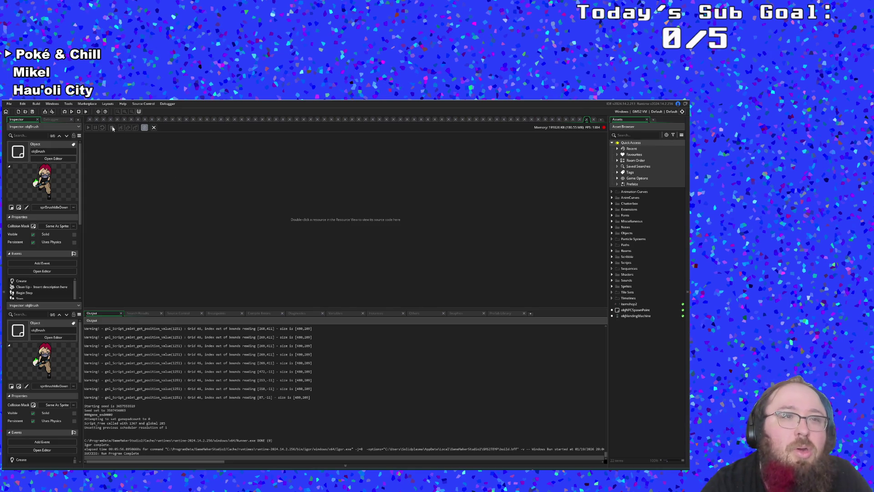
- Move dialoguetrack_johnny out of the default audio group into the Music group
click(98, 112)
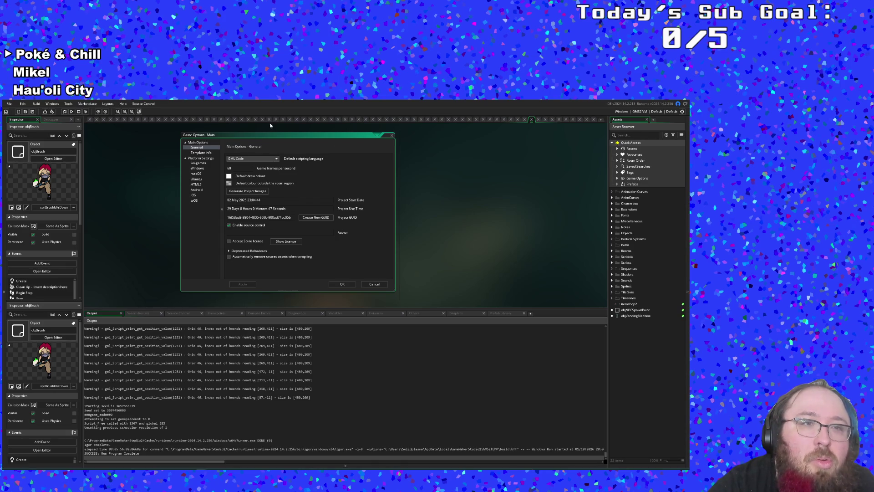
click(392, 136)
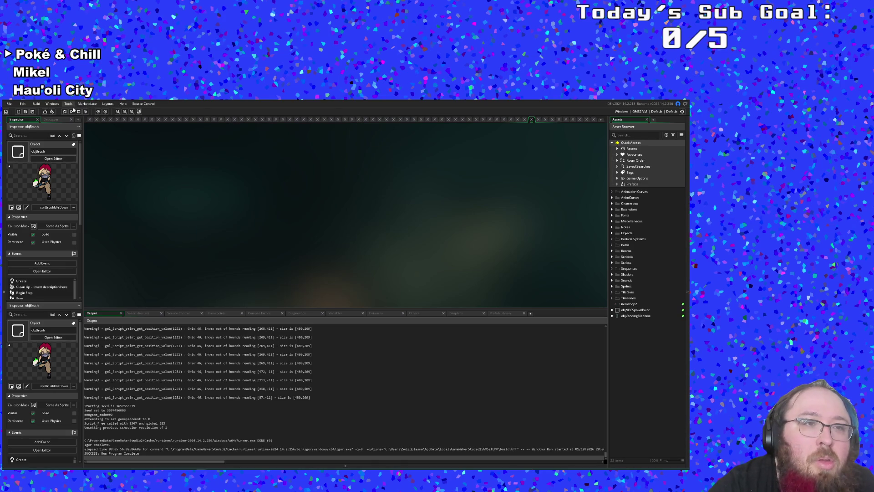
click(70, 104)
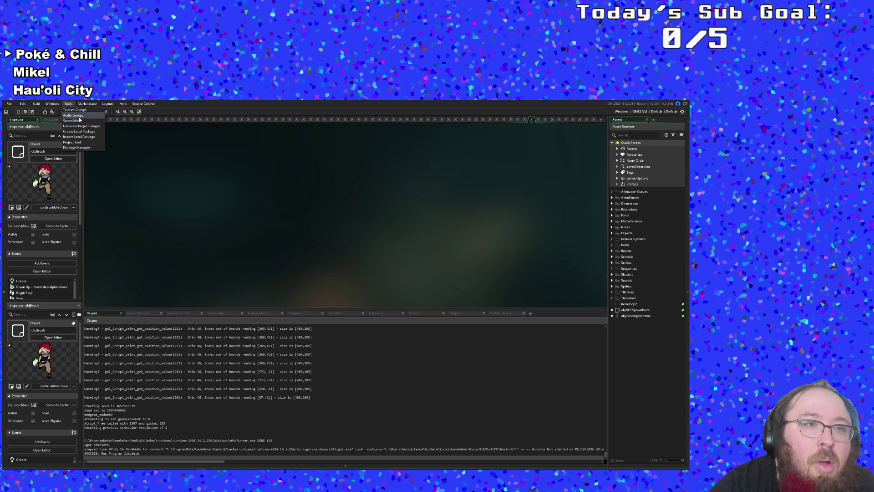
click(77, 116)
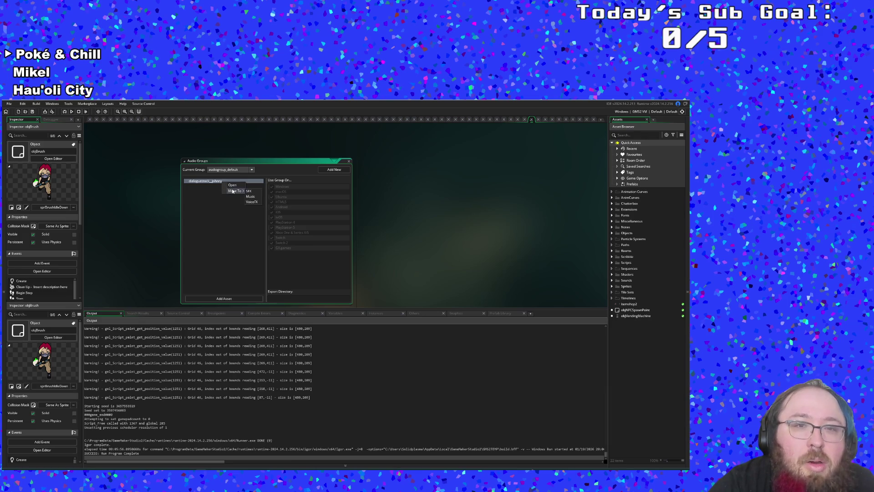
click(250, 197)
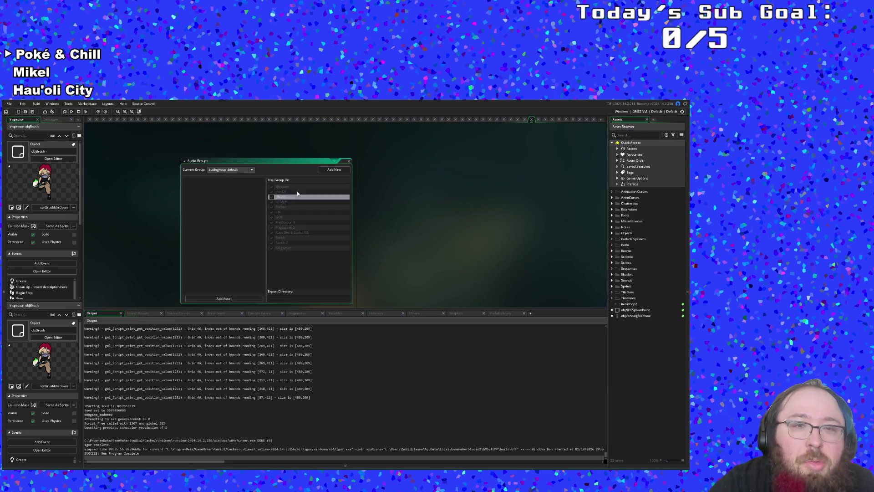
click(349, 162)
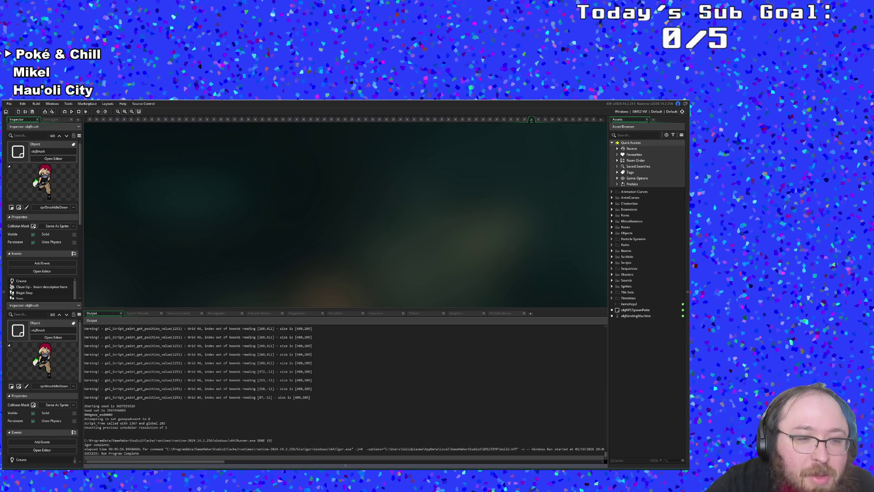
- Launch GitHub Desktop by searching 'github' from the Start menu
key(super)
text(github)
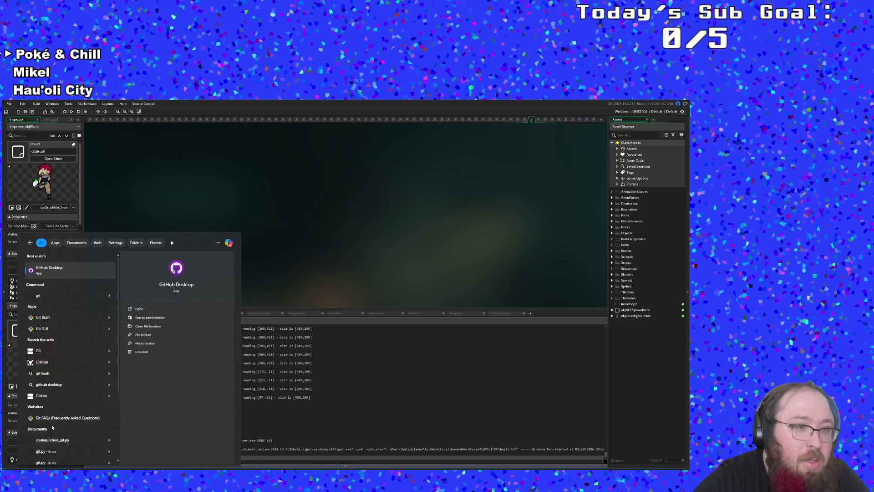
key(Return)
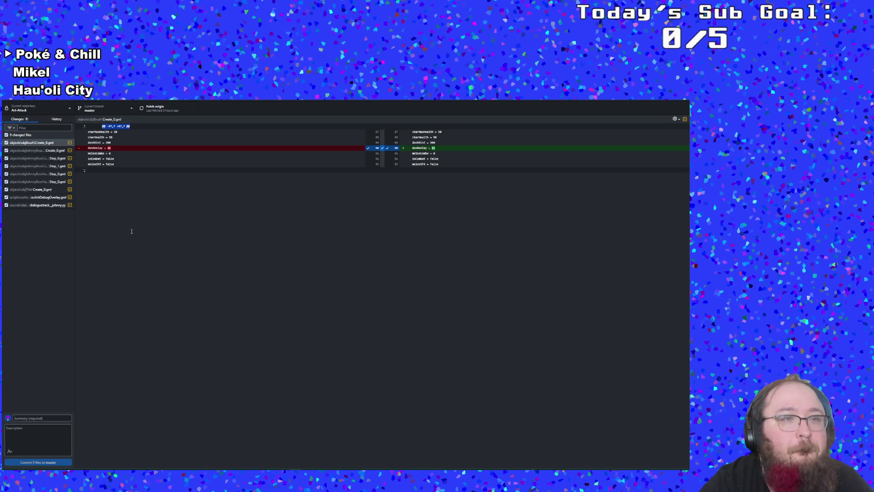
- Write the commit summary 'Boss Crash fix and Dash delay tweak'
click(44, 419)
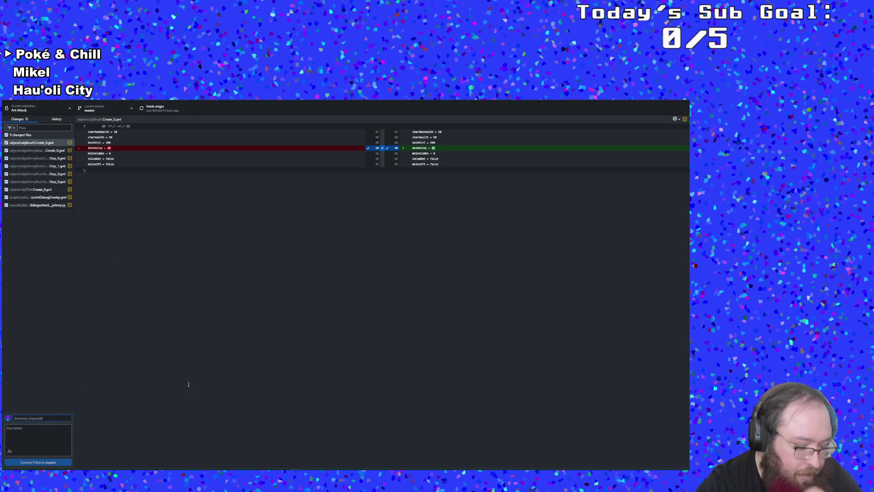
text(B)
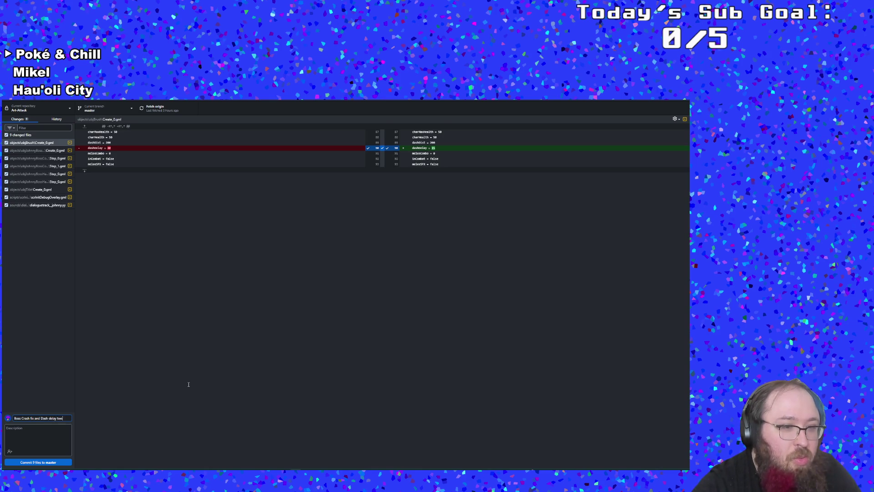
text(k)
key(Tab)
text(No zoomin now!)
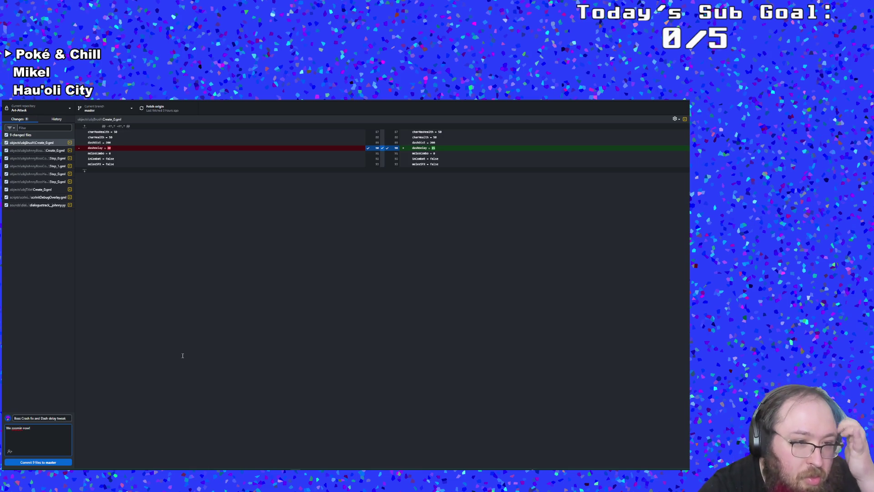
- Commit the 9 files to master, push to origin, and return to GameMaker
click(32, 462)
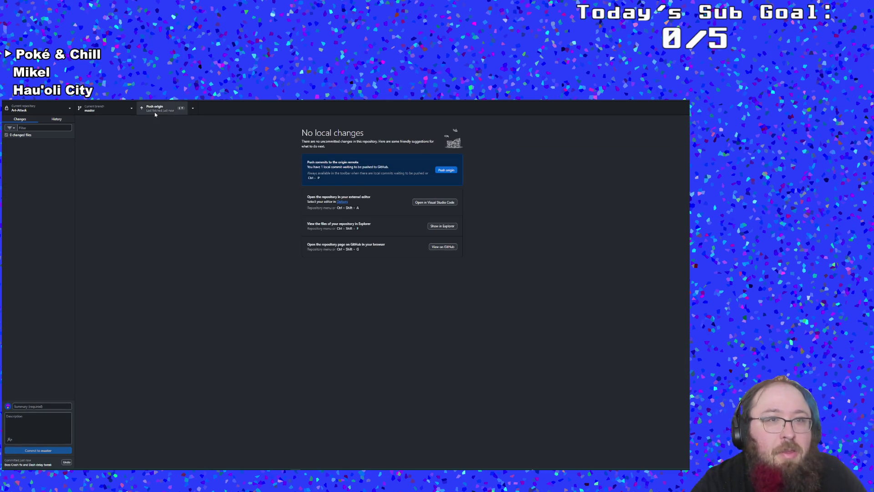
click(157, 108)
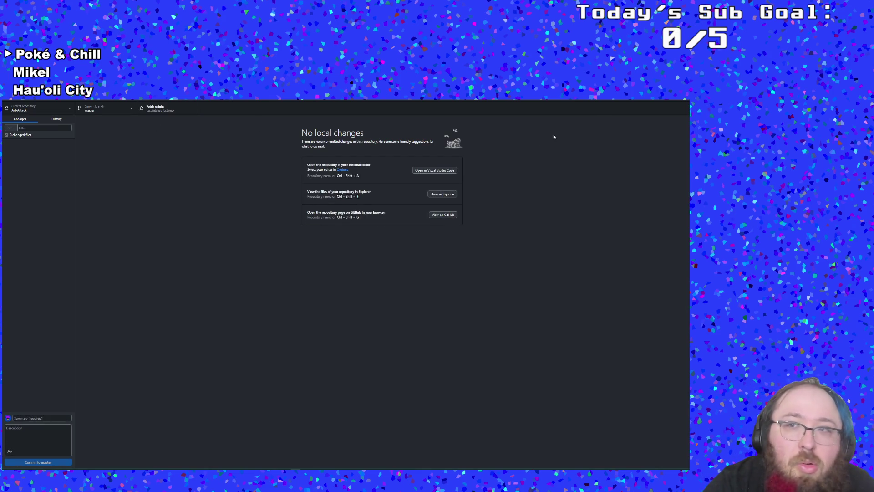
click(671, 107)
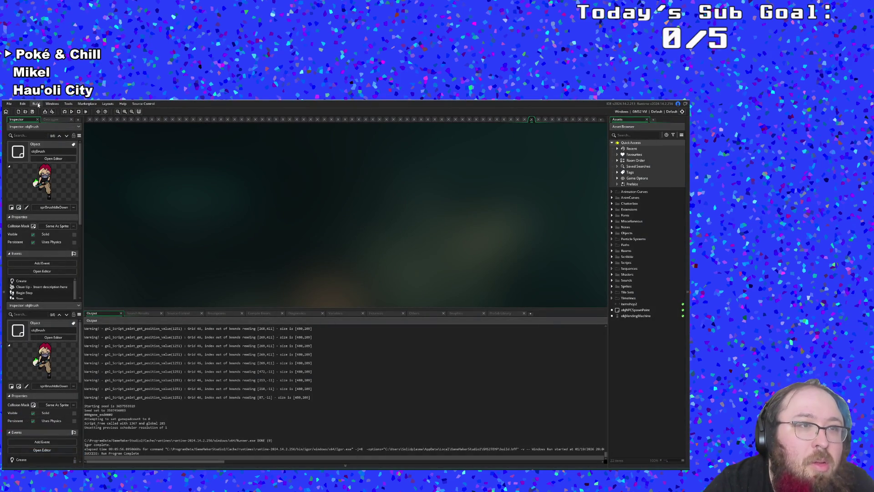
- Review the Windows platform settings in Game Options before building
click(36, 103)
click(88, 166)
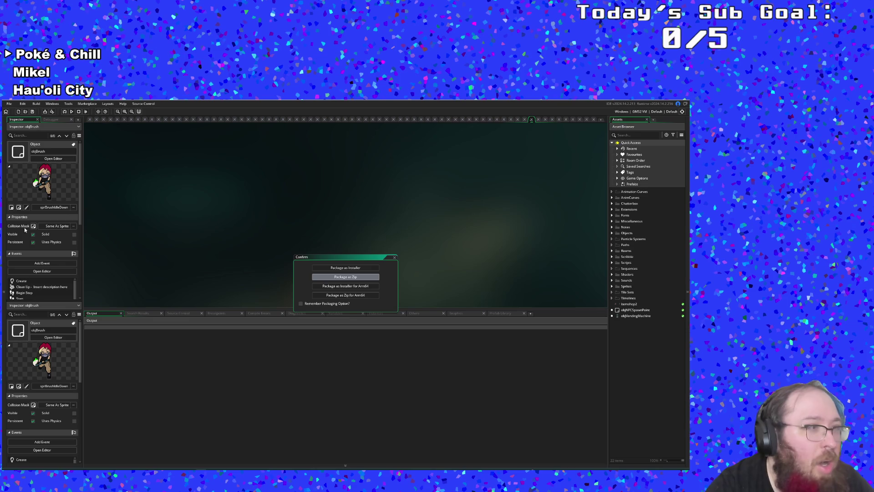
click(345, 277)
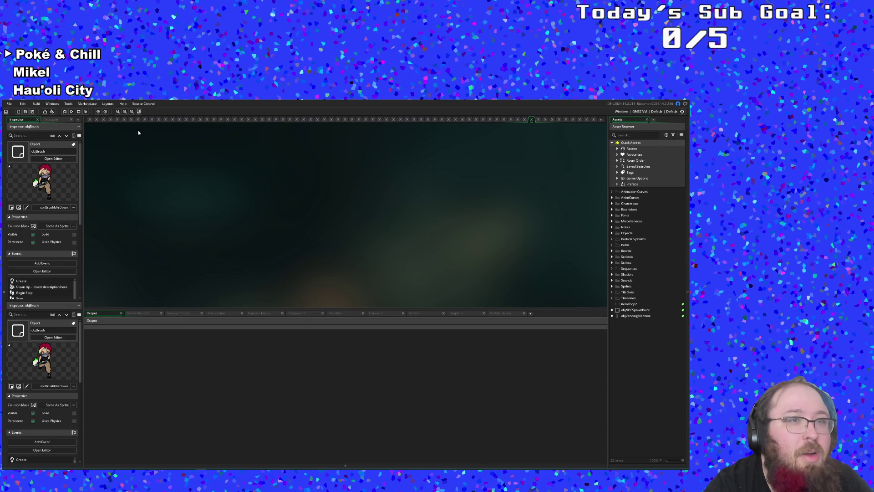
click(99, 112)
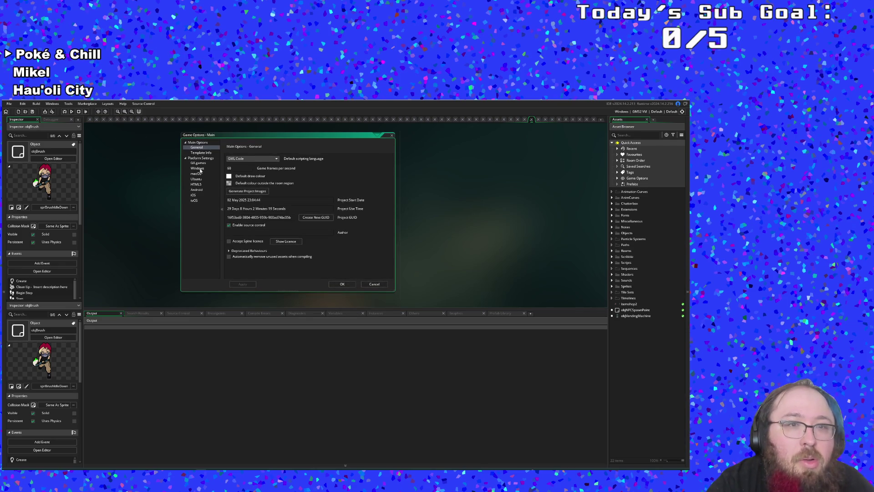
click(200, 169)
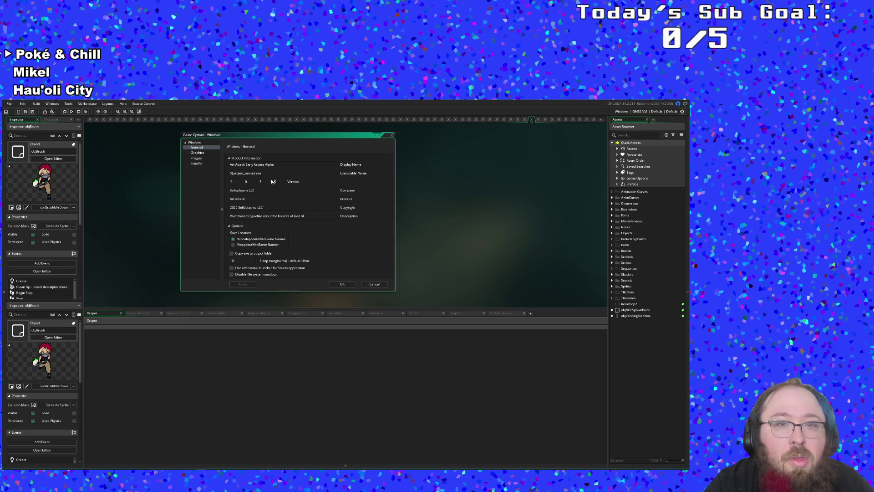
click(349, 282)
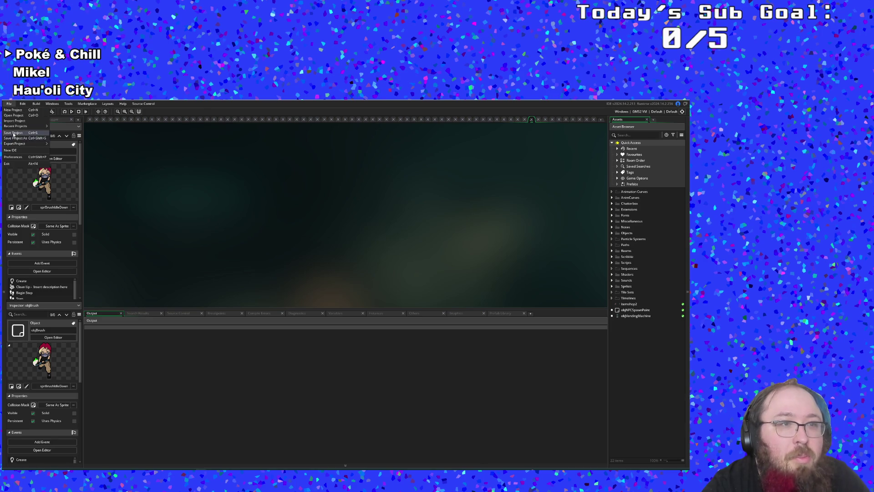
- Package the Windows executable as 'Art Attack Win 0.0.3.5 1-19-2026.zip'
click(36, 103)
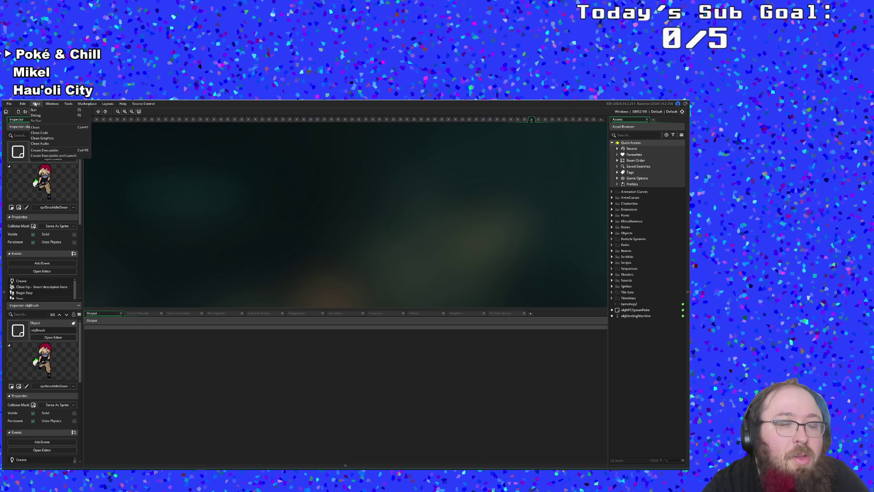
click(50, 149)
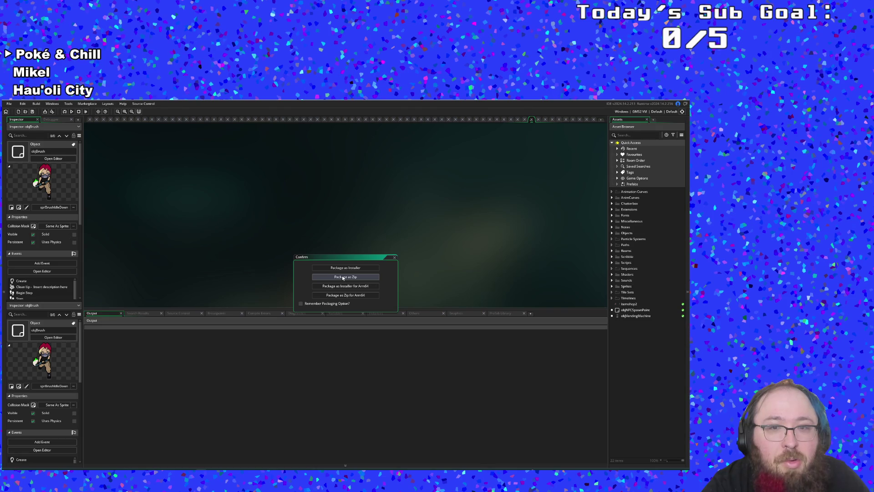
click(343, 277)
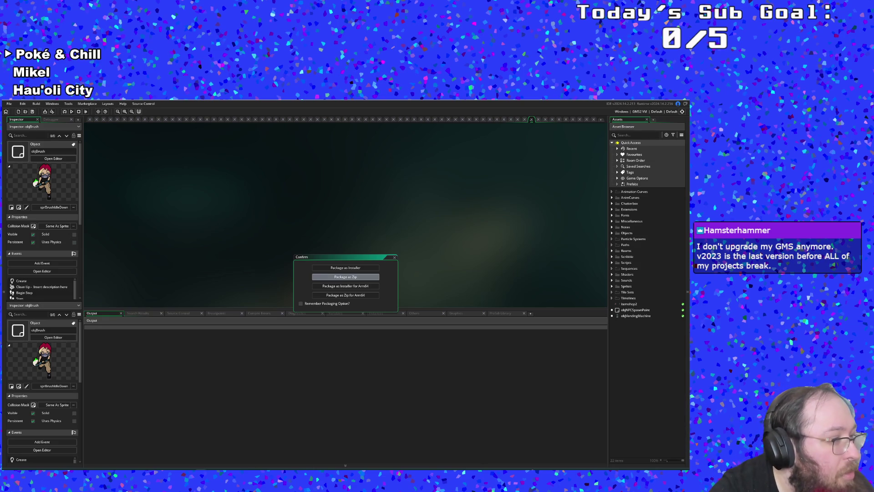
click(346, 277)
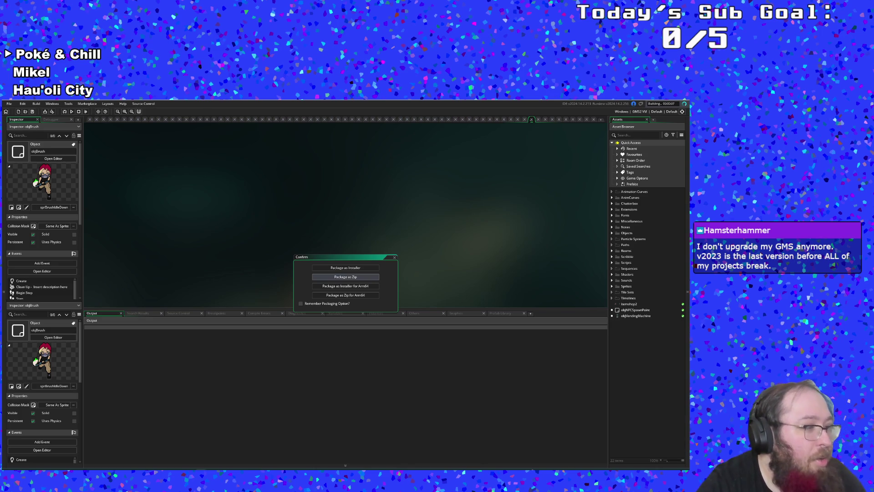
click(345, 277)
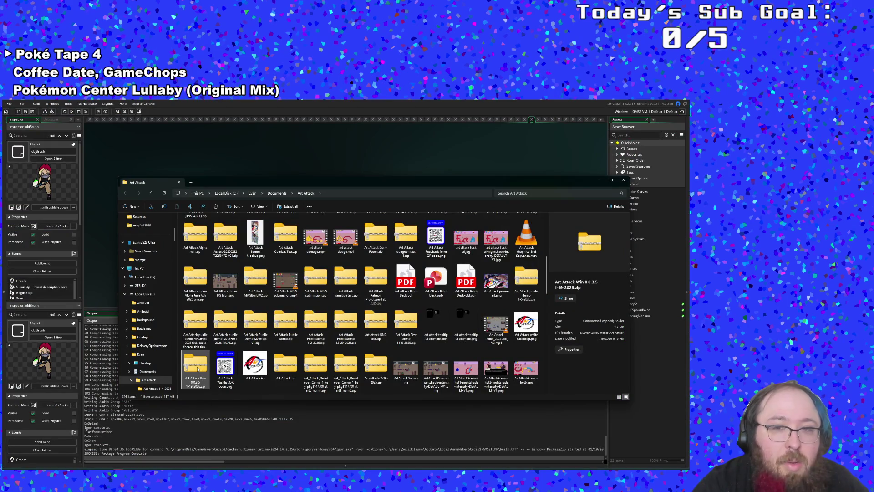
- Close the zip's folder and bring up the 0.0.3.3 Patreon post in the browser
click(599, 181)
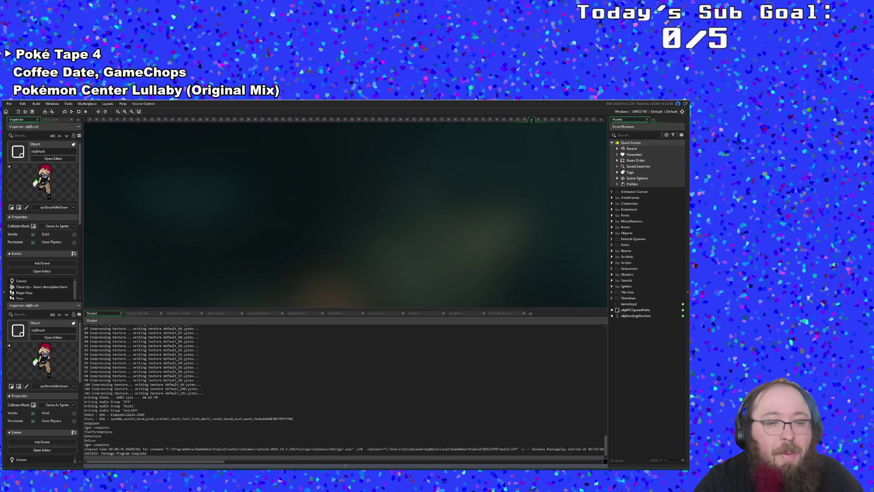
click(272, 444)
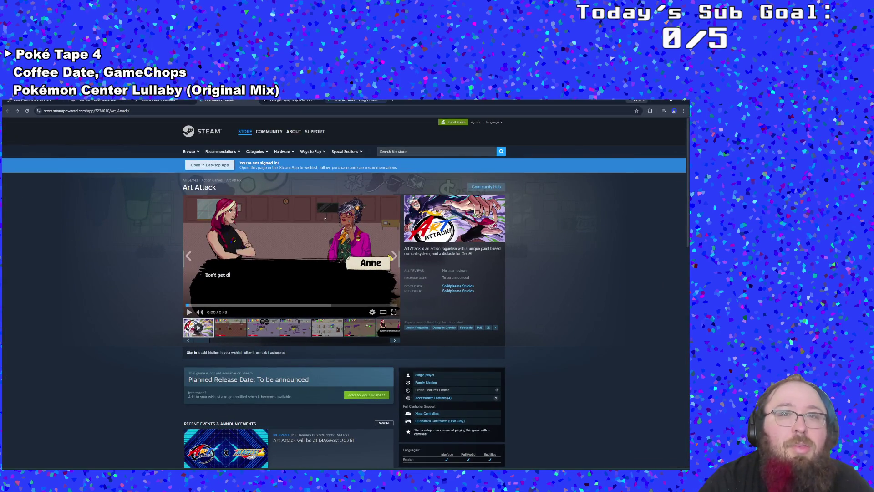
click(292, 101)
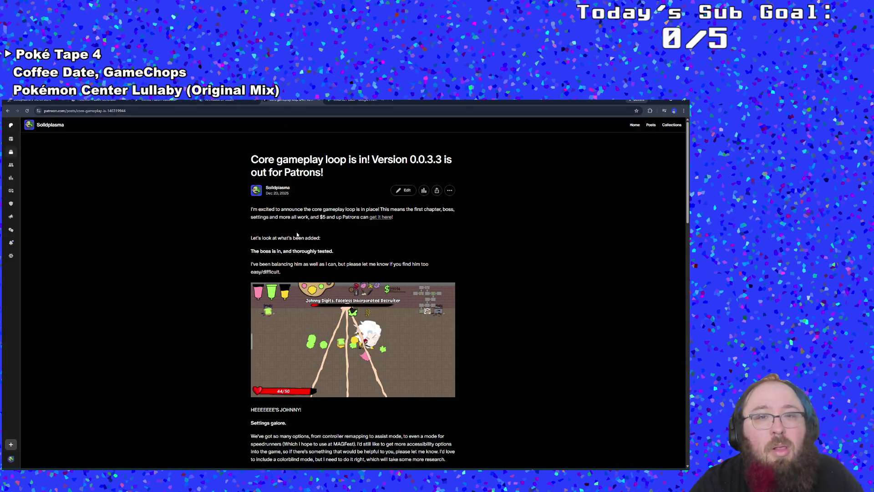
- Open the creator's Patreon page, dismiss the publish popup, and go to Membership tiers
scroll(287, 237, down, 1)
scroll(246, 246, up, 1)
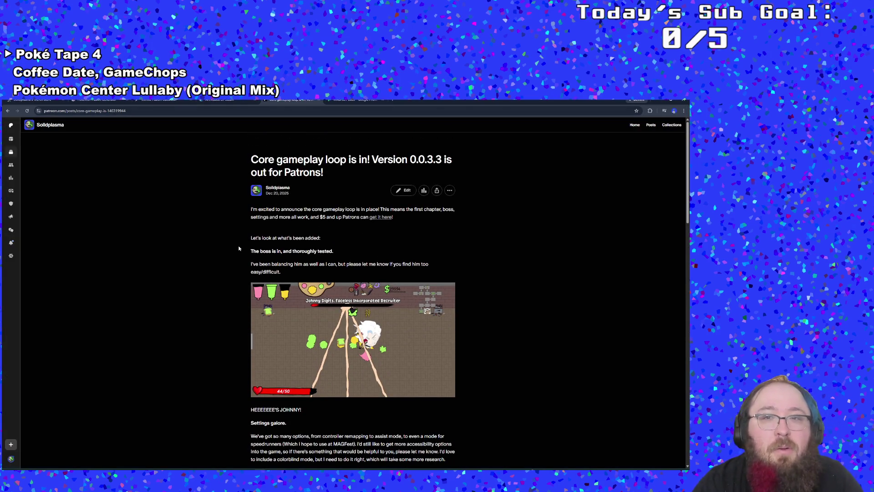
scroll(241, 224, down, 5)
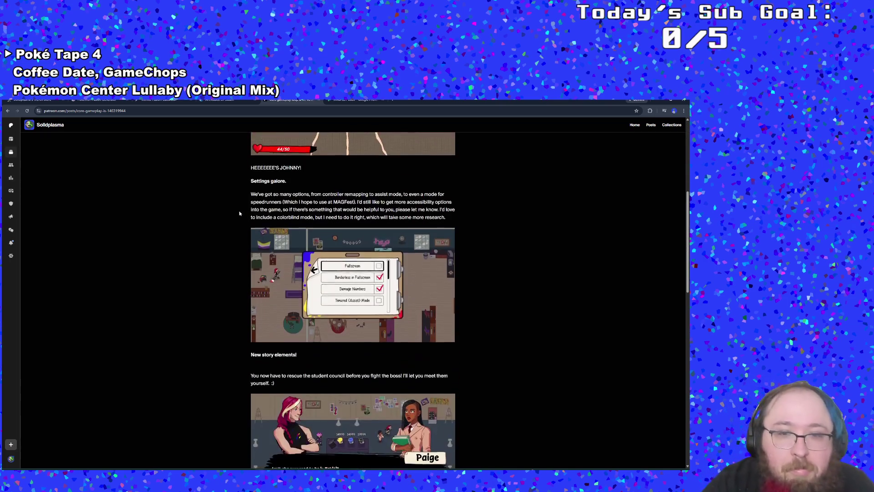
scroll(240, 214, down, 8)
scroll(245, 199, up, 2)
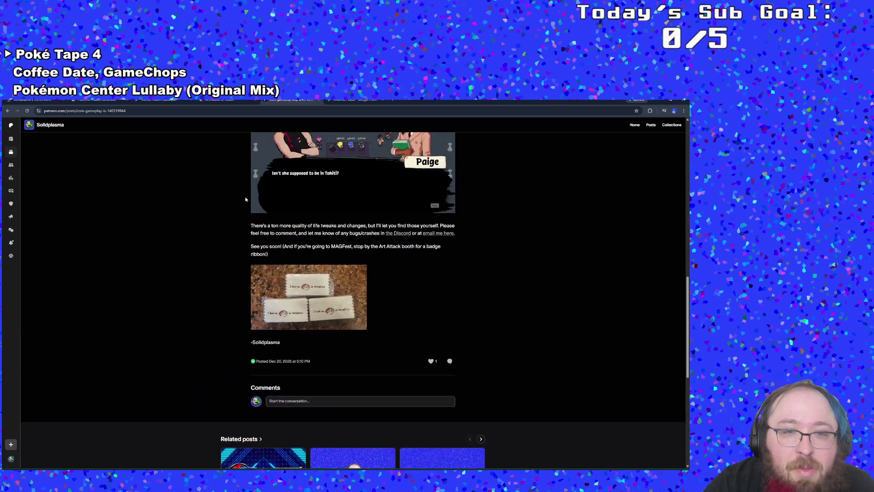
scroll(246, 191, up, 15)
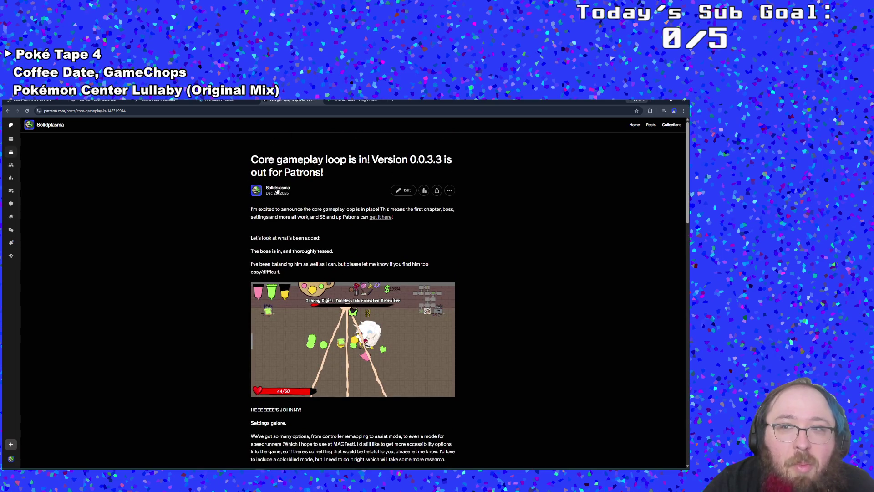
click(11, 139)
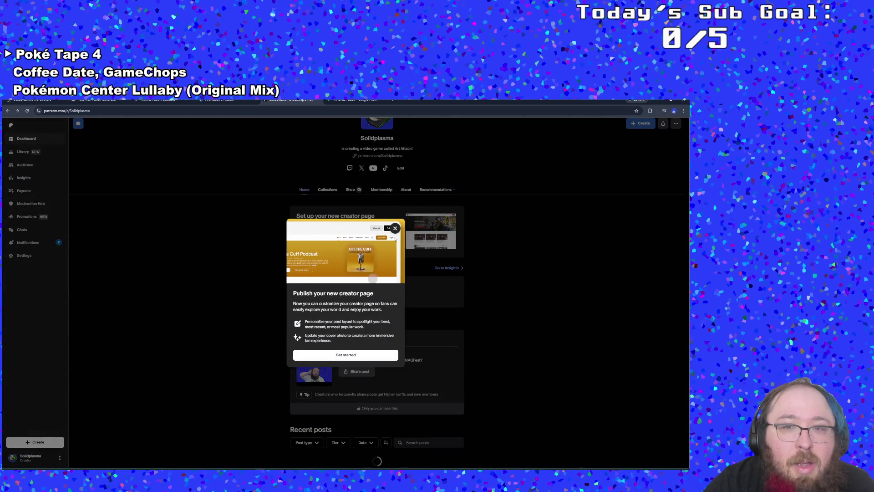
click(394, 228)
scroll(390, 248, up, 2)
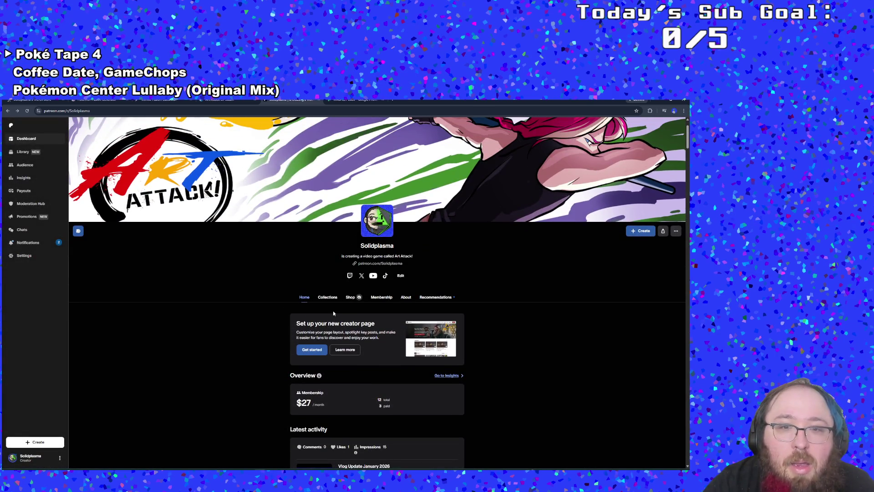
click(373, 297)
- Expand the Swell Supporter, UWU Violator, RNGenius and Natural 20 tier benefit lists
scroll(380, 297, down, 5)
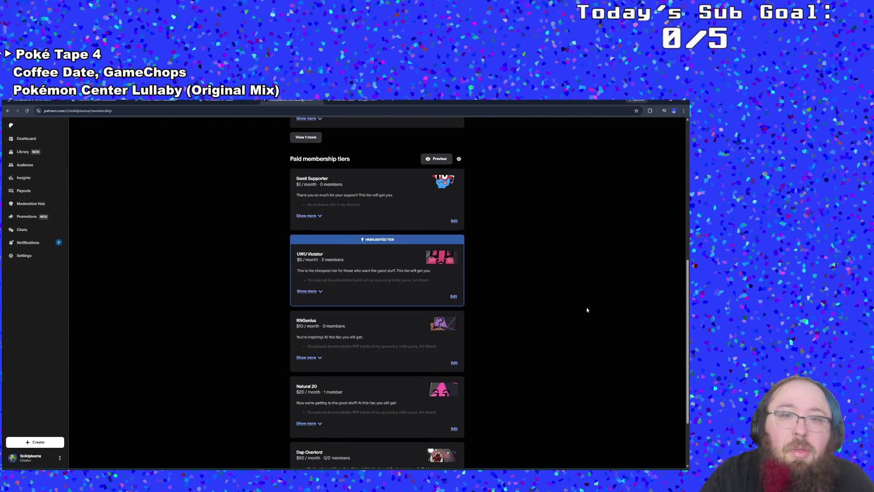
click(302, 217)
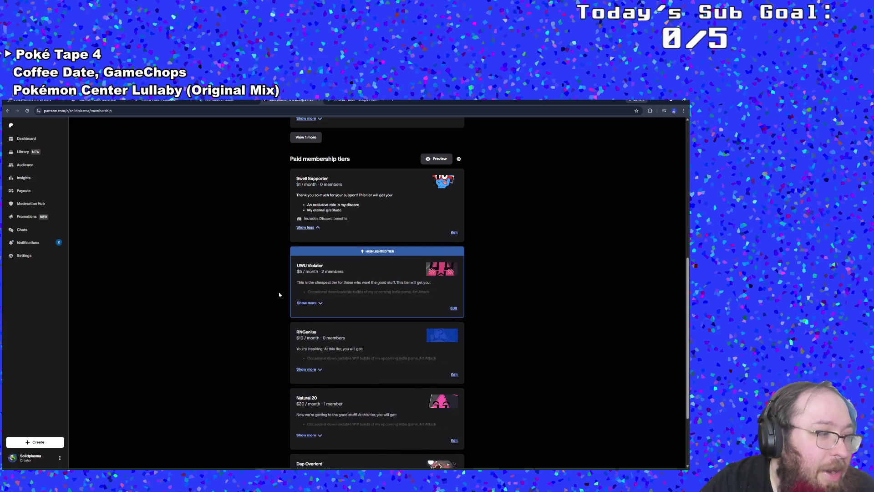
click(307, 302)
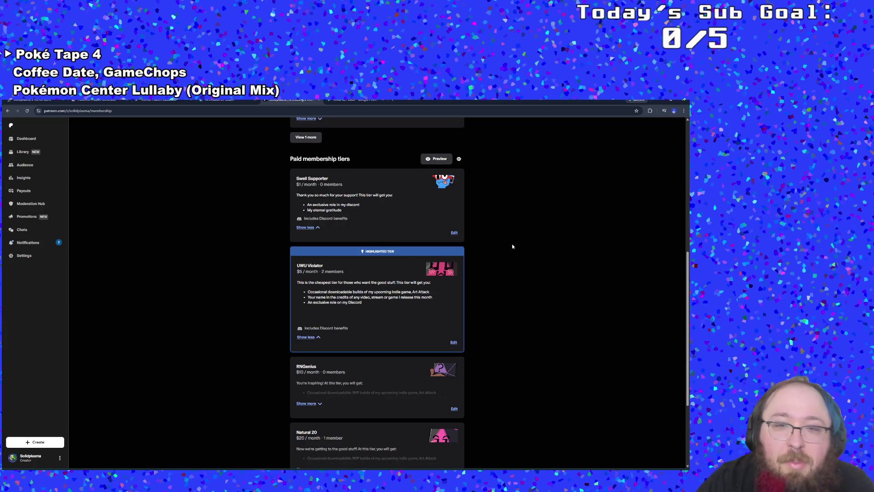
scroll(493, 247, down, 2)
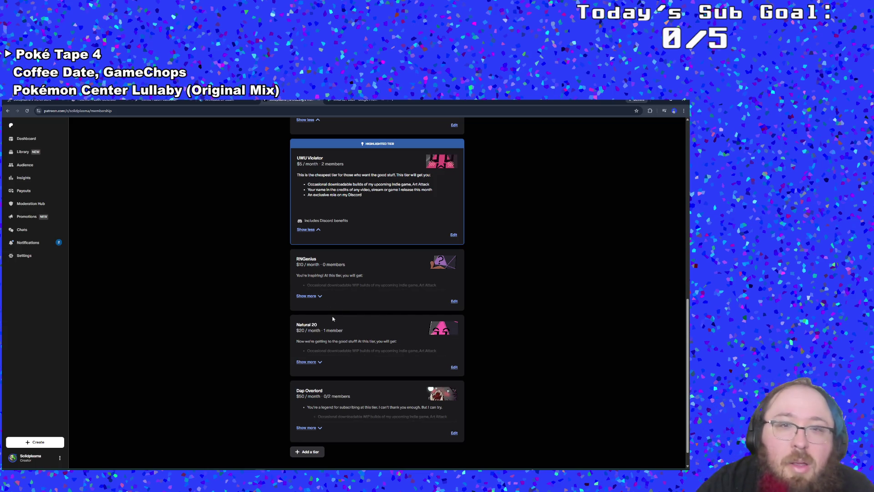
click(313, 296)
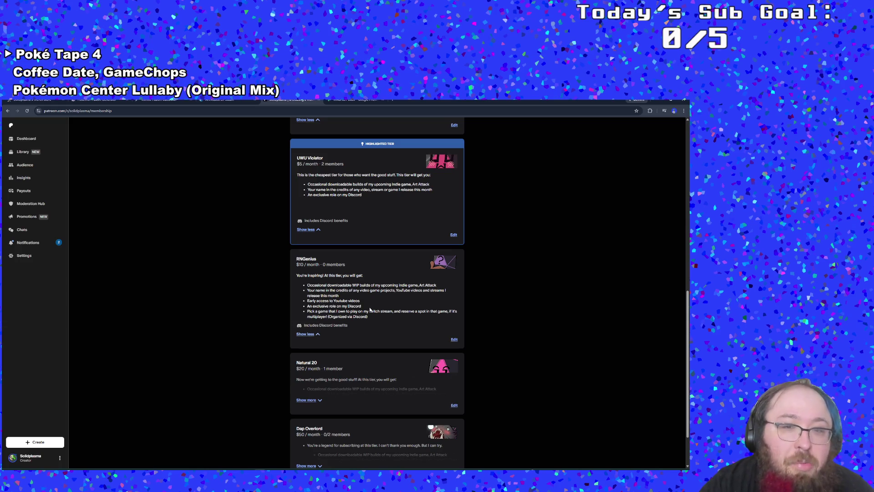
scroll(410, 309, down, 1)
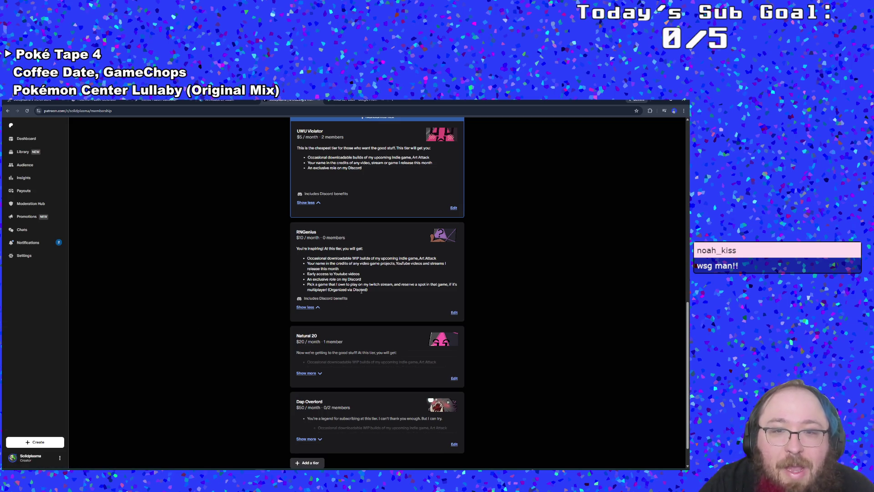
scroll(364, 287, down, 1)
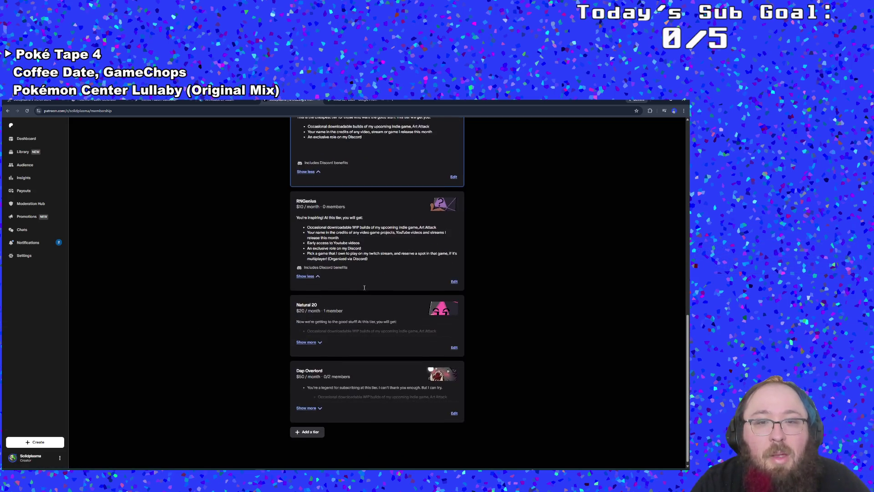
click(319, 342)
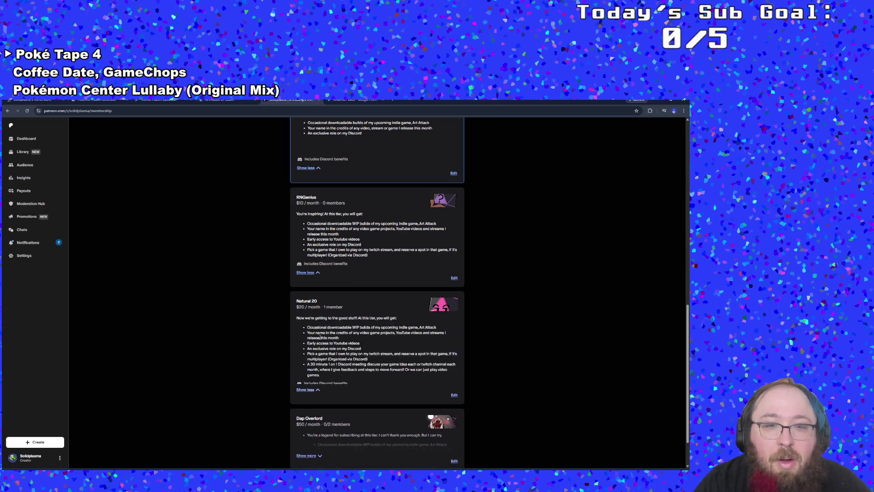
scroll(321, 337, down, 1)
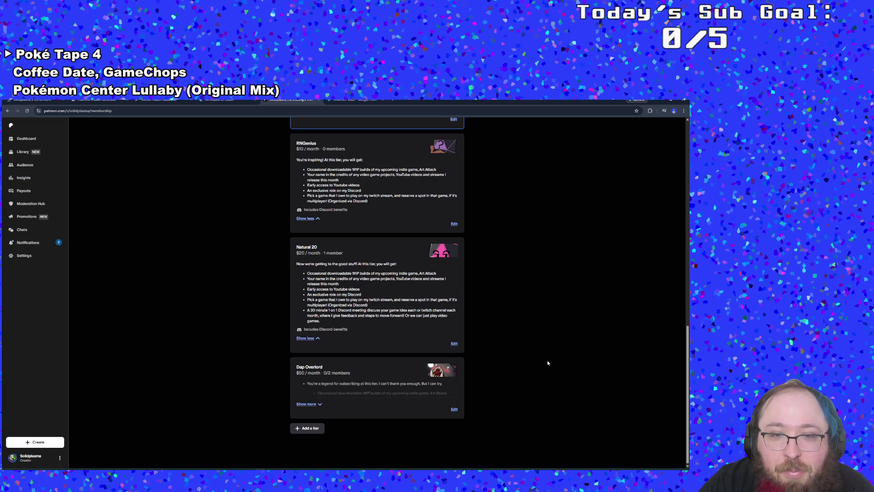
- Expand the Dap Overlord tier's benefits and dismiss the Gemini help popup
click(312, 404)
scroll(319, 401, down, 2)
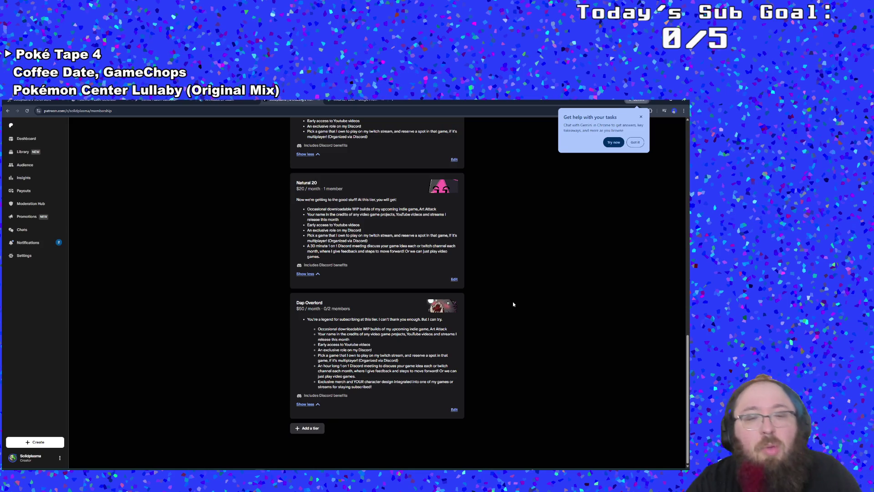
scroll(512, 304, up, 4)
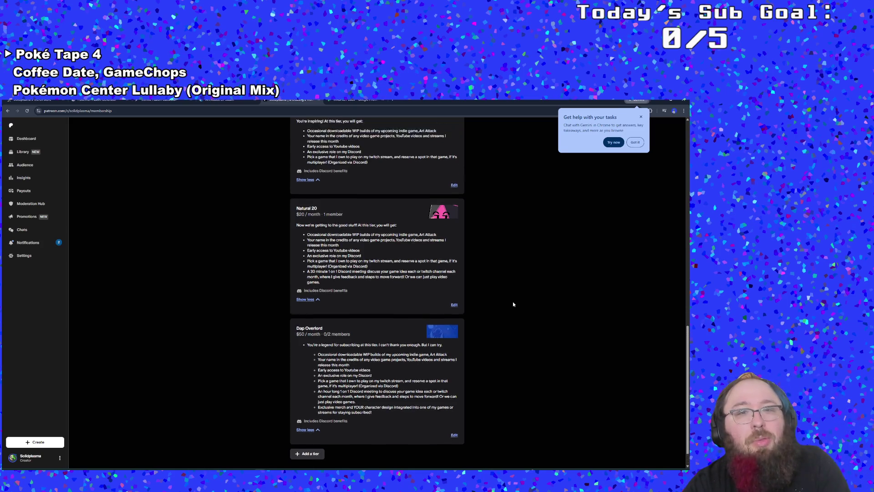
scroll(511, 308, up, 3)
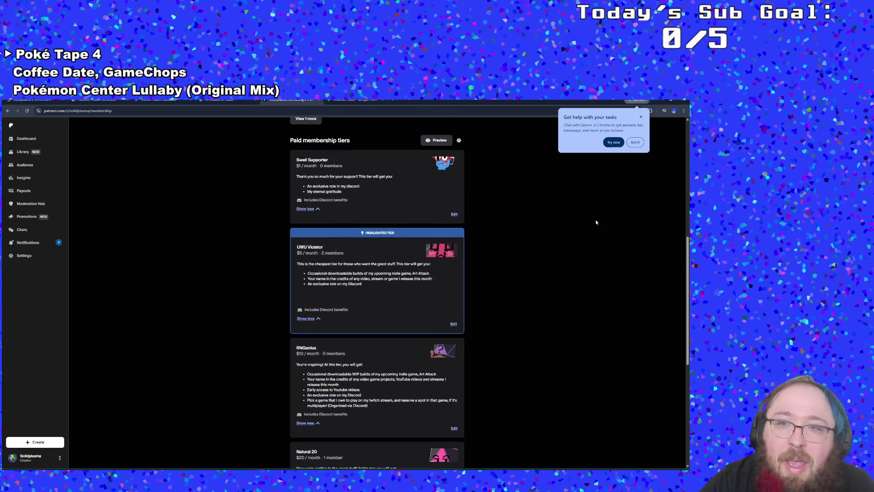
click(642, 118)
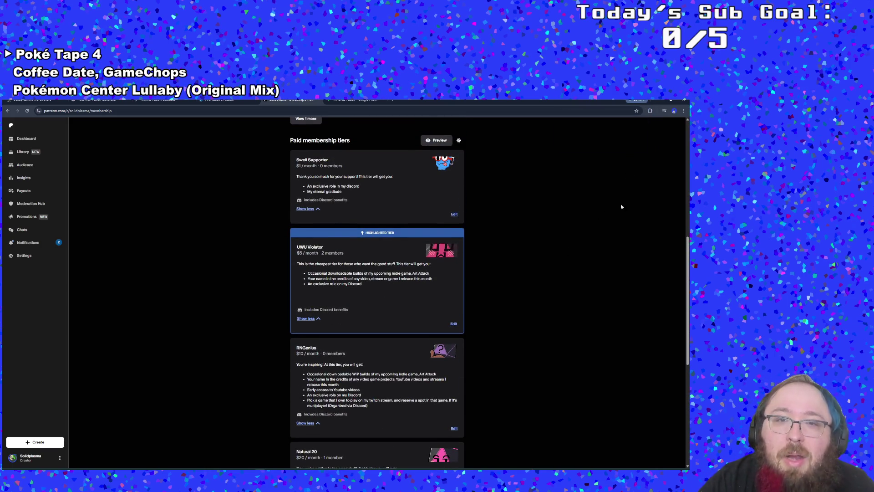
- Open the creator Notifications page from the left sidebar
scroll(592, 283, up, 5)
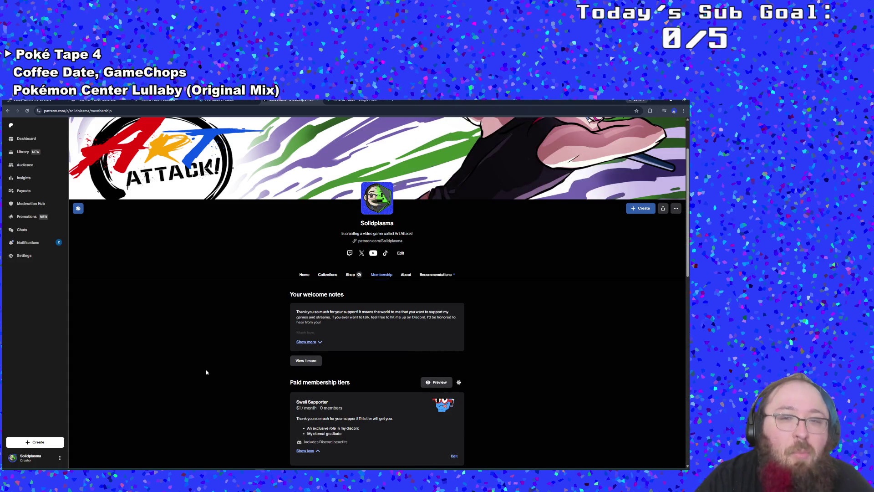
scroll(207, 370, down, 2)
scroll(208, 370, up, 1)
scroll(207, 370, down, 3)
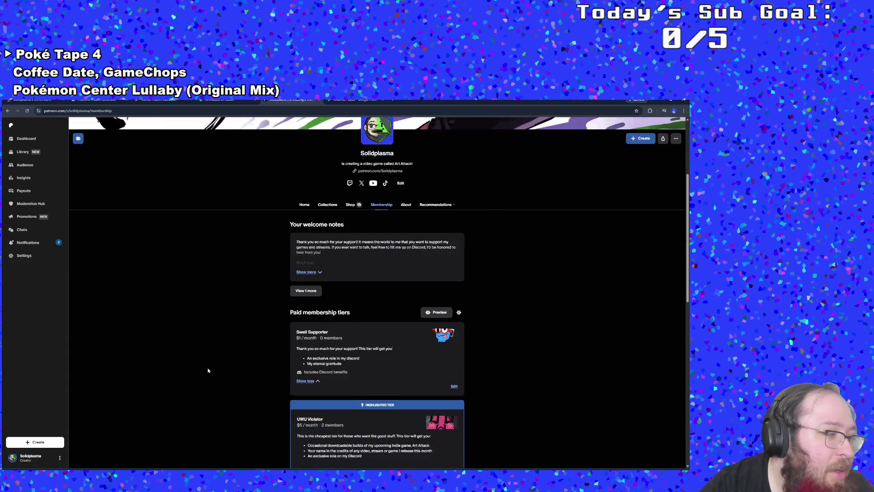
scroll(207, 370, down, 10)
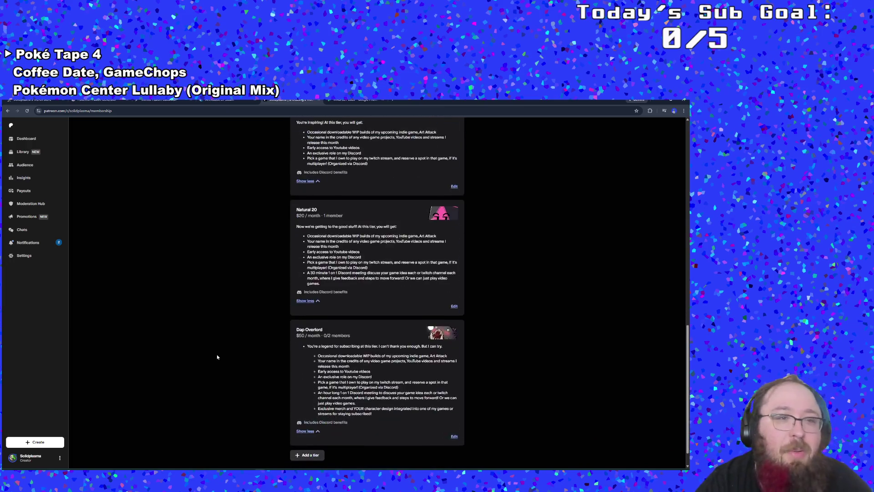
click(50, 246)
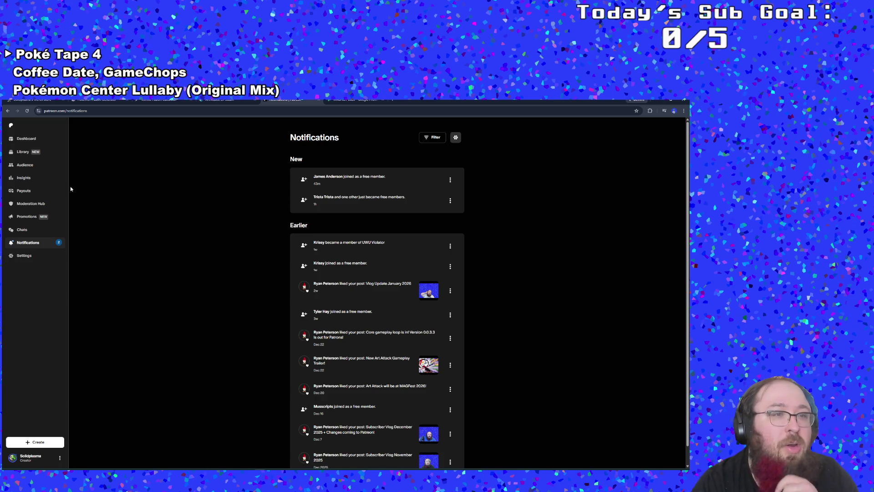
- Return to the creator Dashboard with its $27/month membership overview
click(41, 139)
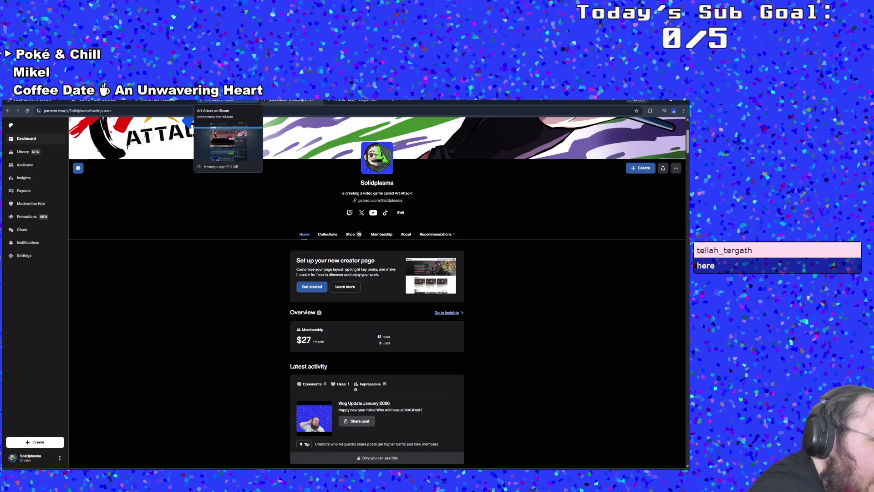
- Scroll through the posts and switch to the MAGFEST 2026 Google Photos tab
scroll(377, 285, down, 20)
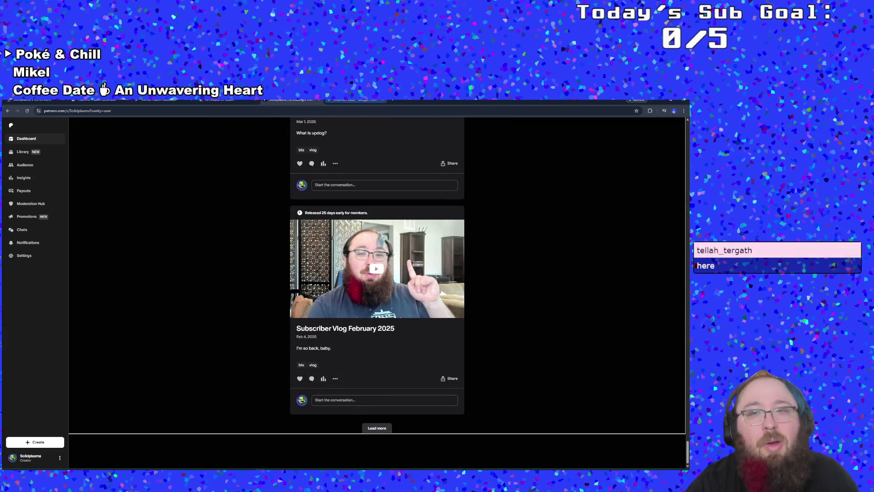
click(353, 100)
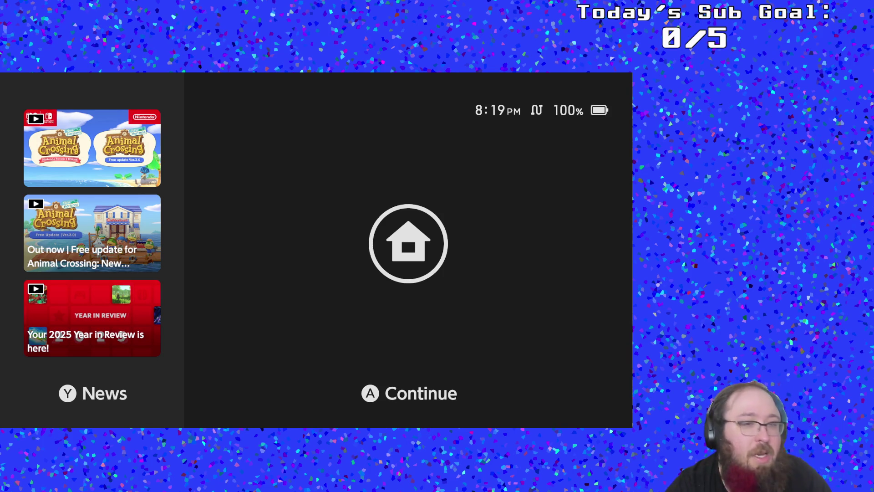
- Wake the Switch, launch Pokémon Violet from the Home row, and start with the player's profile
key(Return)
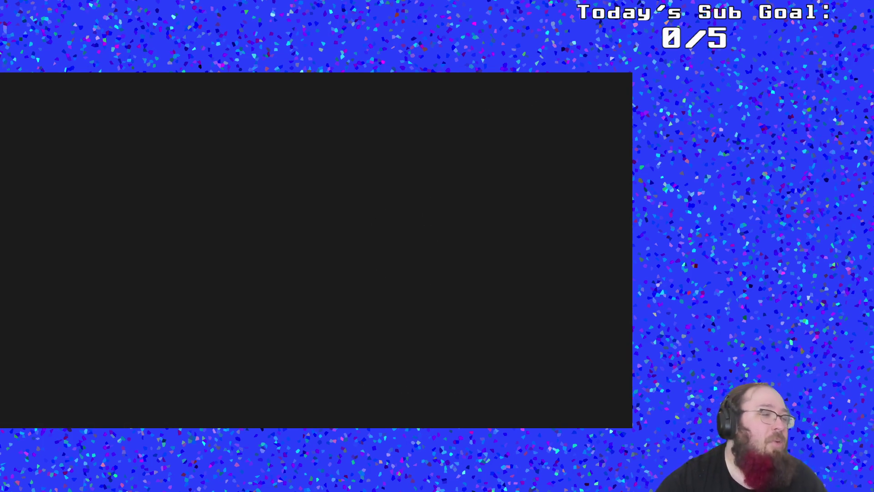
key(Right)
key(Right)
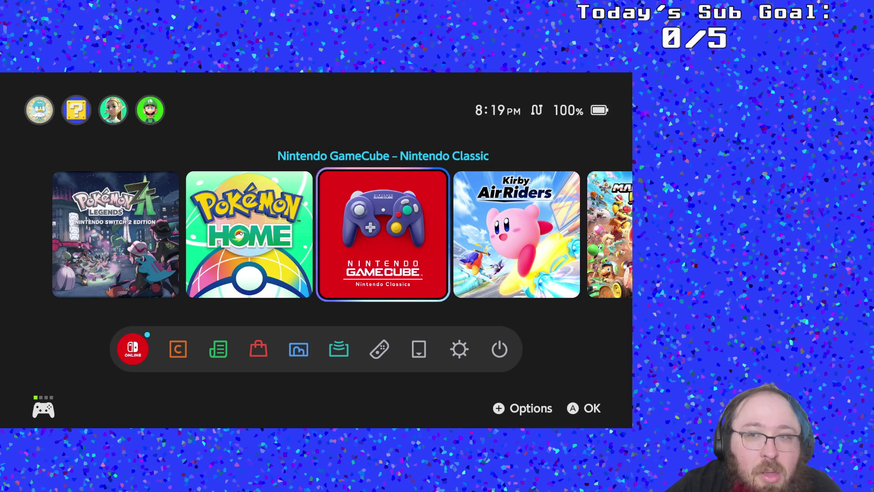
key(Right)
key(Left)
key(Left)
key(Left)
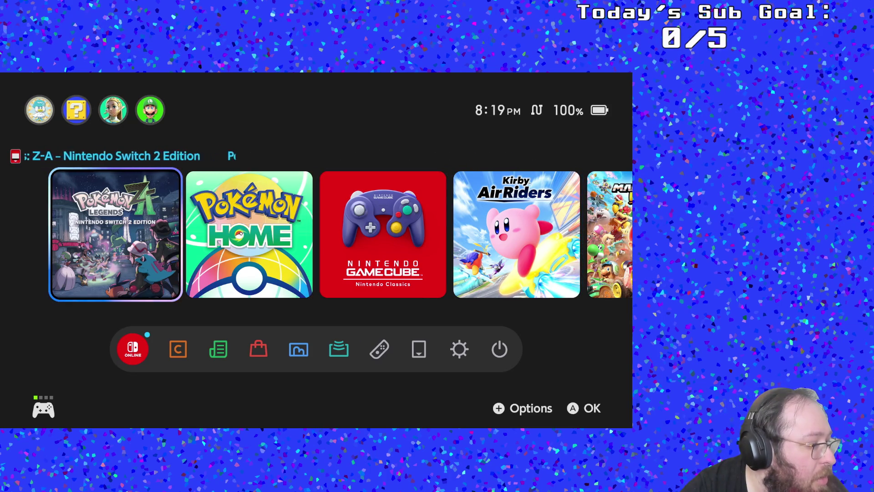
key(Right)
key(Right)
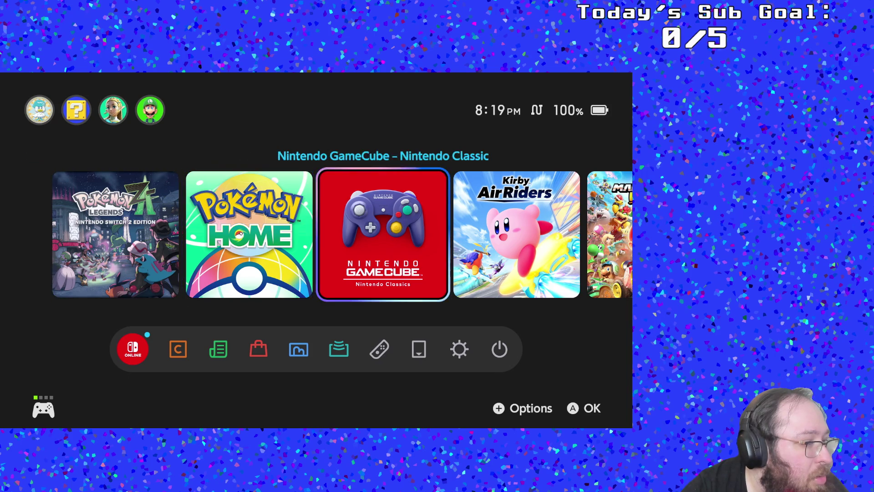
key(Left)
key(Left)
key(Right)
key(Right)
key(Right)
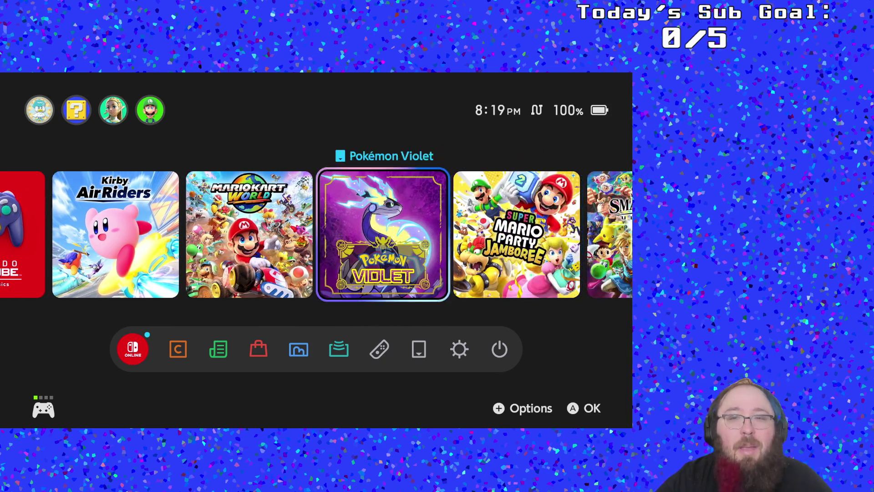
key(Return)
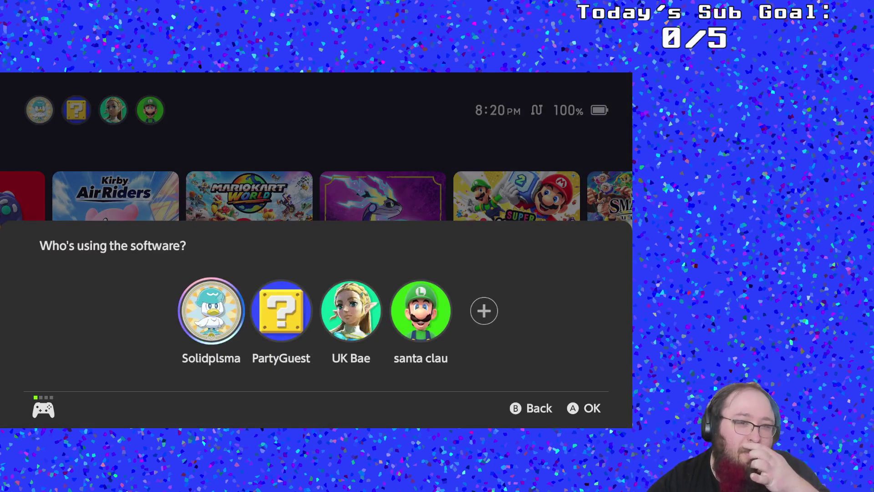
key(Return)
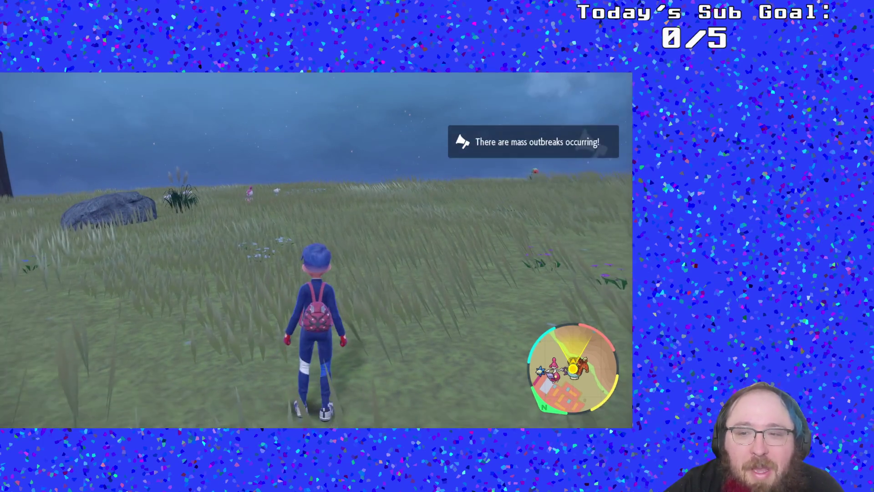
- Open the main menu and connect Pokémon Violet to the internet
key(x)
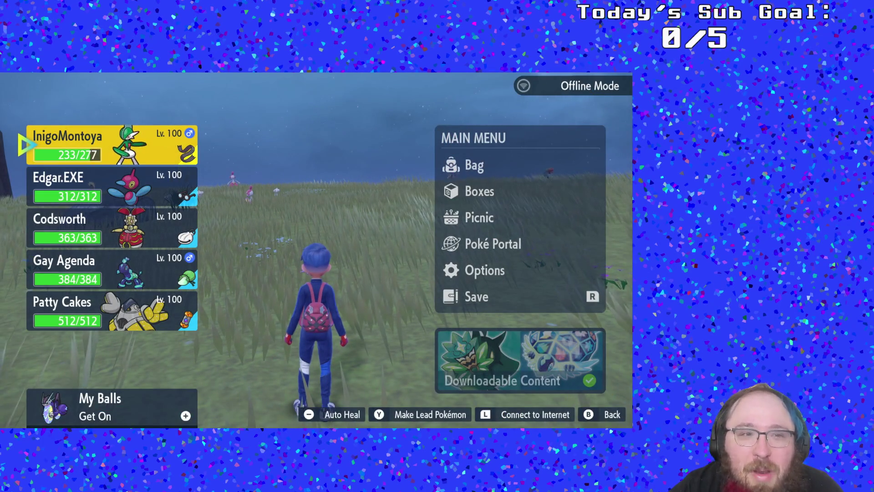
key(l)
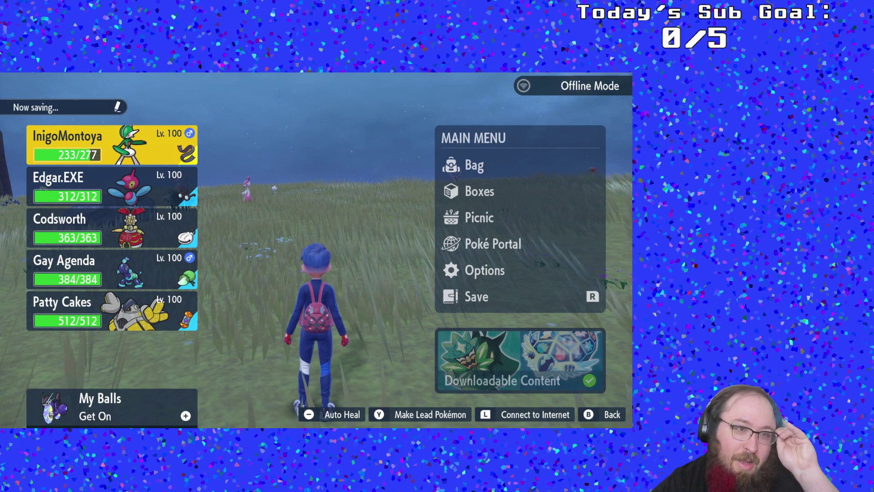
key(Return)
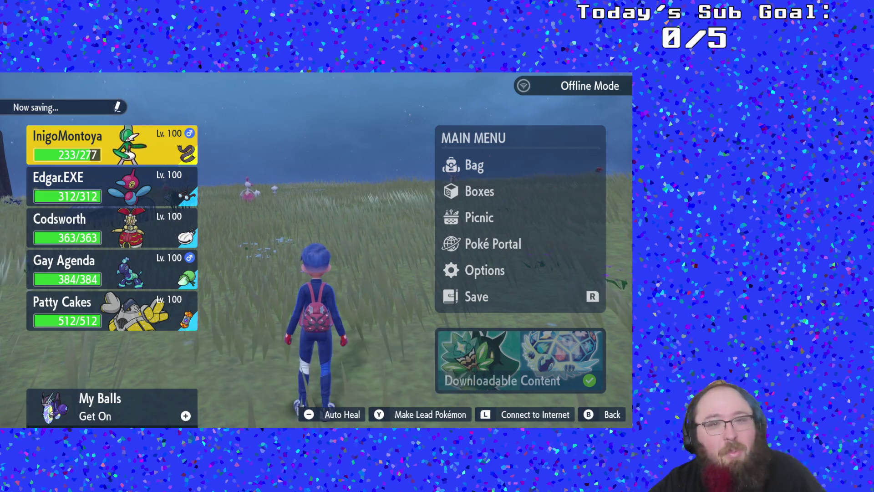
key(Escape)
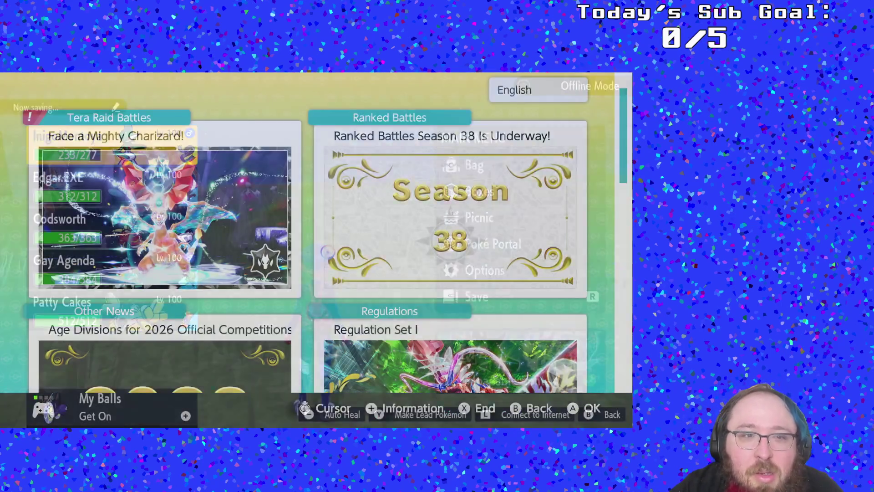
- Go to Poké Portal > Link Battle, preview Double Battle, and open Set Link Code
key(Down)
key(Down)
key(Down)
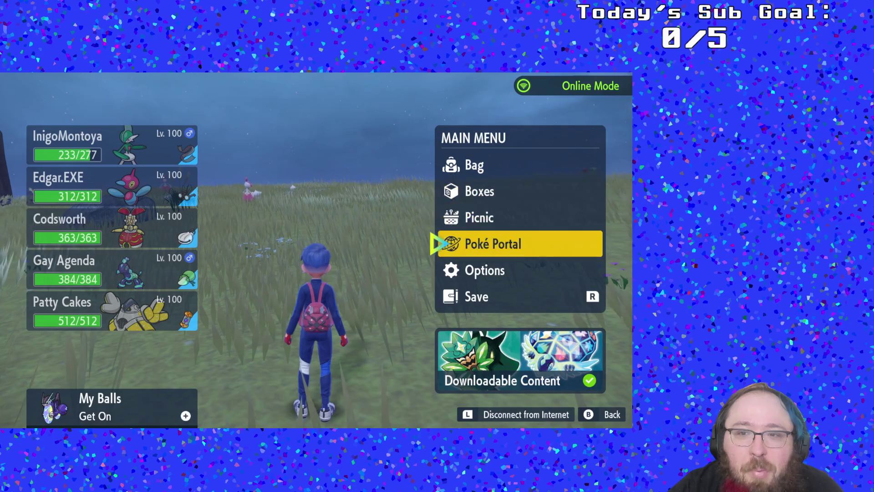
key(Return)
key(Down)
key(Down)
key(Down)
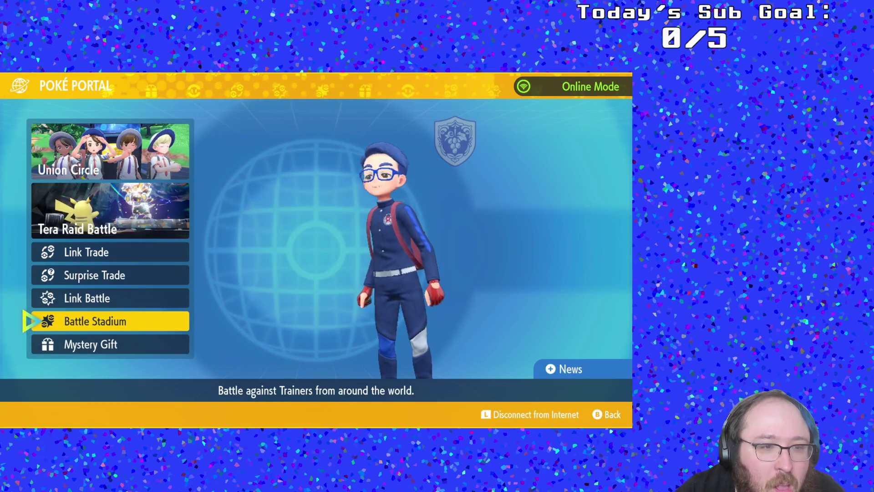
key(Up)
key(Up)
key(Down)
key(Return)
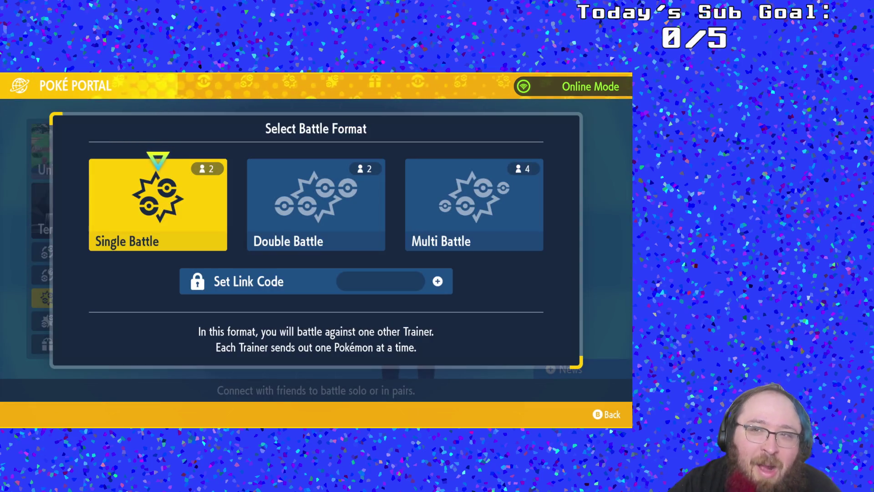
key(Right)
key(Down)
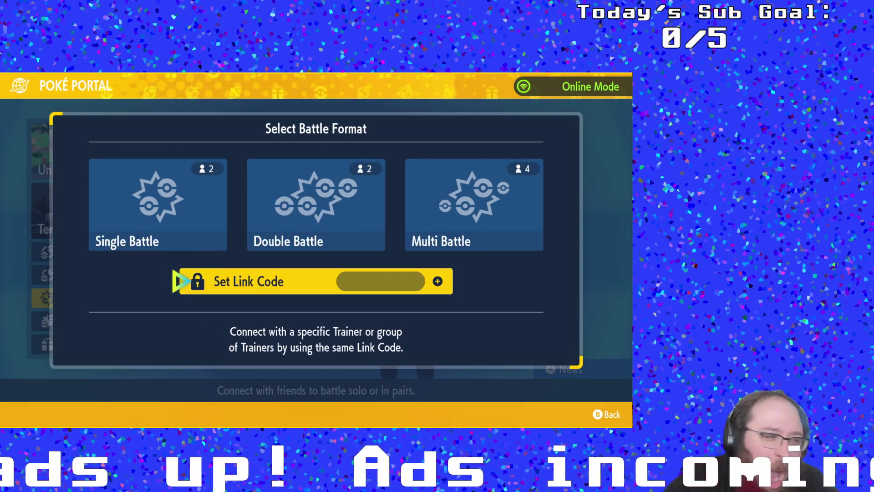
key(Return)
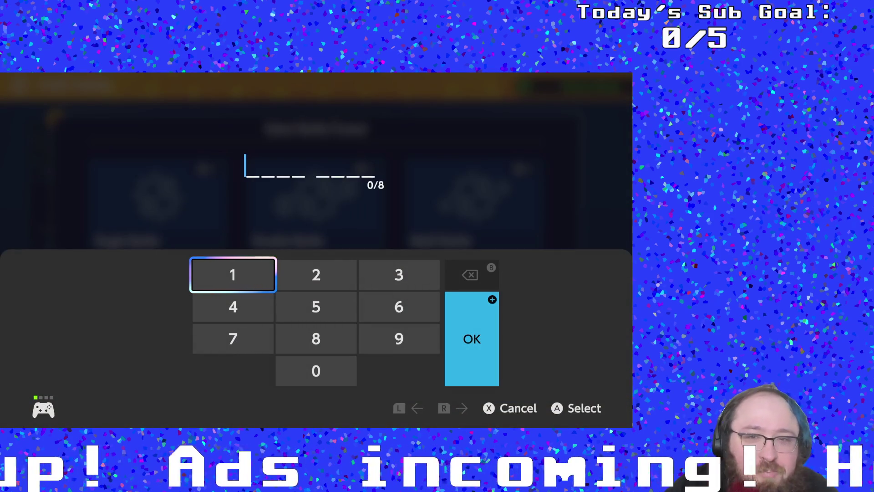
- Enter an eight-digit link code on the pad and confirm it
key(Down)
key(Up)
key(Right)
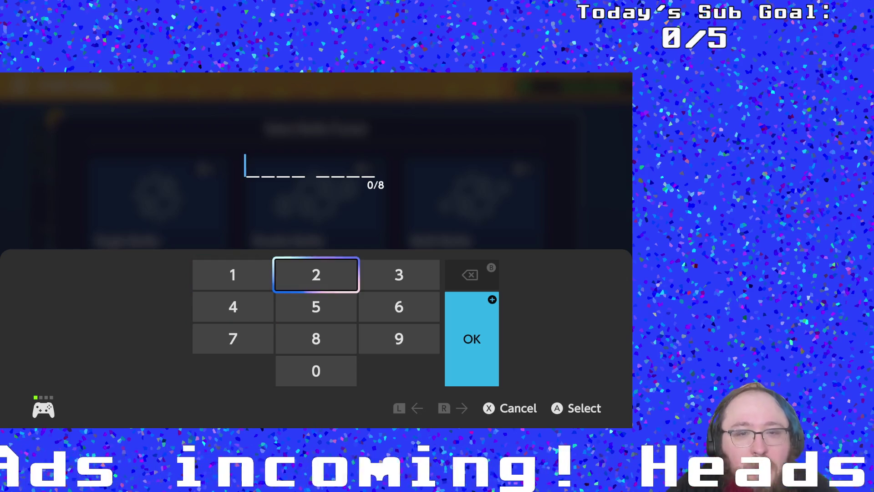
key(Down)
key(Left)
key(Return)
key(Right)
key(Up)
key(Return)
key(Down)
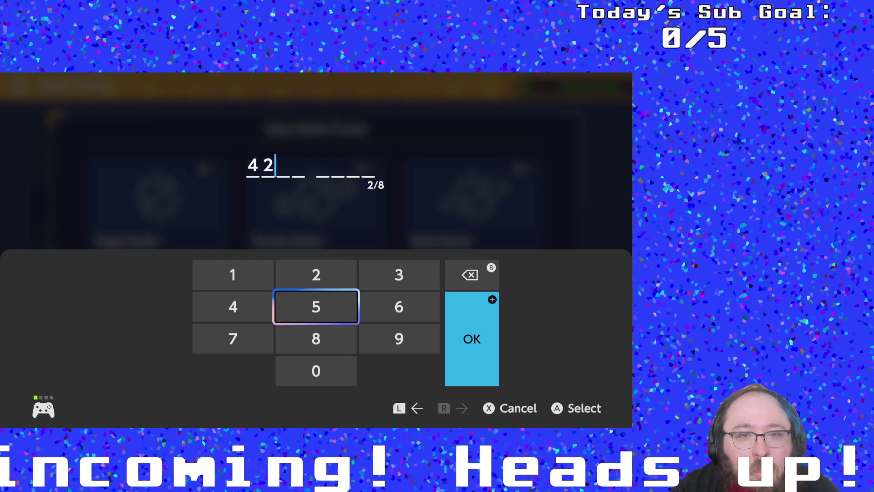
key(Down)
key(Down)
key(Return)
key(Right)
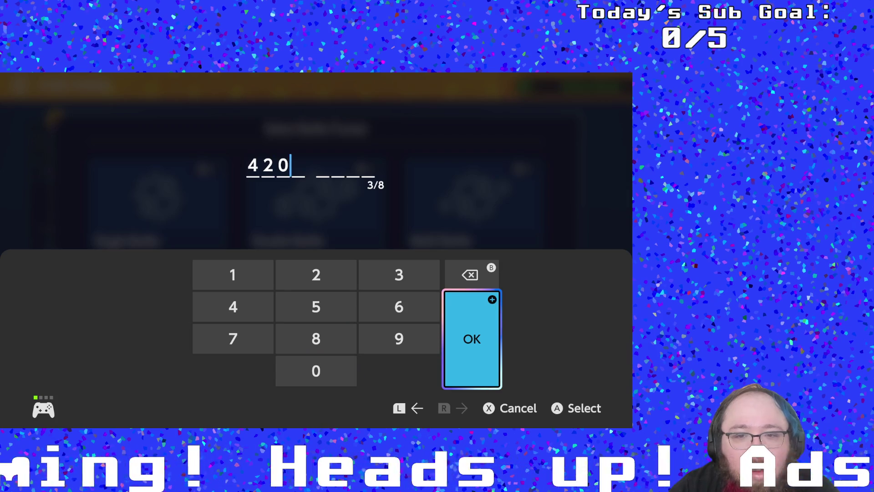
key(Up)
key(Left)
key(Down)
key(Return)
key(Down)
key(Return)
key(Left)
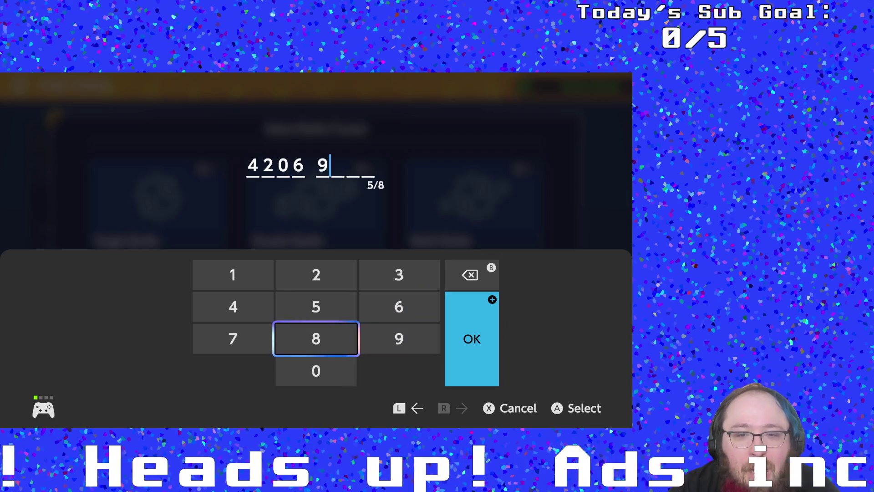
key(Down)
key(Return)
key(Up)
key(Up)
key(Up)
key(Return)
key(Down)
key(Left)
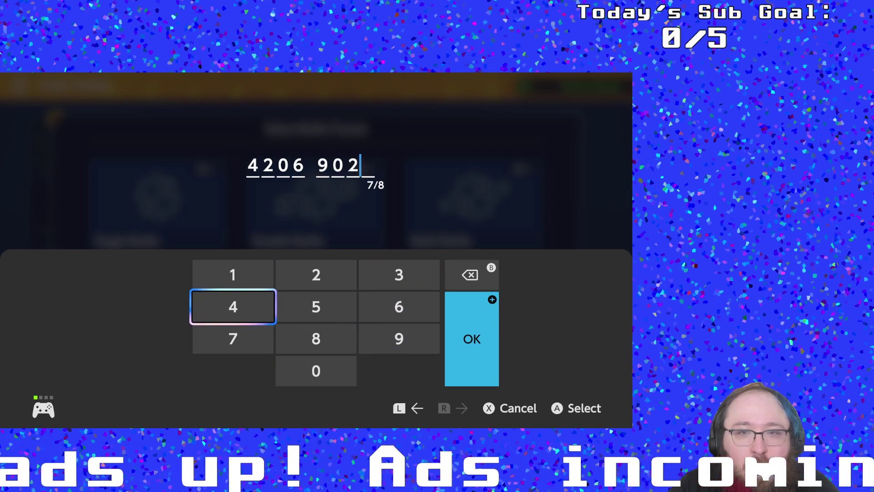
key(Return)
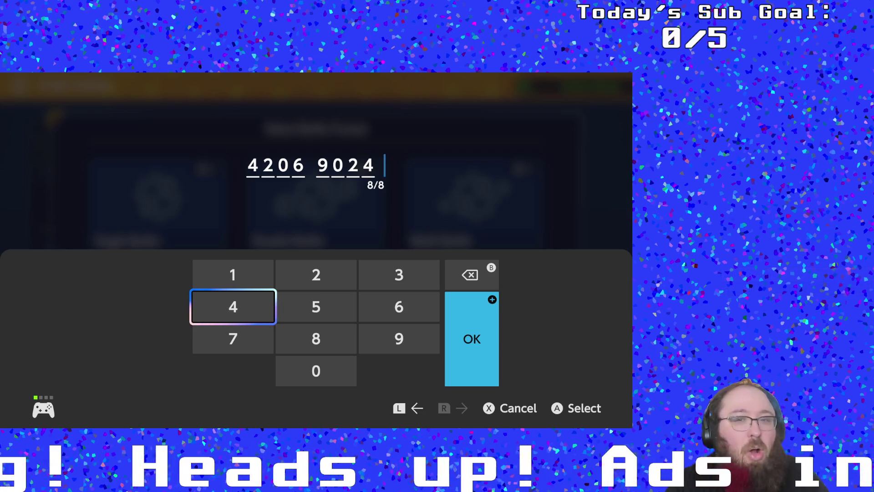
key(Return)
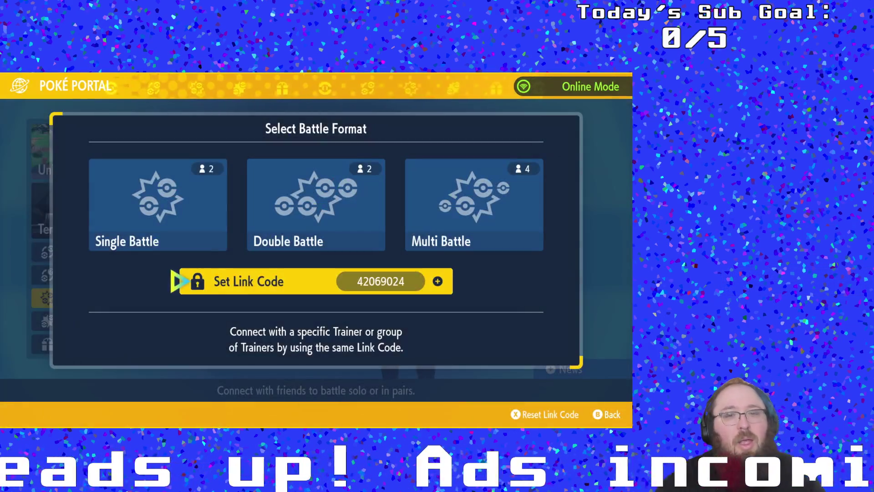
- Choose Double Battle, agree to search, and settle on Normal Rules after comparing Flat Rules
key(Up)
key(Return)
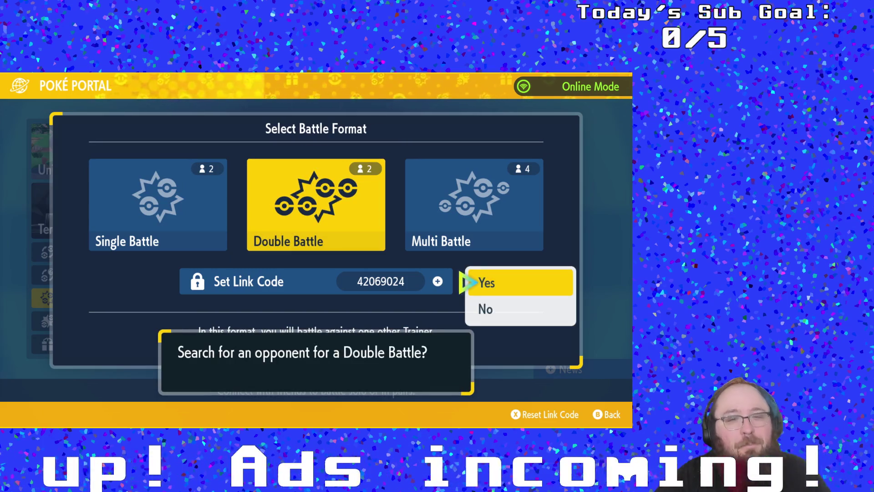
key(Return)
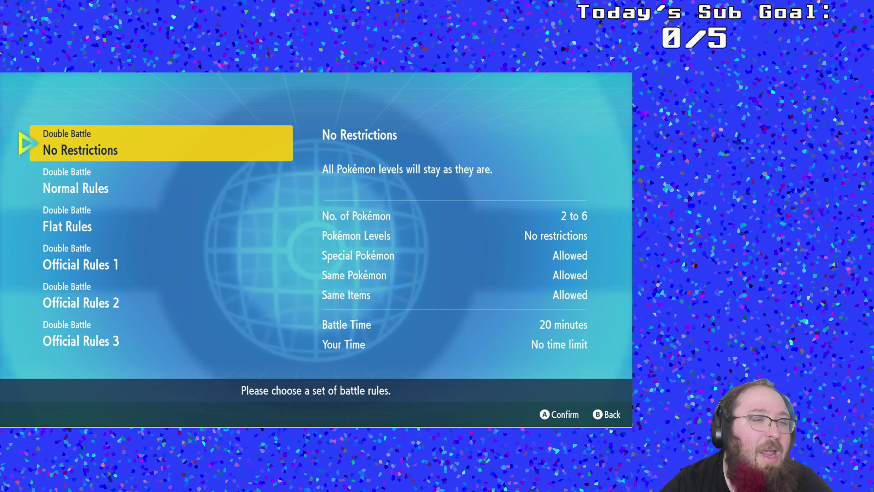
key(Down)
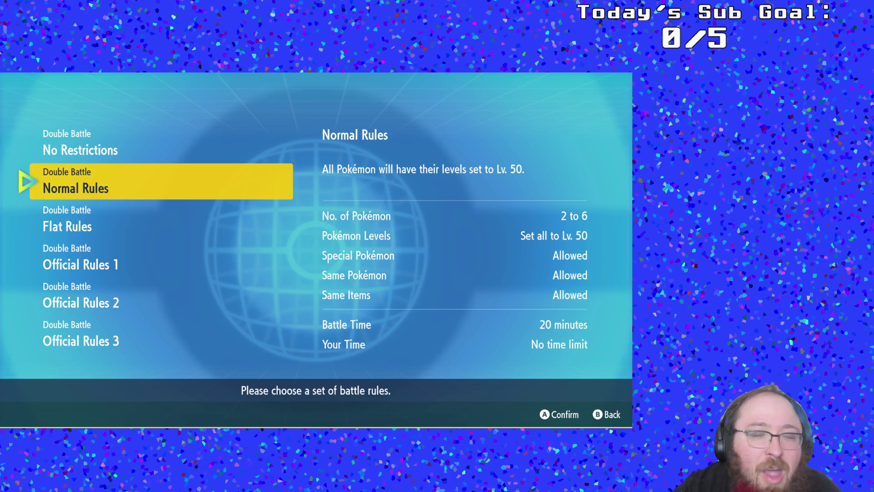
key(Down)
key(Up)
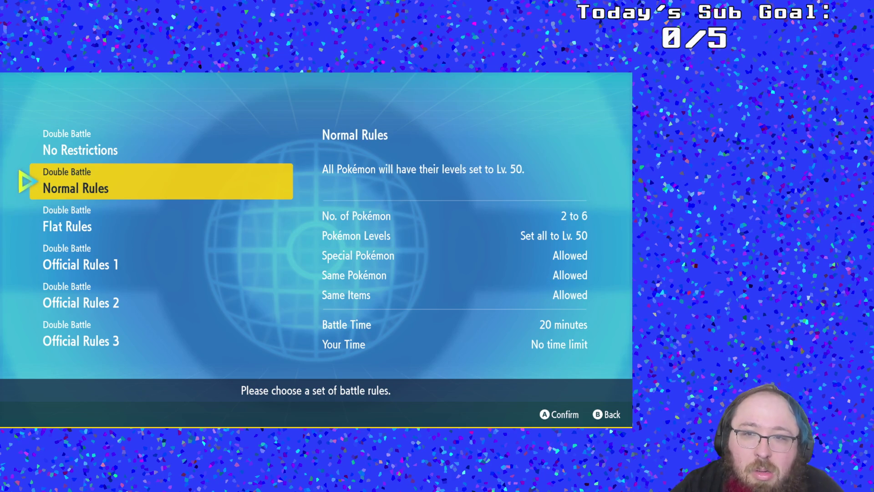
key(Return)
key(Return)
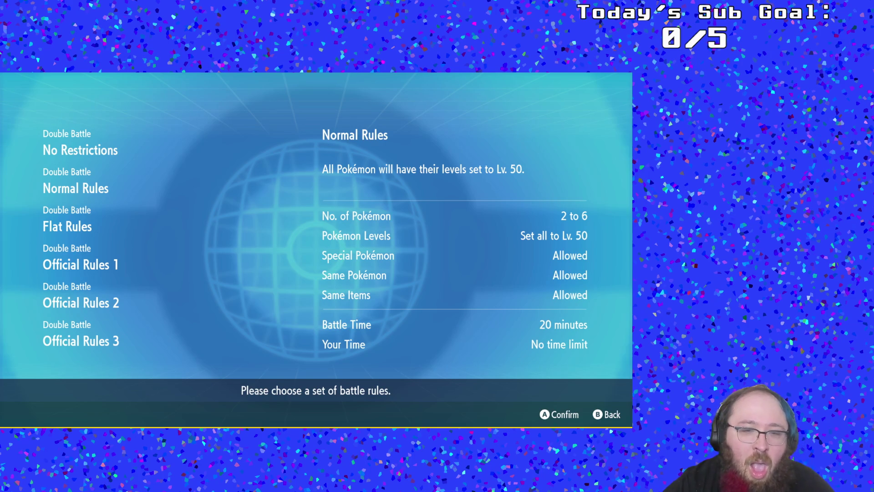
- Pick the Ice Gym team over Ice Gym 2 and confirm 'Preparations complete!'
key(Return)
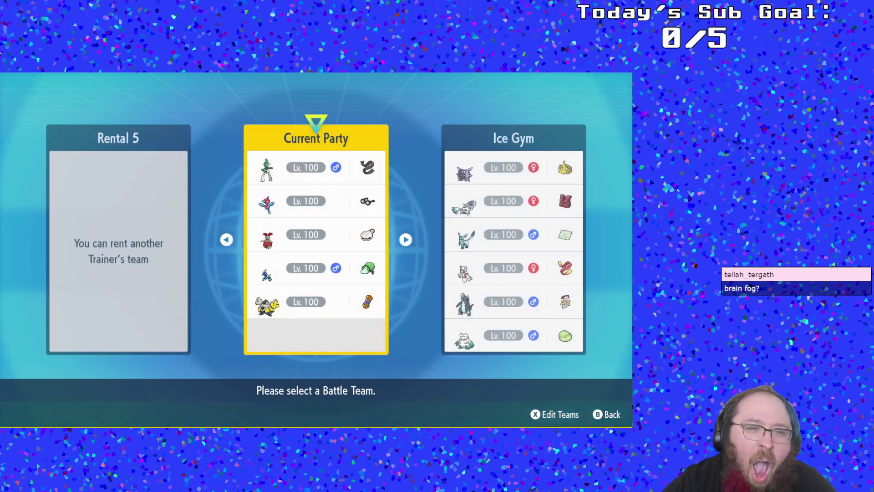
key(Right)
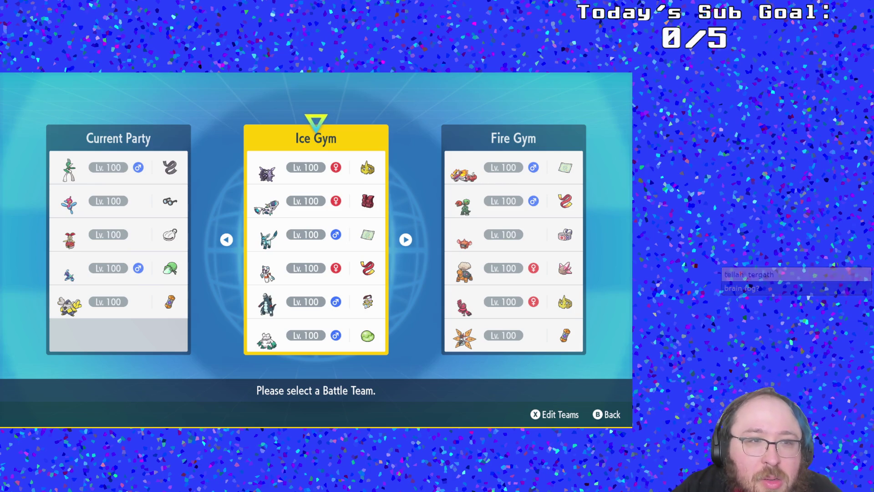
key(Right)
key(Right)
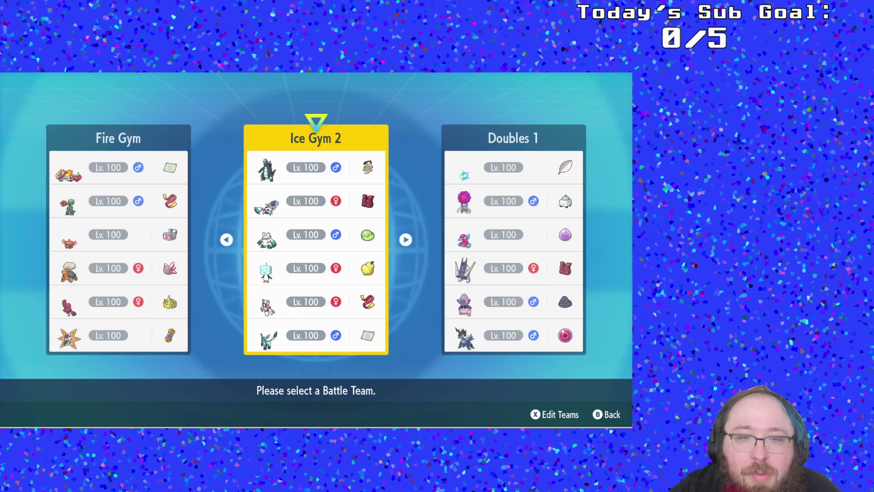
key(Left)
key(Left)
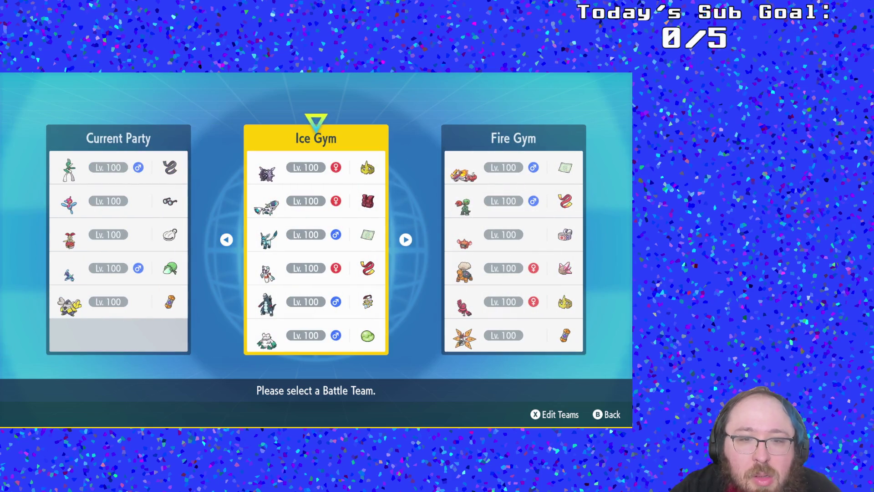
key(Right)
key(Right)
key(Left)
key(Left)
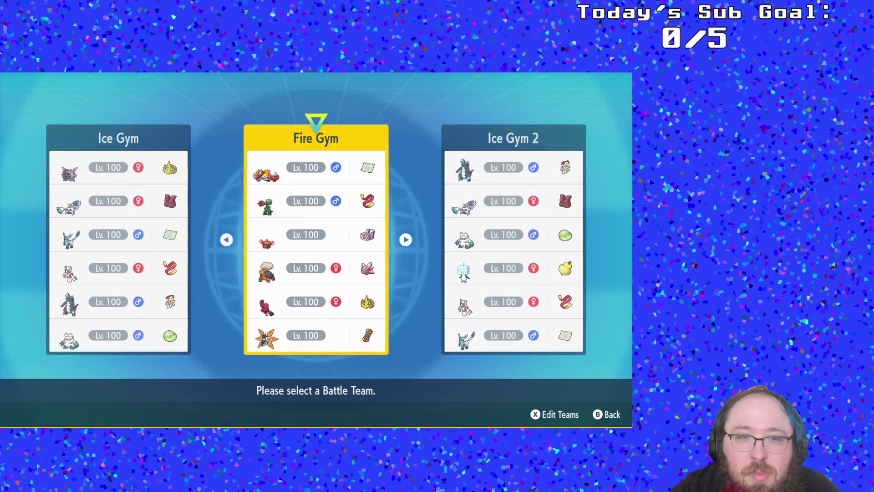
key(Return)
key(Return)
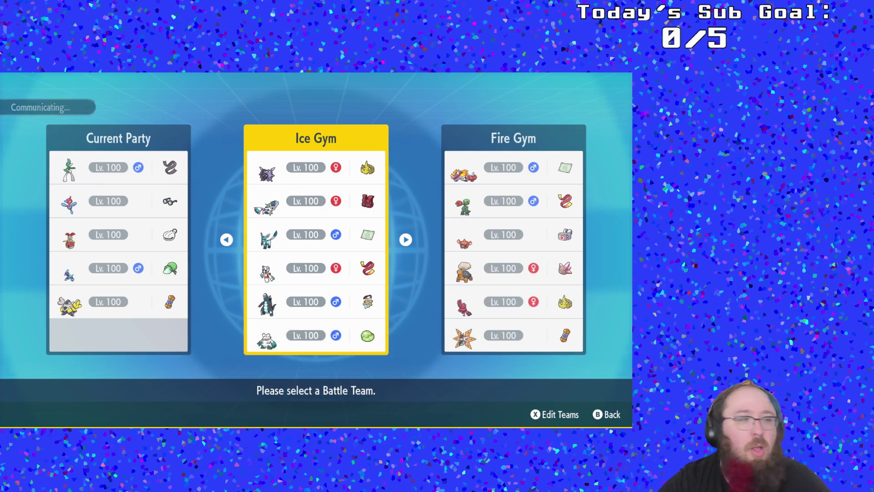
key(Down)
key(Down)
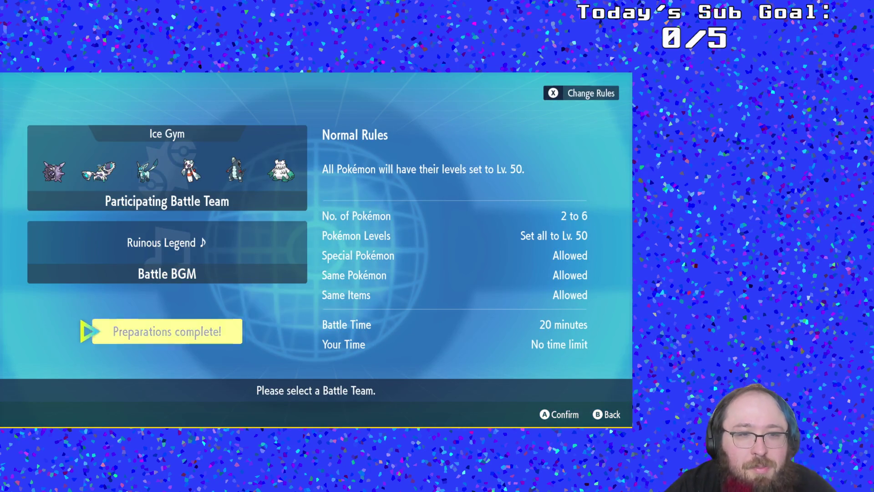
key(Return)
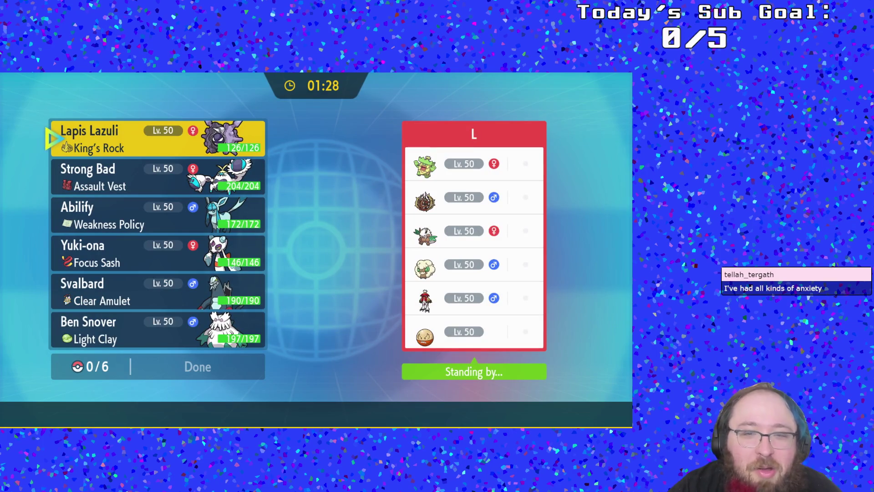
- Browse down the team list, comparing Yuki-ona and Svalbard
key(Down)
key(Down)
key(Down)
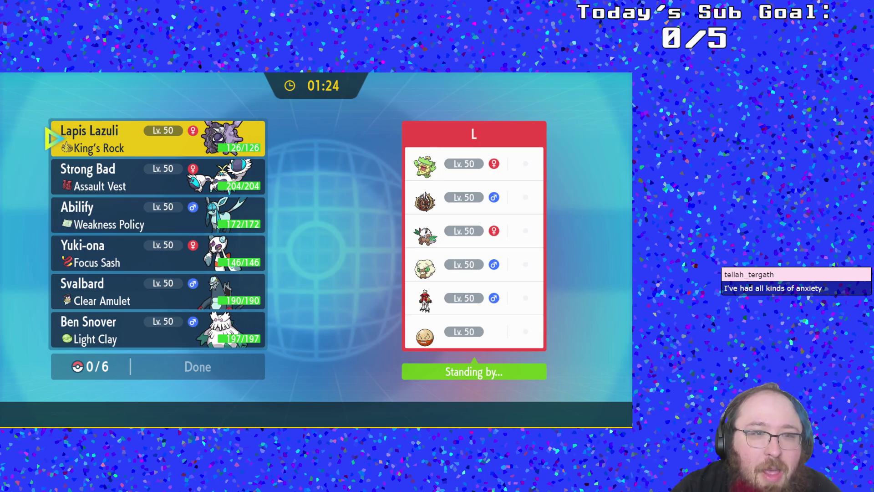
key(Down)
key(Down)
key(Down)
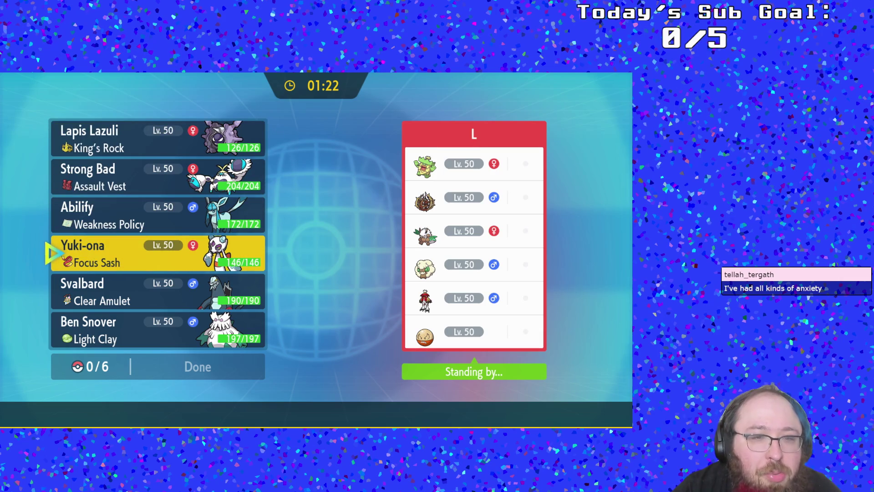
key(Down)
key(Up)
key(Down)
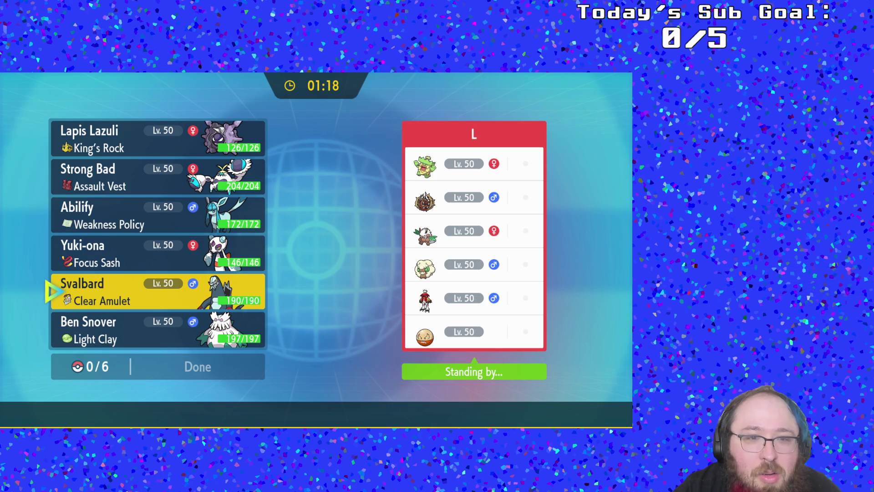
- Open Yuki-ona's summary and page through its moves and stats
key(Up)
key(Return)
key(Escape)
key(Return)
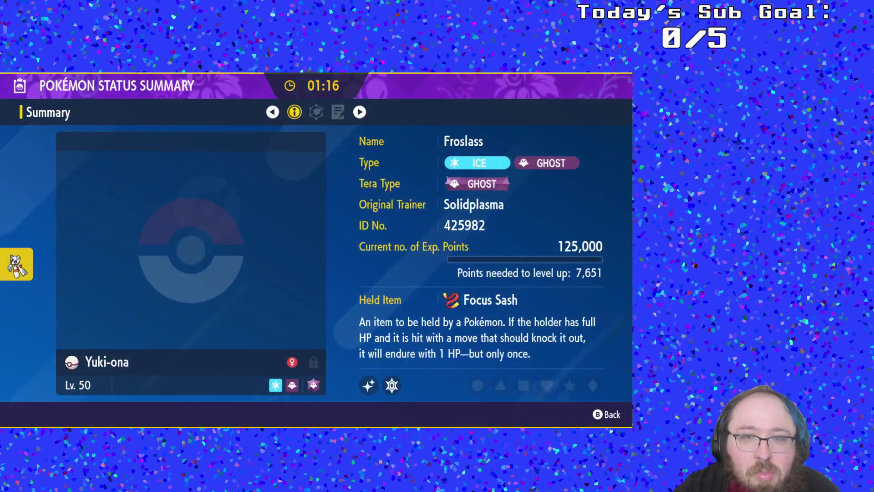
key(Right)
key(Right)
key(Left)
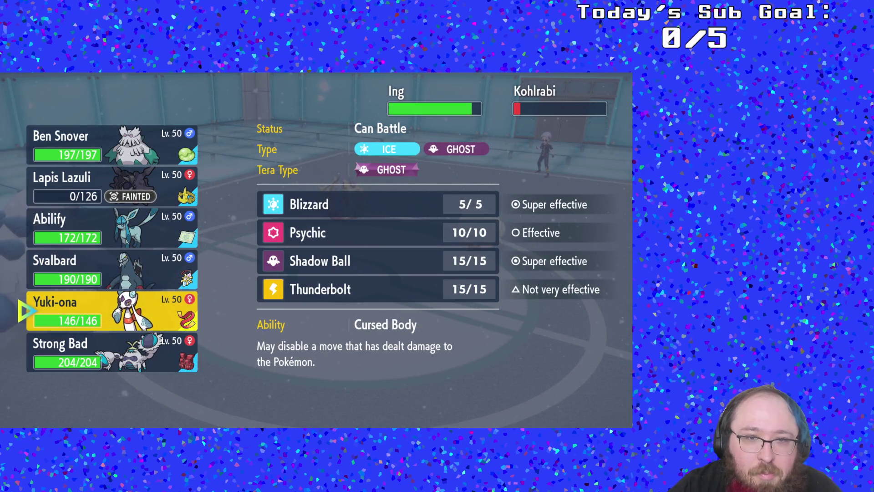
- Close the party view and return to the battle
key(Return)
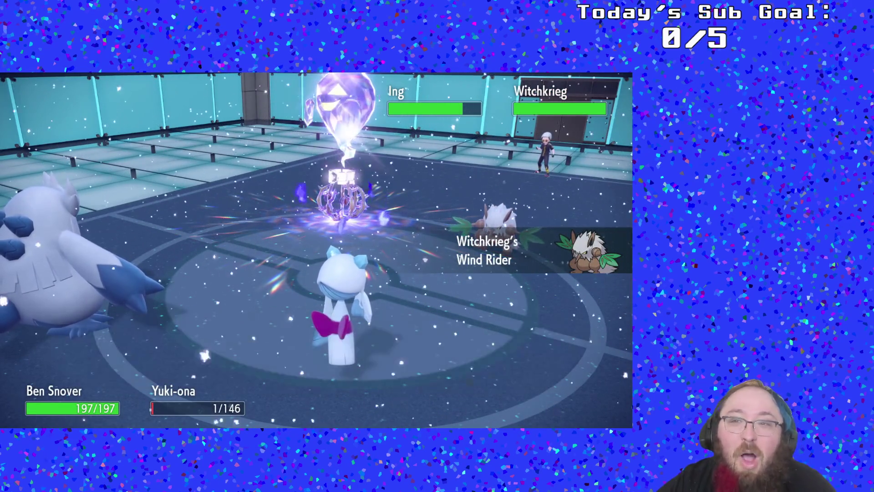
- Review Svalbard's and Abilify's moves and abilities in the party list
key(Down)
key(Return)
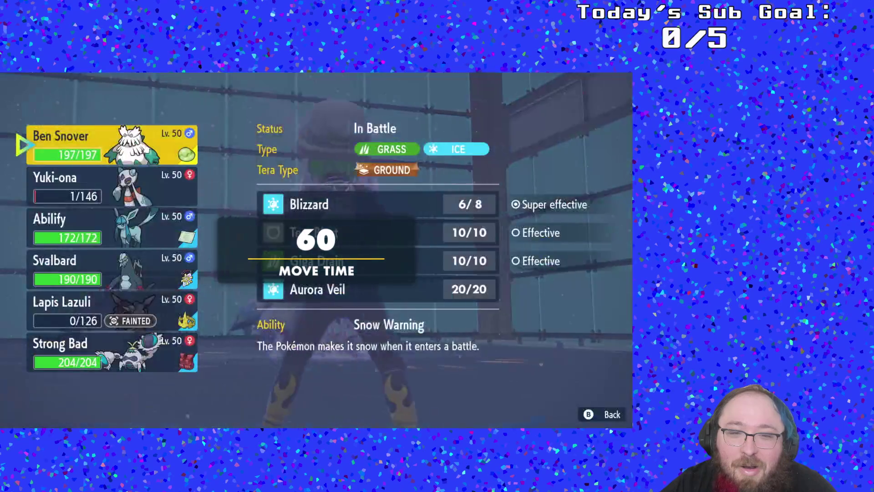
key(Down)
key(Down)
key(Down)
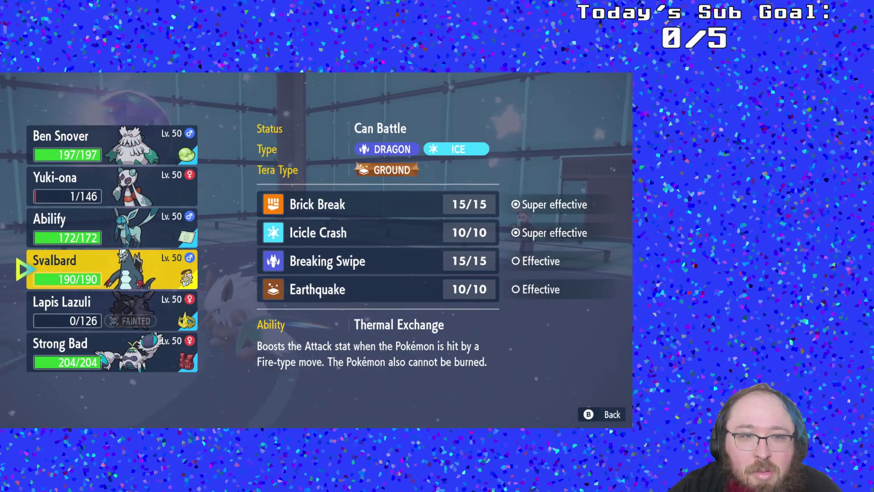
key(Up)
key(Escape)
key(Escape)
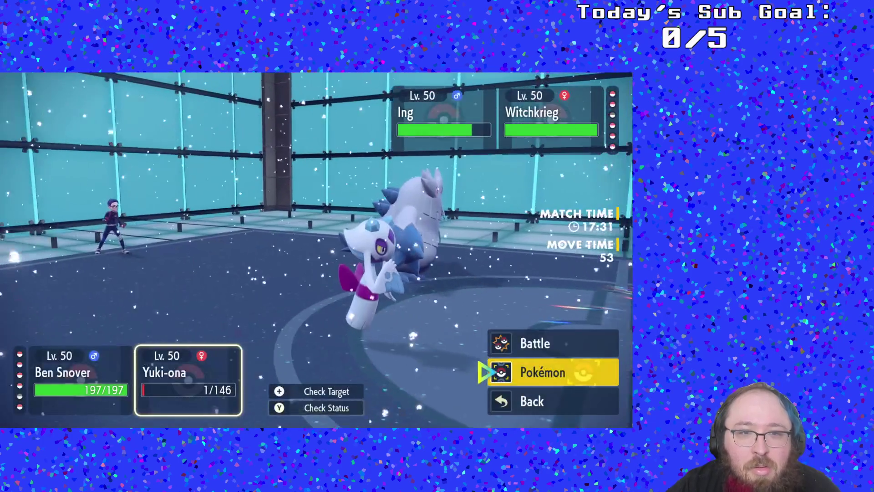
- Swap Strong Bad in for Yuki-ona
key(Return)
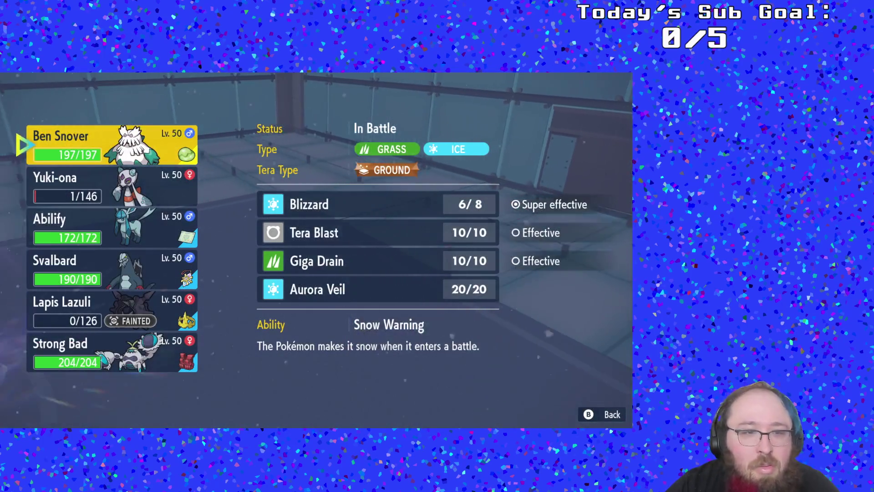
key(Down)
key(Down)
key(Down)
key(Return)
key(Return)
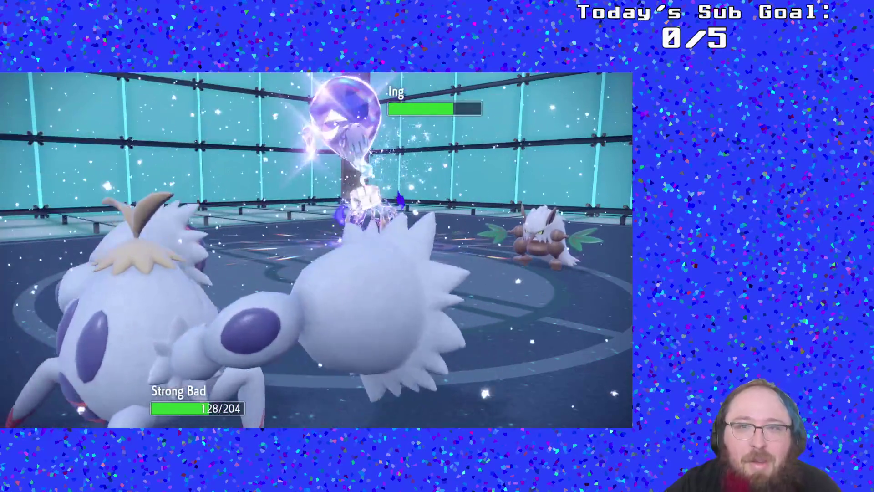
- Send out Yuki-ona next, placing it on the left side
key(Return)
key(Escape)
key(Down)
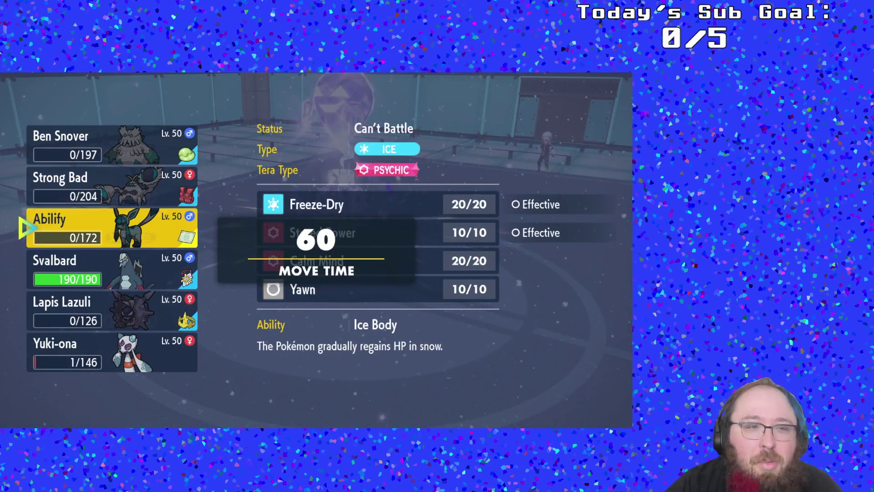
click(111, 351)
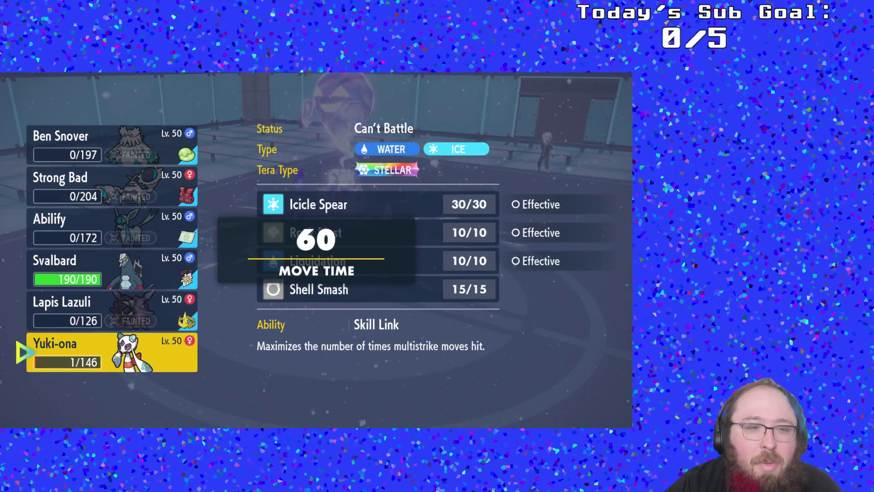
click(112, 352)
key(Return)
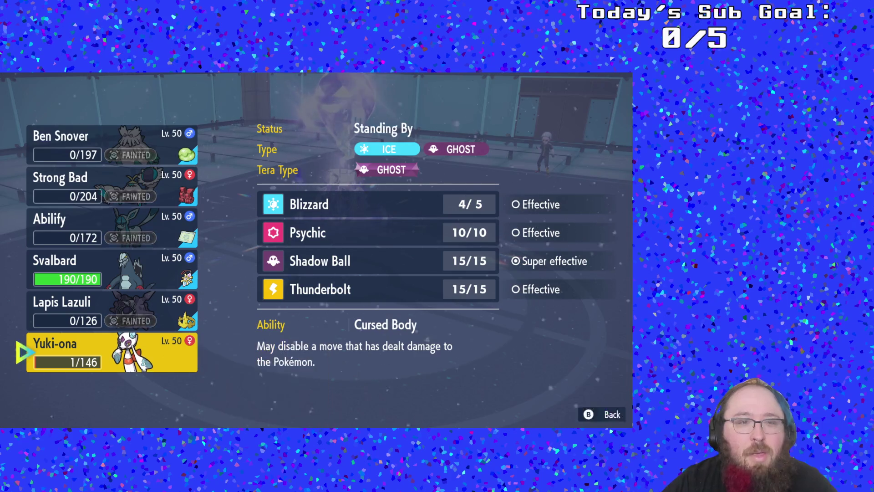
- Swap Svalbard into the battle and choose Psychic as Yuki-ona's move
click(111, 268)
key(Return)
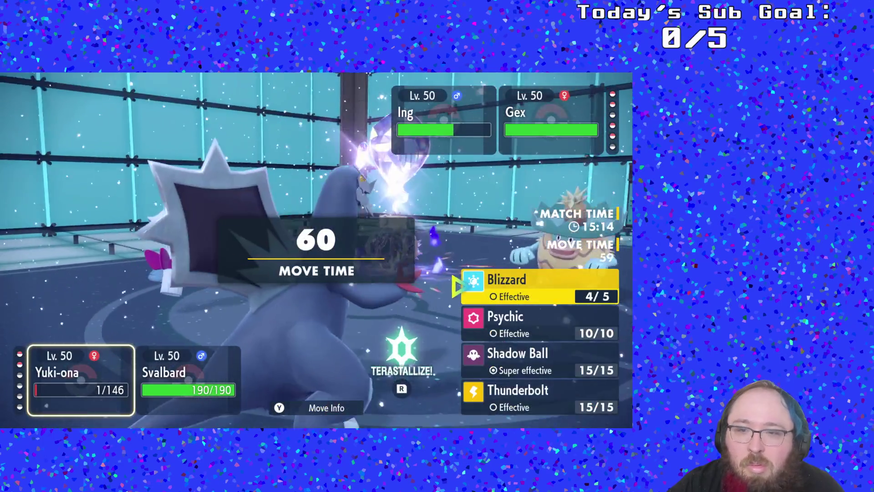
click(539, 323)
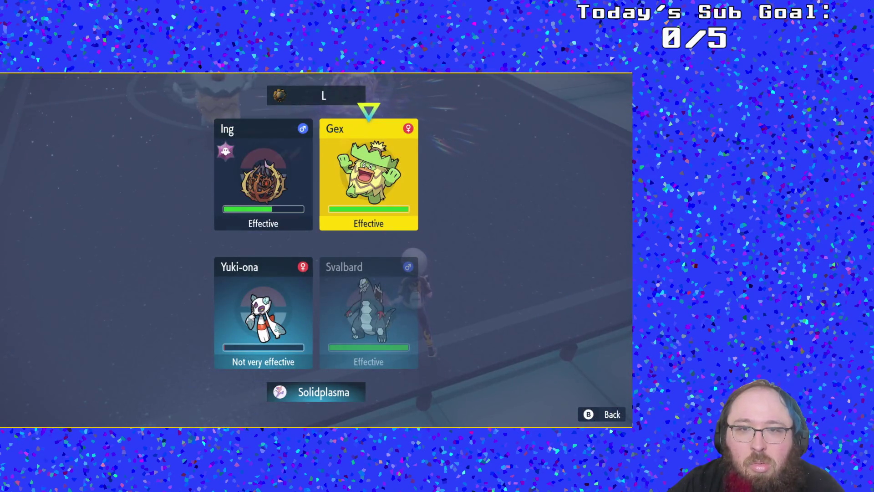
- Aim Yuki-ona's Psychic at Gex
key(Return)
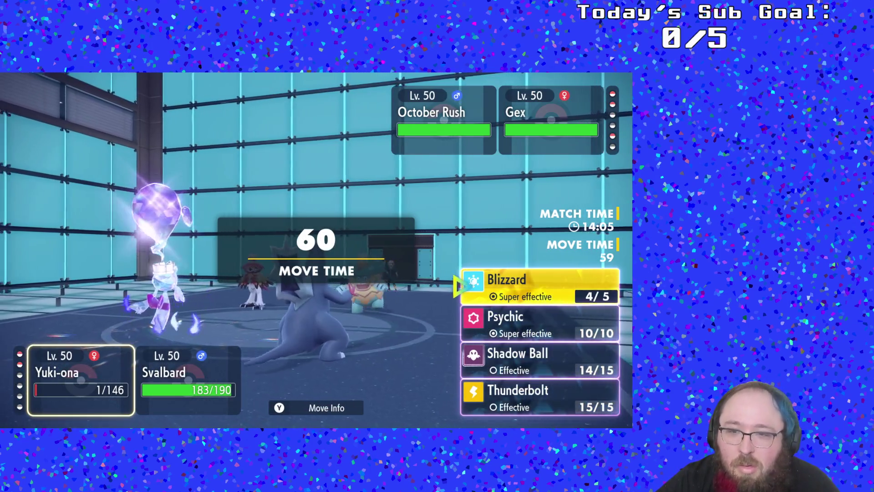
- Target Gex with Yuki-ona's Shadow Ball, then pick Icicle Crash for Svalbard
key(Down)
key(Up)
key(Down)
key(Down)
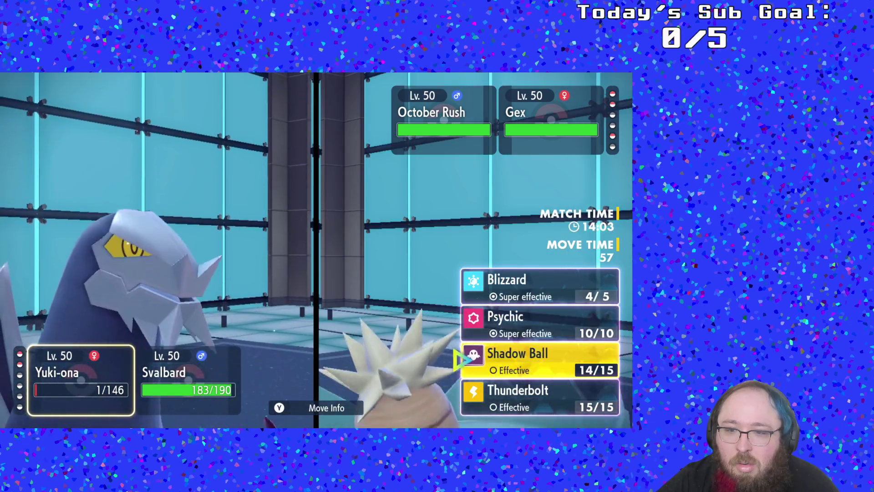
key(Return)
key(Right)
key(Return)
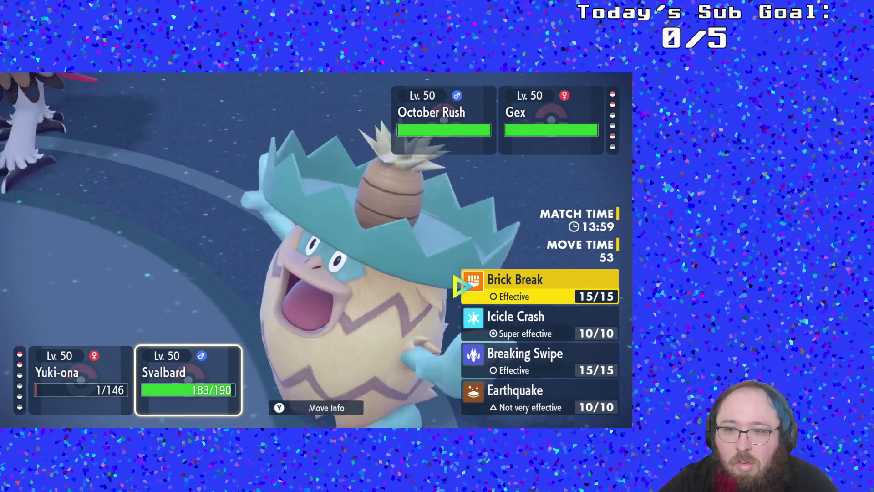
key(Down)
key(Return)
key(Return)
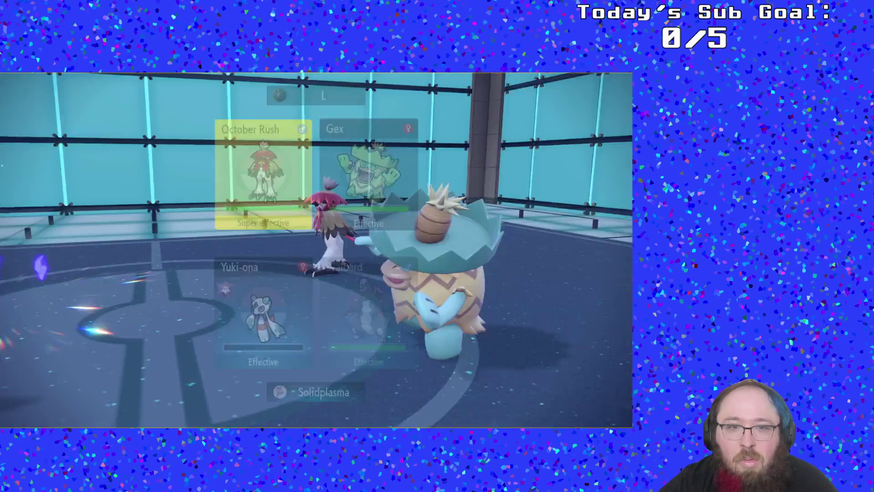